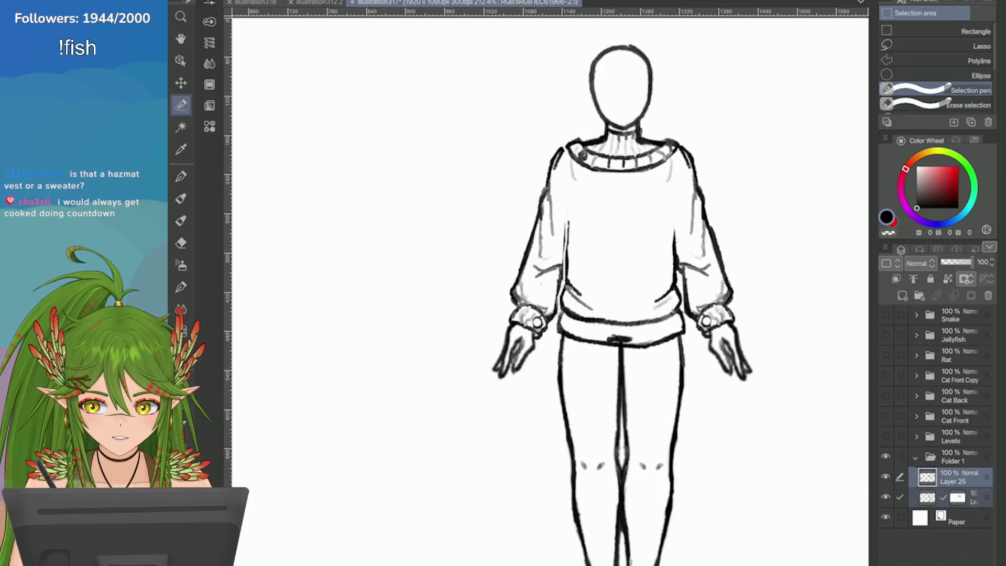
Deselect, pick the masked layer and redraw the sweater's left side line with the Pencil
left_click(959, 497)
key("e")
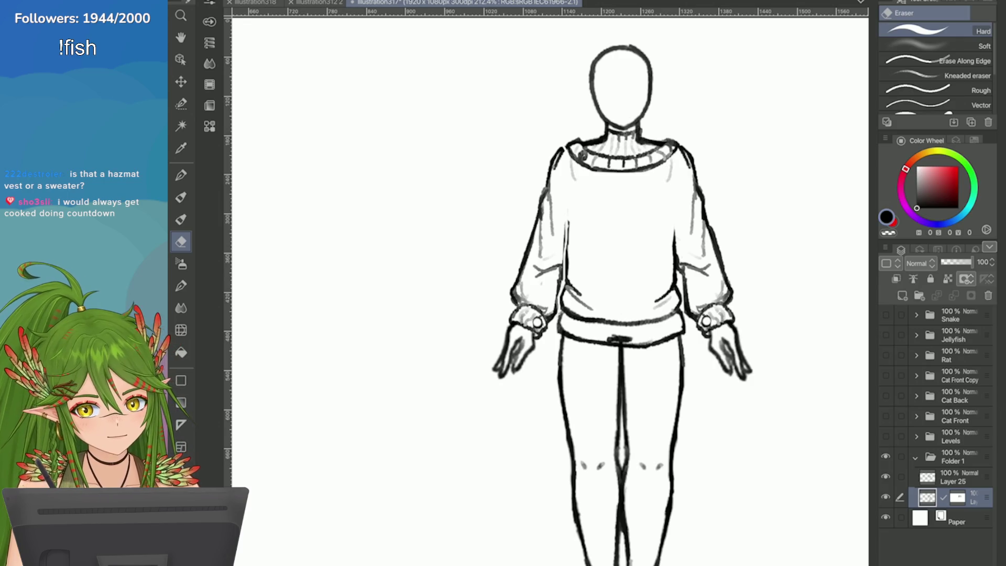
left_click(181, 218)
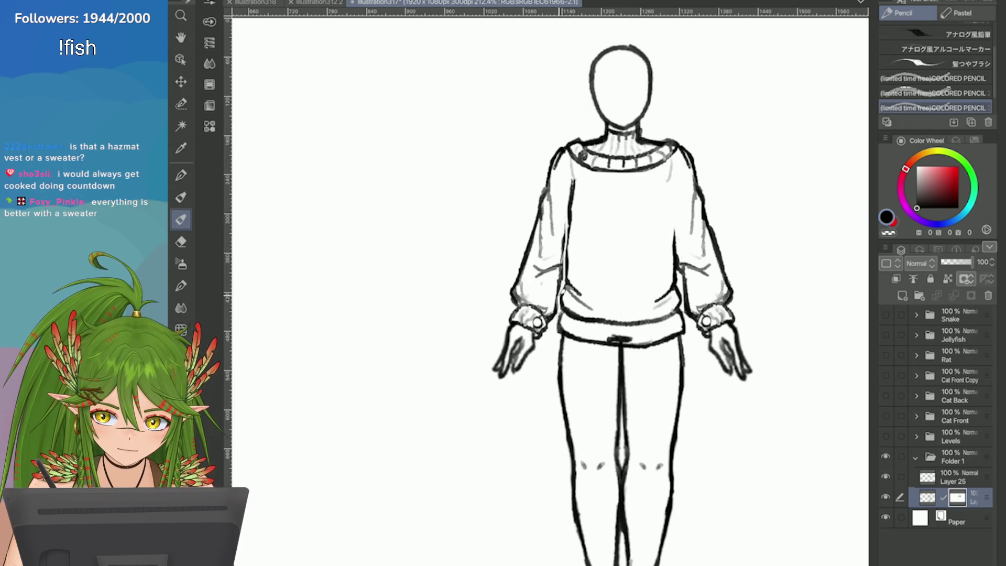
left_click_drag(563, 265, 569, 210)
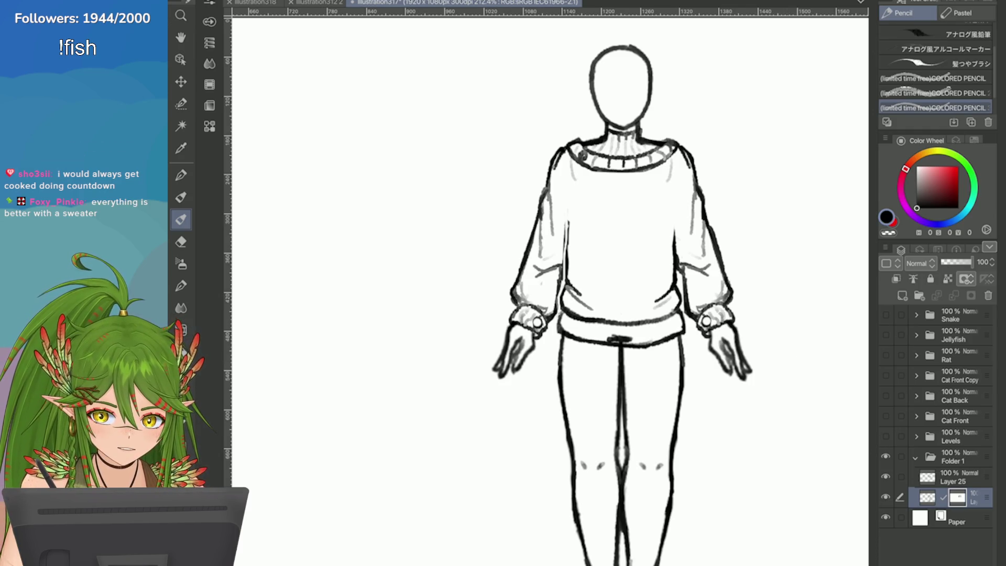
Merge the masked layer down into Layer 2 with the mask applied, then check Layer 25's visibility
left_click(901, 295)
left_click(912, 278)
left_click(700, 195)
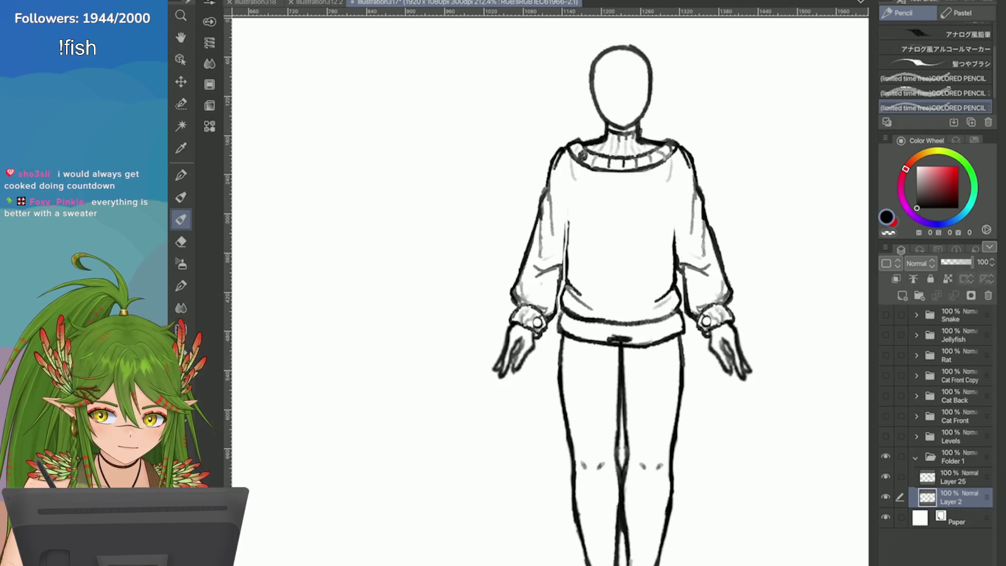
left_click(885, 476)
left_click(885, 476)
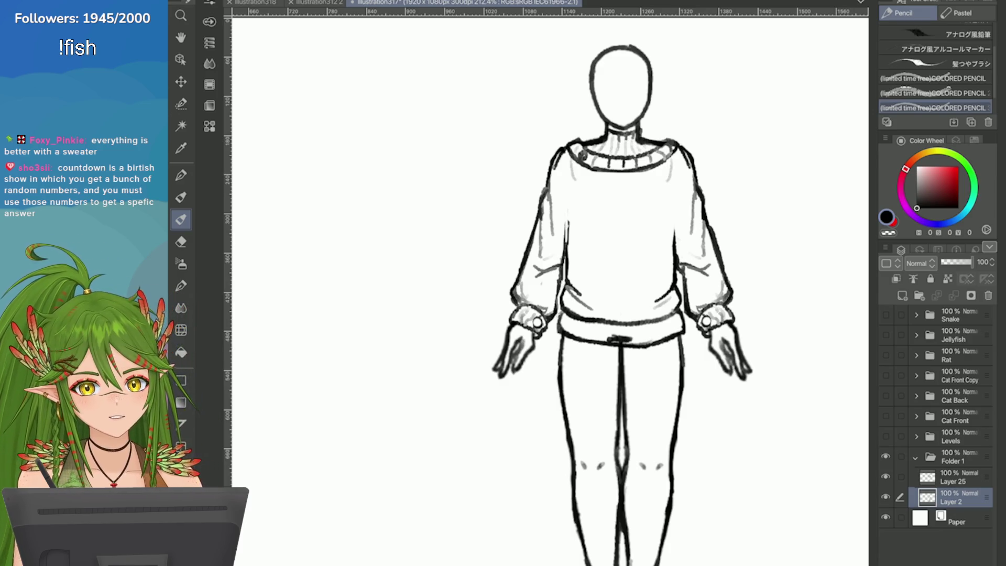
Redraw the sweater's left side line on Layer 2 as one long vertical stroke
left_click(953, 476)
key("e")
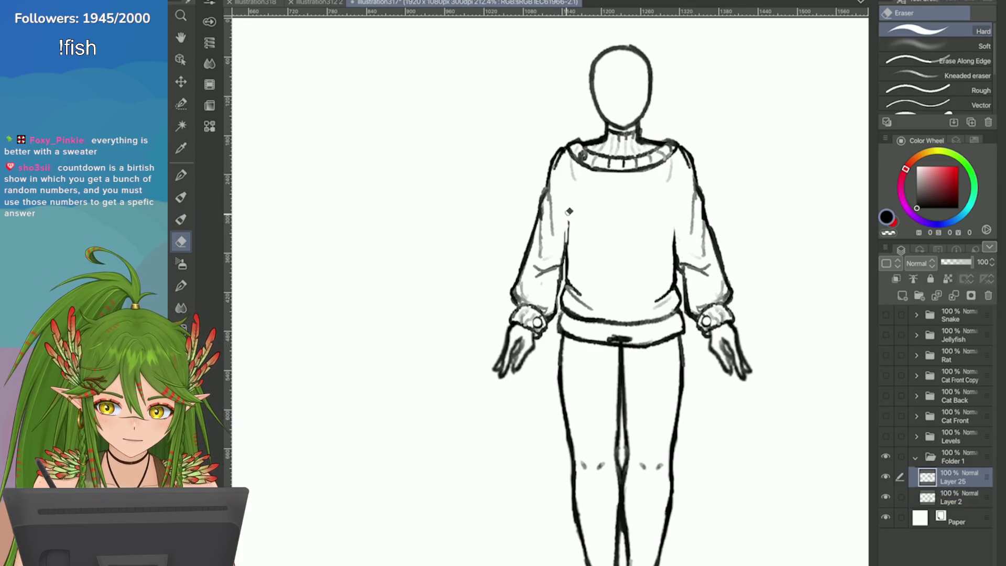
left_click(953, 497)
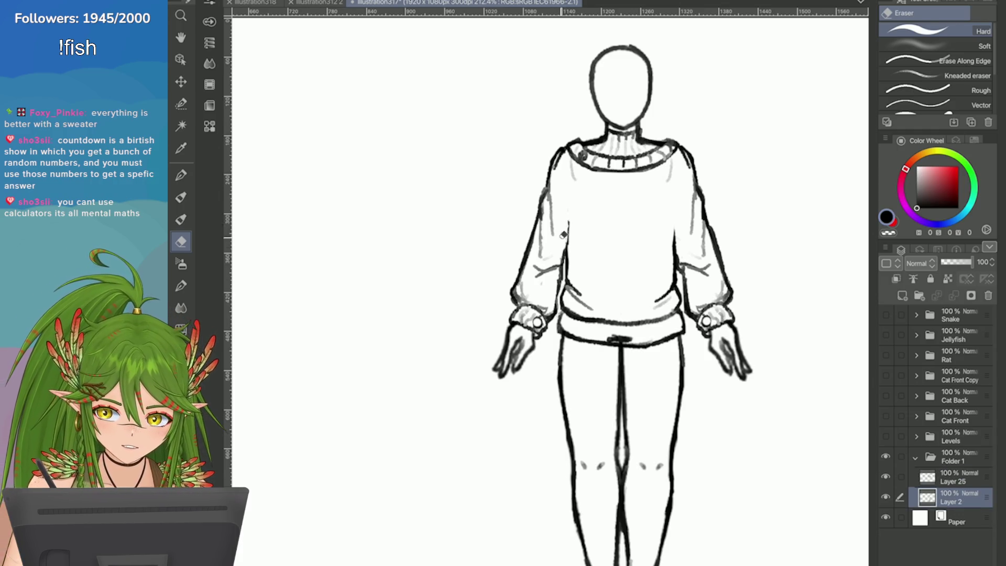
key("p")
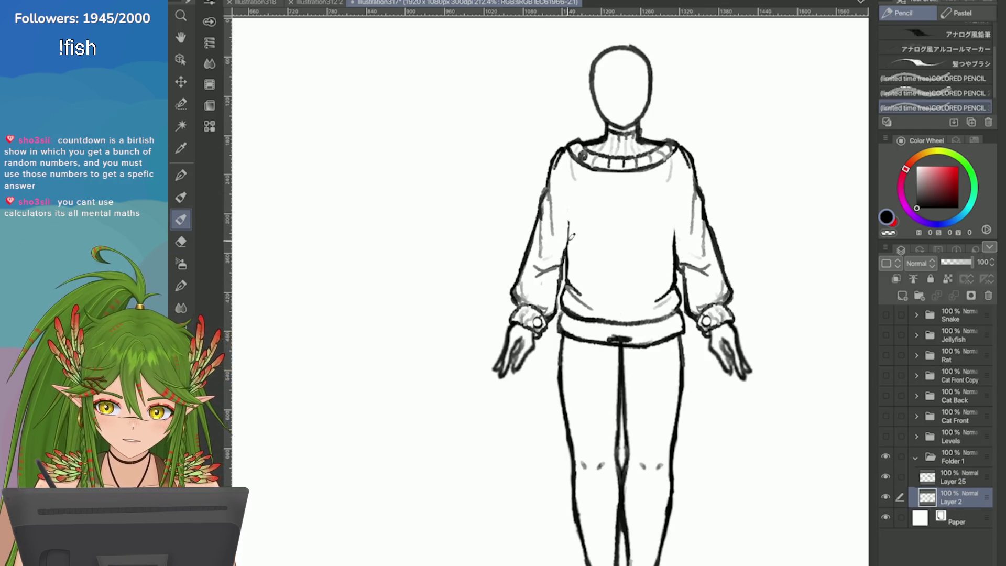
mouse_move(568, 246)
left_mouse_down()
mouse_move(573, 194)
mouse_move(571, 225)
left_mouse_up()
key("ctrl+z")
key("ctrl+z")
left_click_drag(570, 190, 567, 258)
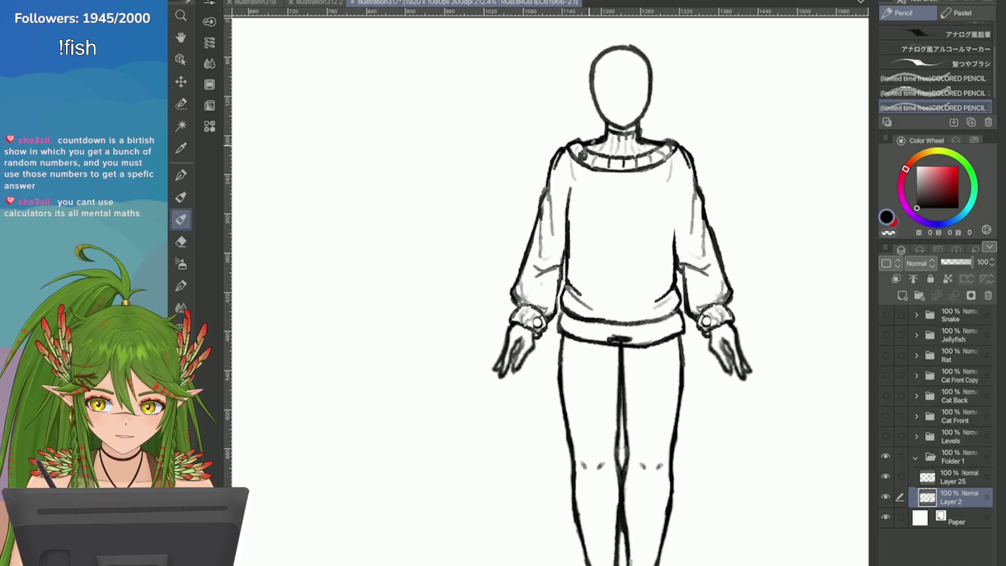
Redraw the sweater's right side line, retrying until the stroke sits right
left_click_drag(673, 184, 676, 242)
key("ctrl+z")
key("ctrl+z")
key("ctrl+z")
key("ctrl+z")
left_click_drag(674, 183, 675, 225)
key("ctrl+z")
left_click_drag(670, 189, 678, 230)
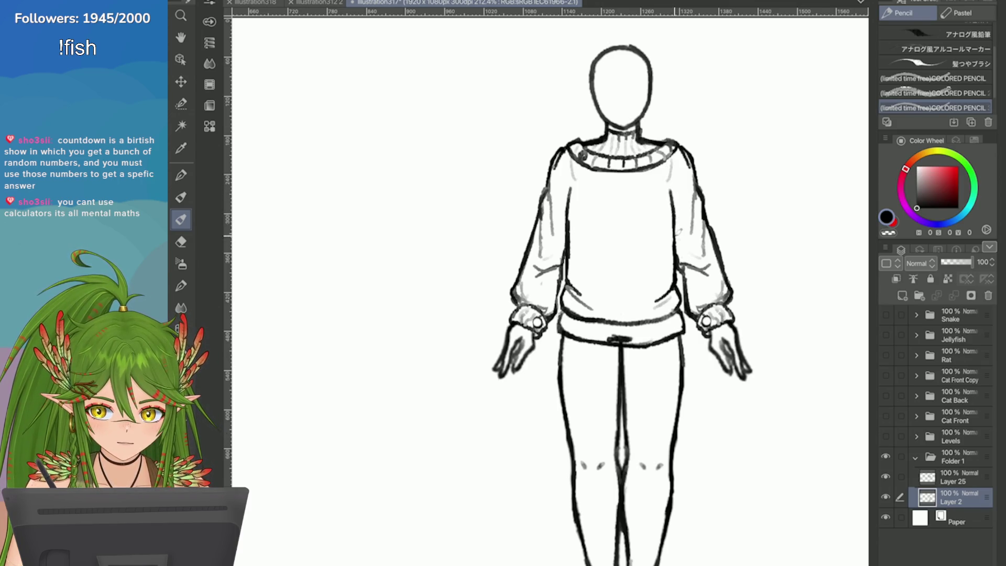
scroll(768, 255, "down", 5)
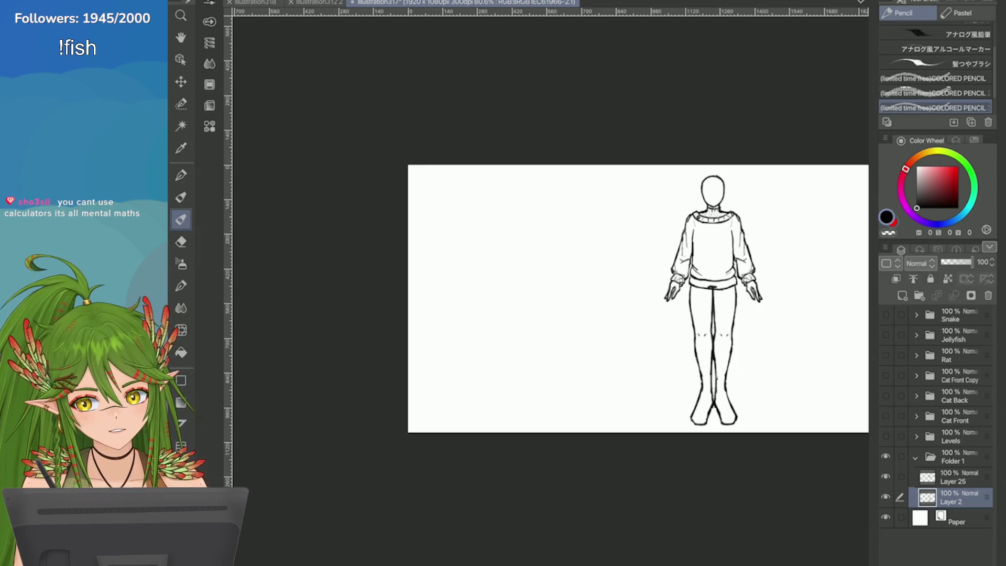
scroll(819, 260, "up", 3)
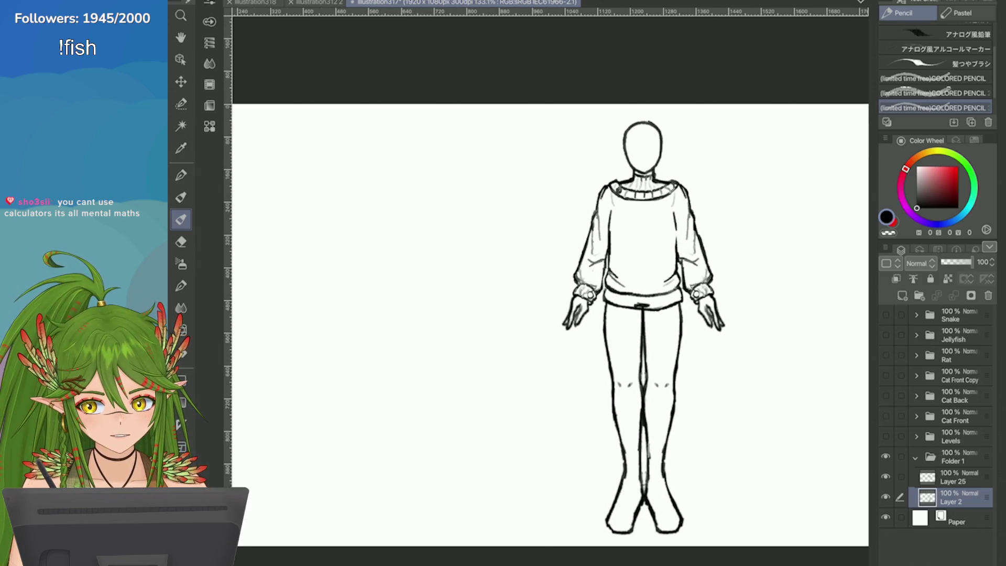
scroll(796, 259, "up", 2)
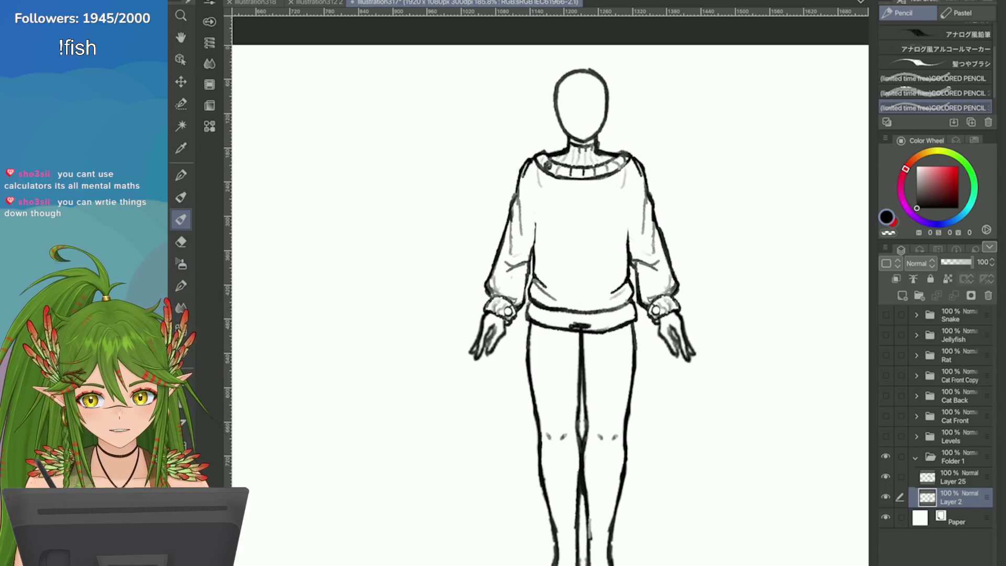
key("e")
key("alt+bracketright")
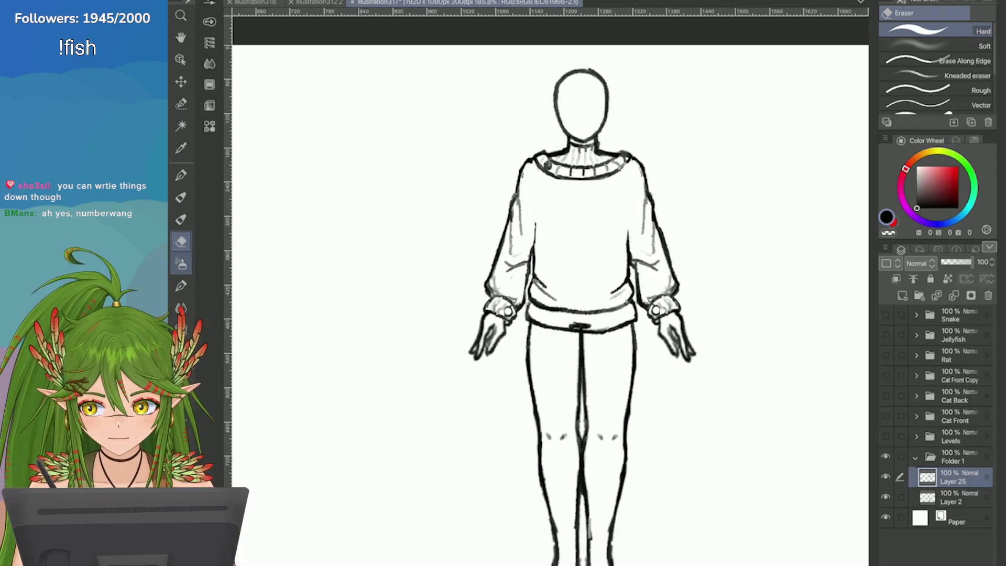
key("p")
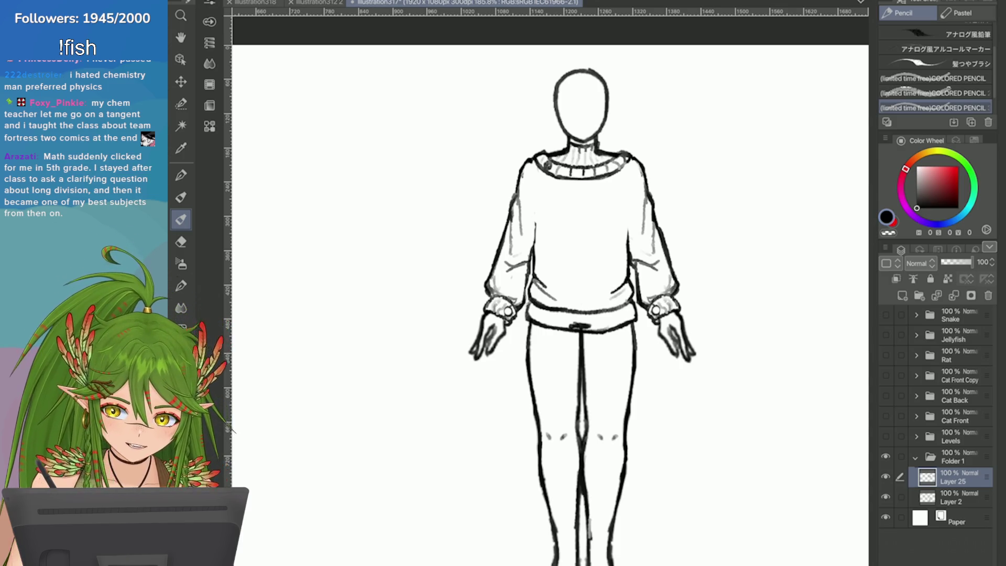
left_click(959, 497)
Erase the dark smudge on the sweater's waistband
left_click_drag(561, 319, 592, 324)
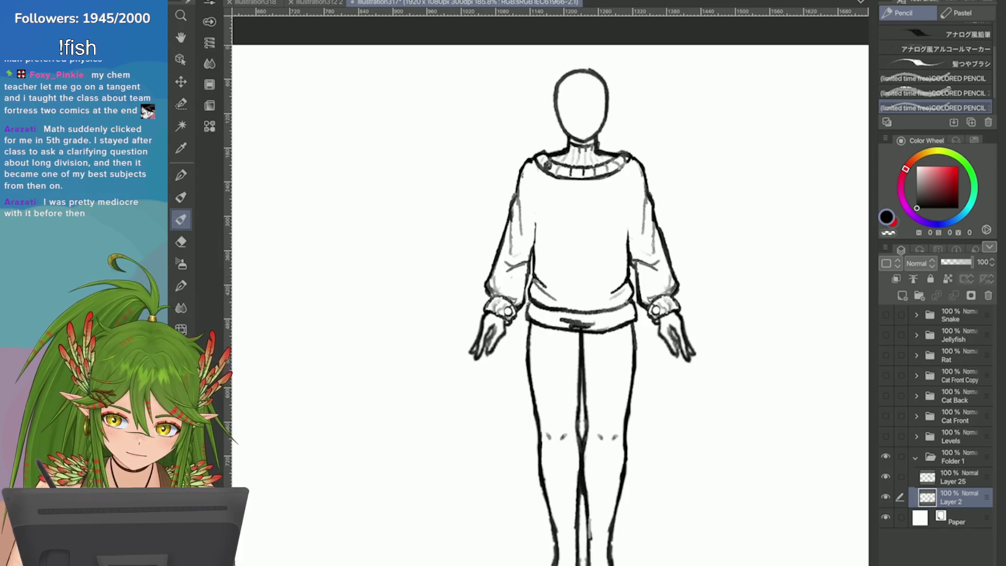
scroll(577, 321, "up", 2)
key("e")
left_click_drag(524, 319, 474, 296)
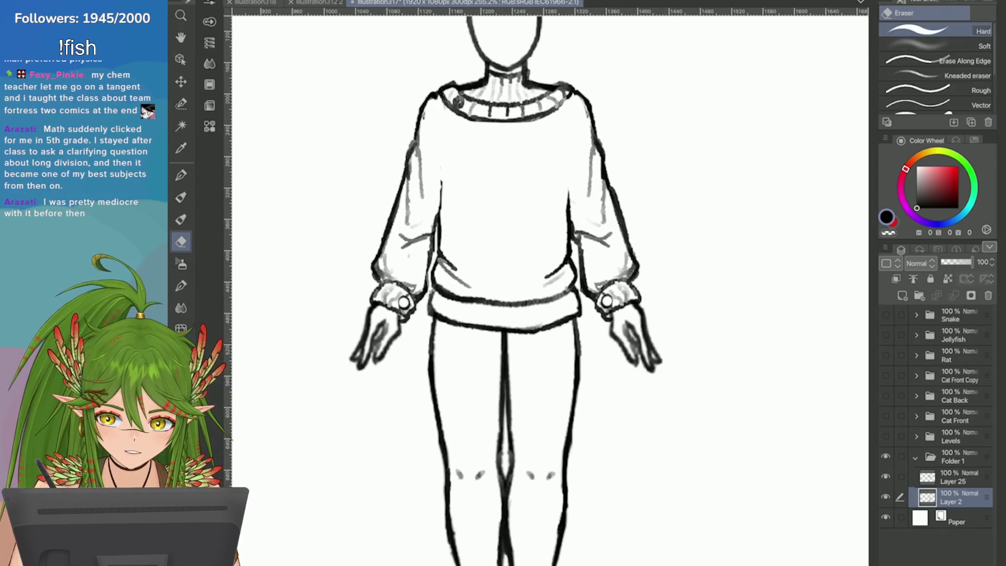
scroll(720, 363, "down", 2)
On Layer 25, trace, darken and extend both sweater side lines up the torso
left_click(951, 476)
key("p")
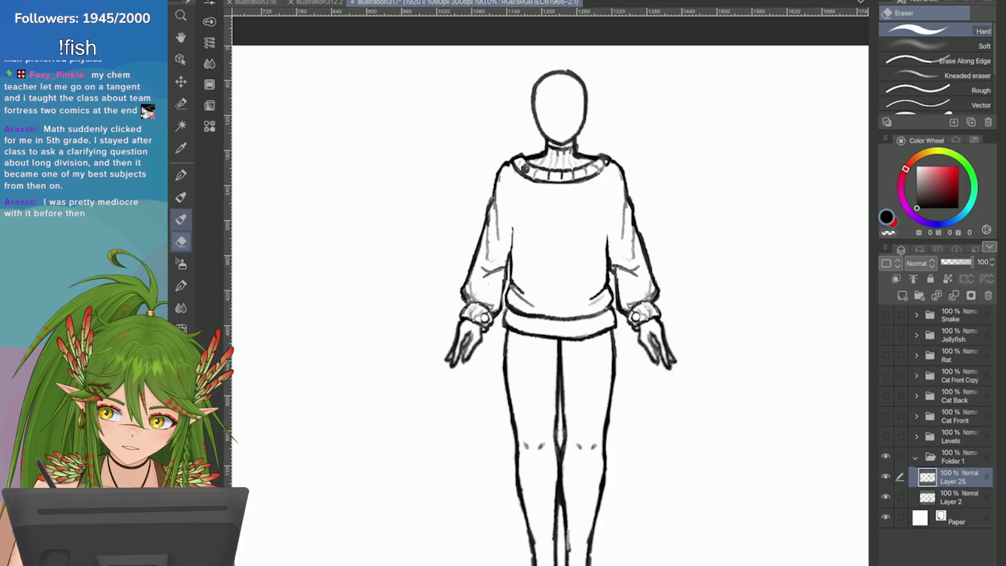
scroll(744, 230, "up", 1)
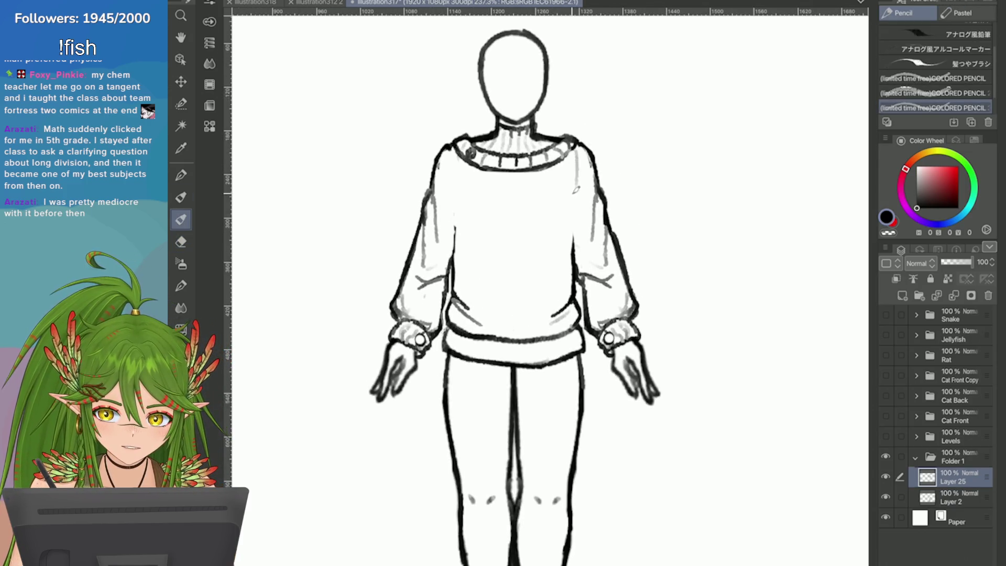
left_click_drag(573, 183, 578, 221)
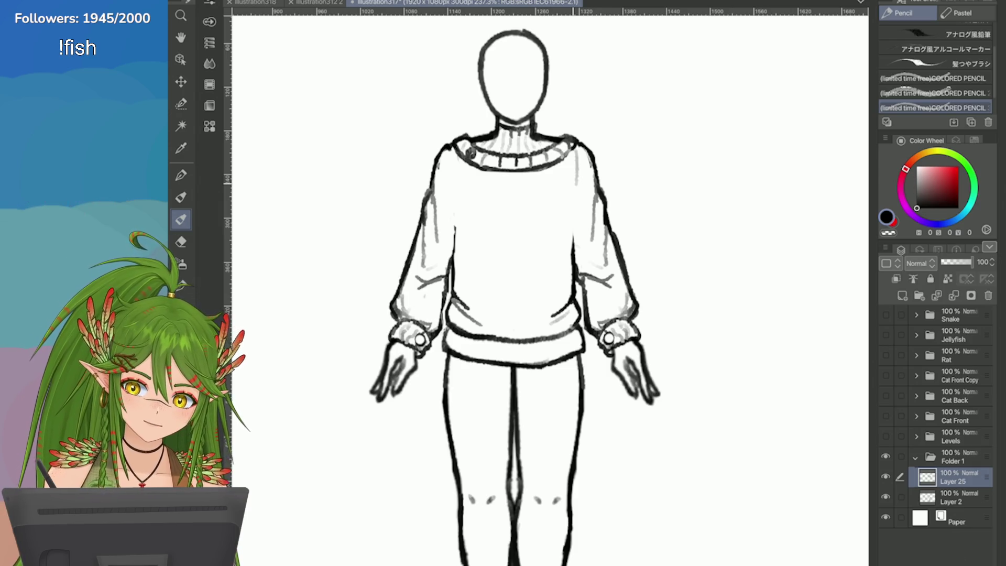
left_click_drag(575, 253, 572, 183)
left_click_drag(456, 230, 454, 255)
left_click_drag(458, 193, 454, 256)
left_click_drag(459, 192, 458, 258)
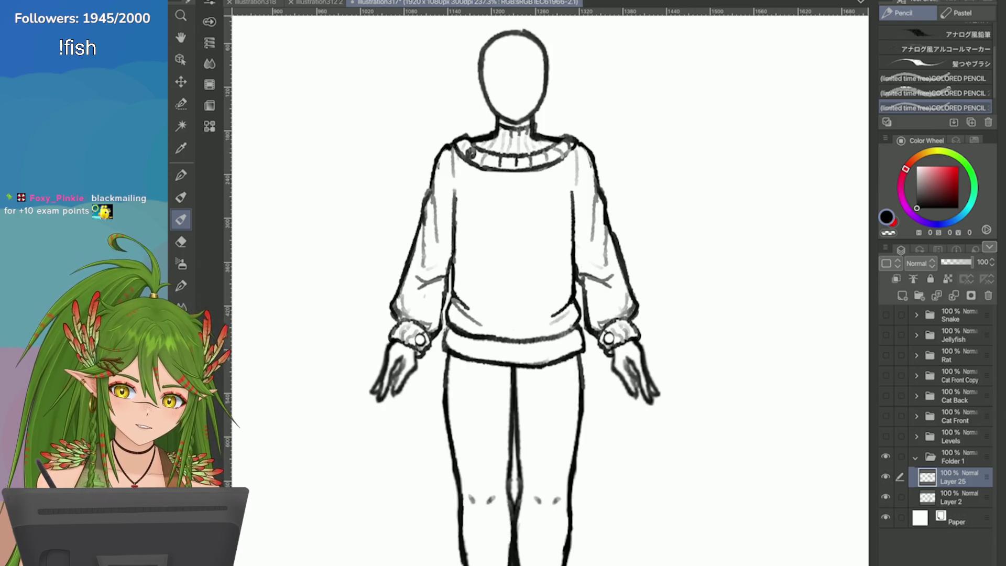
Save the illustration with Ctrl+S
key("e")
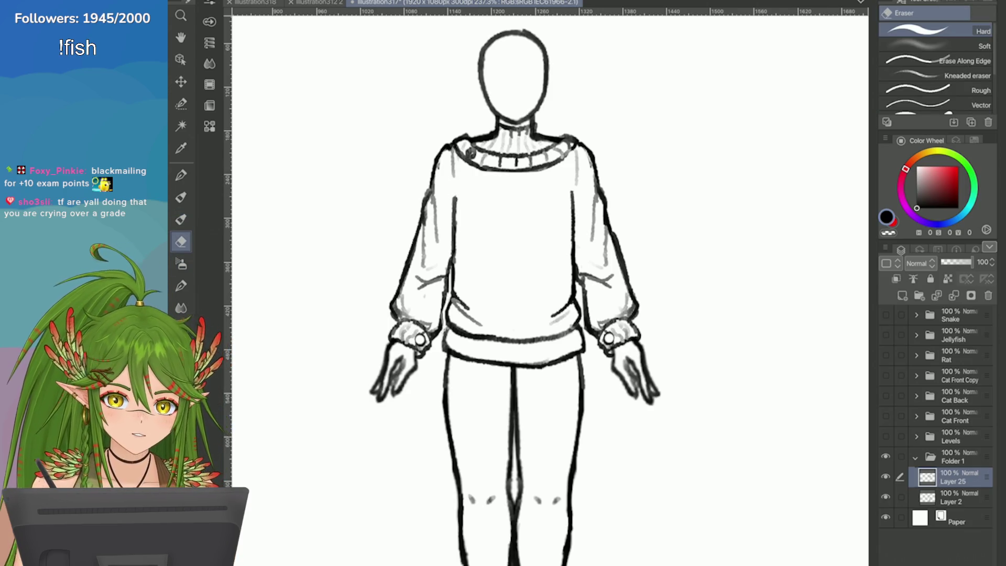
key("p")
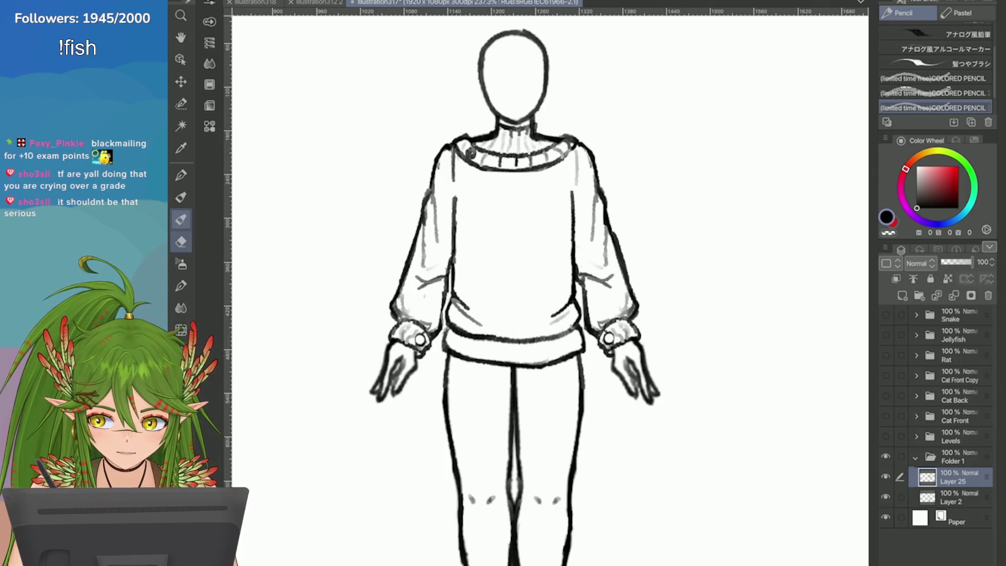
left_click(181, 242)
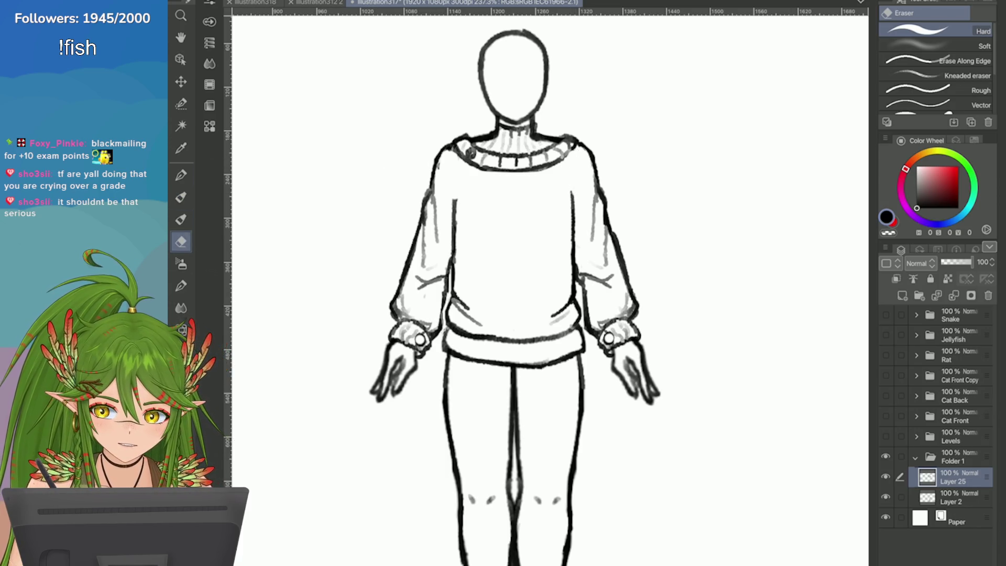
left_click(180, 219)
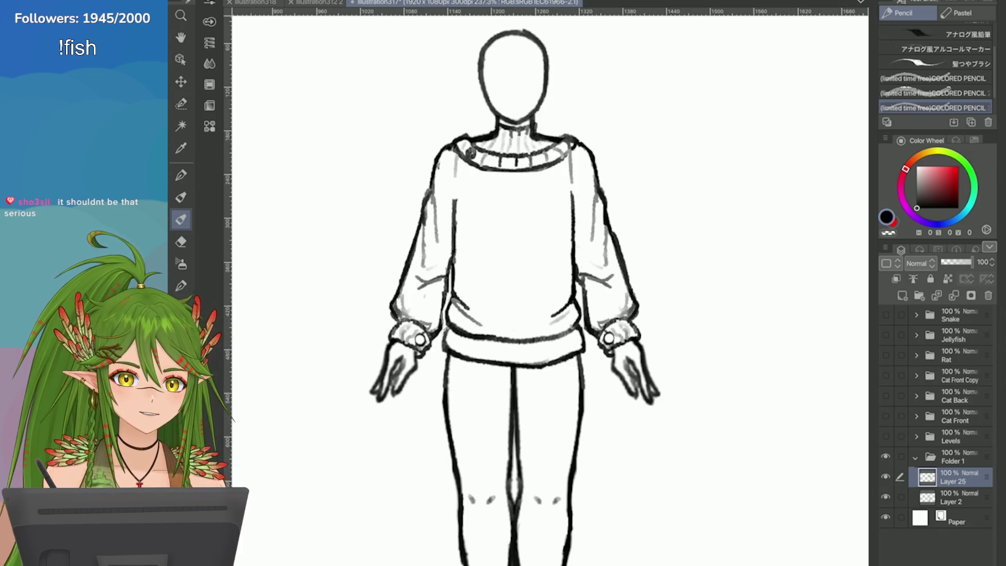
key("ctrl+s")
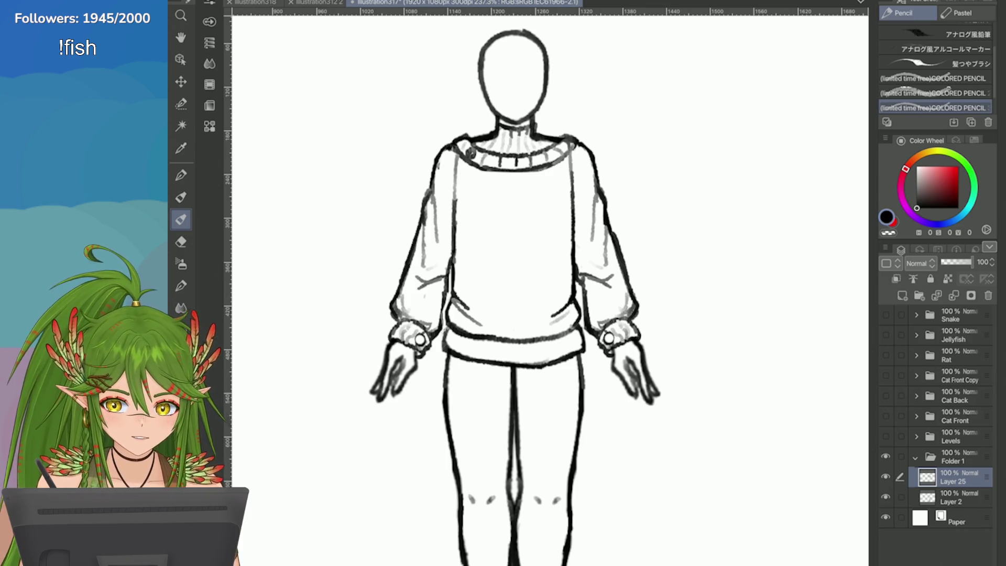
key("e")
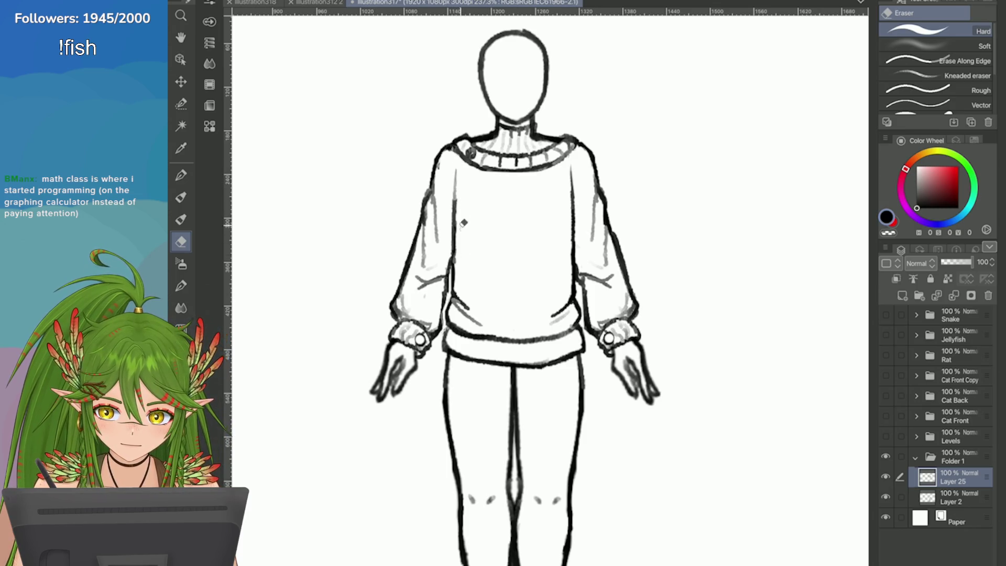
Zoom in and out over the sweater to review its lineart, returning to the Pencil
scroll(460, 220, "down", 5)
scroll(735, 190, "up", 5)
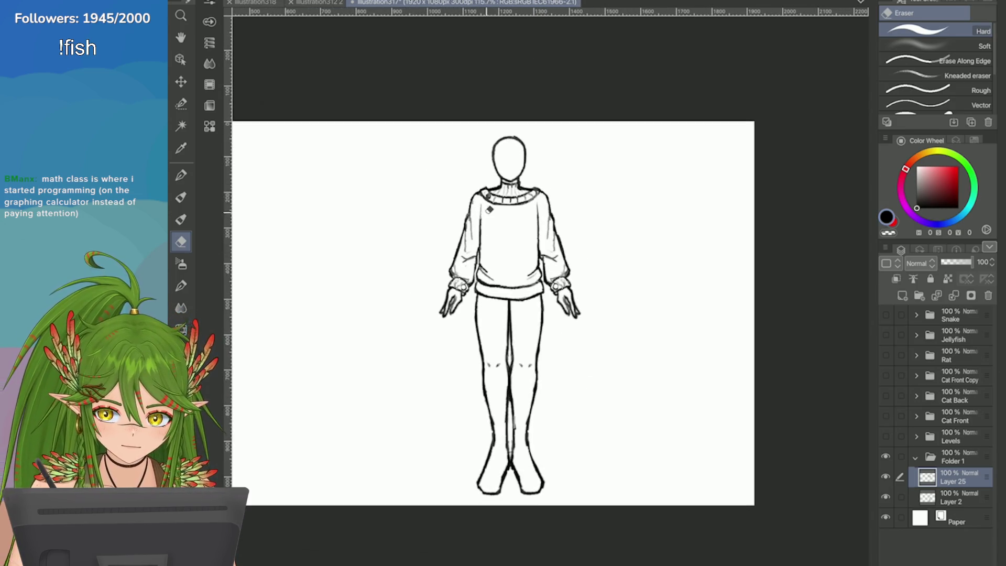
scroll(701, 266, "down", 3)
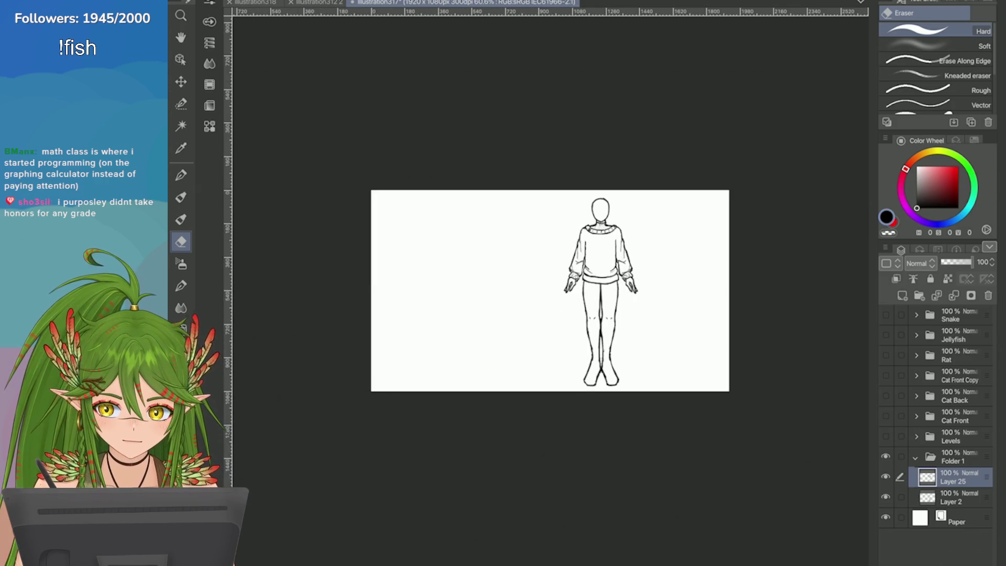
scroll(570, 247, "up", 4)
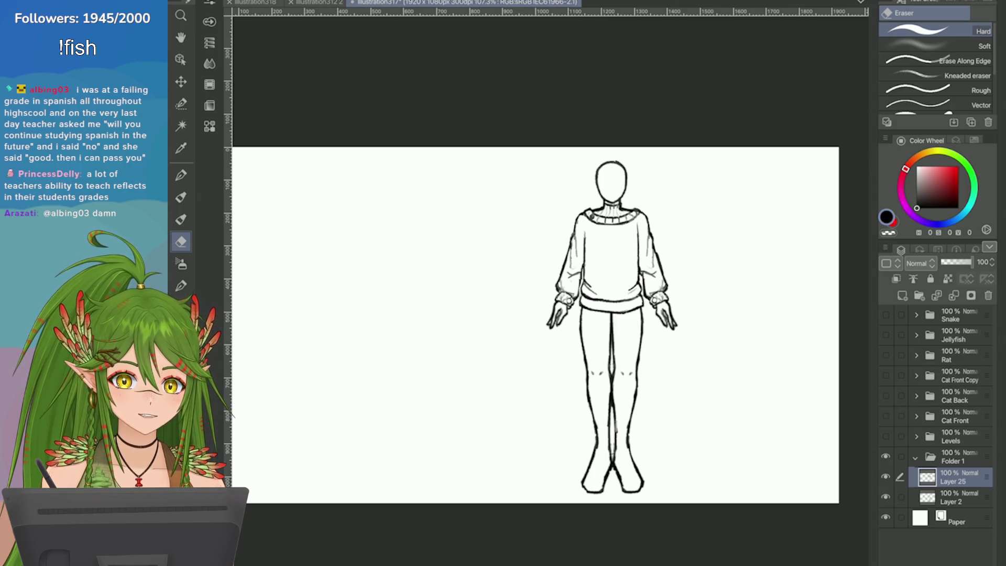
scroll(662, 239, "up", 3)
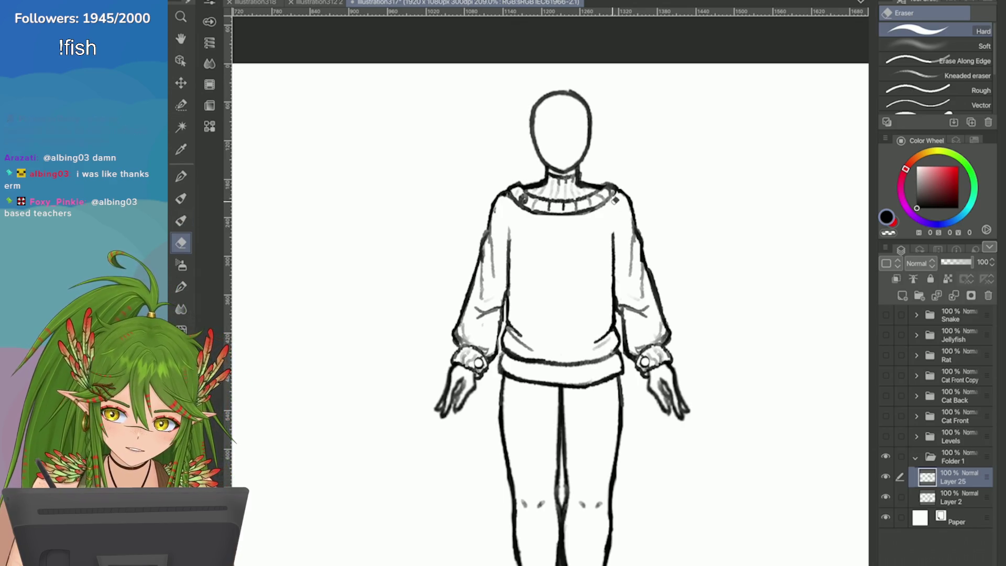
key("p")
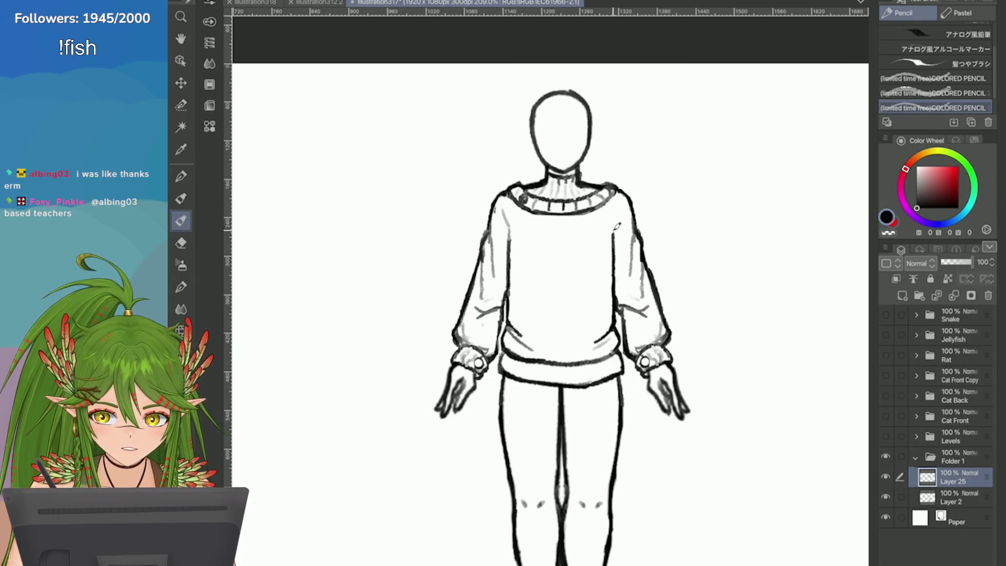
scroll(625, 193, "down", 5)
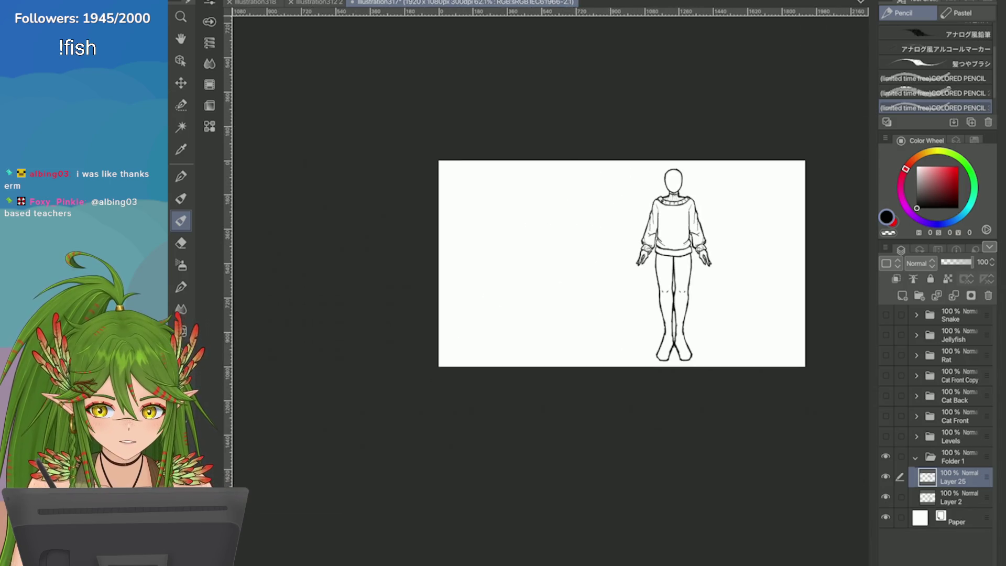
scroll(720, 231, "up", 3)
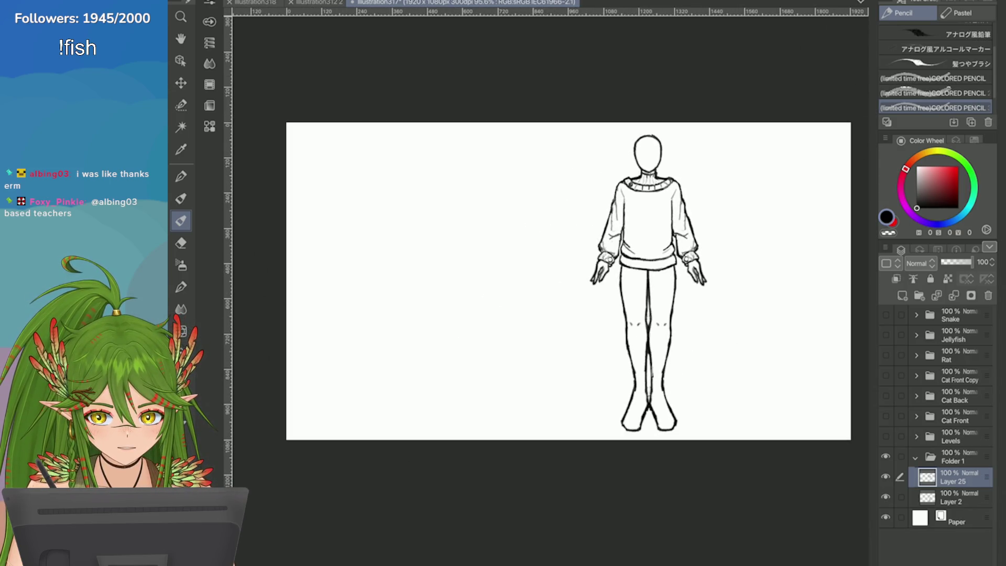
scroll(758, 370, "up", 7)
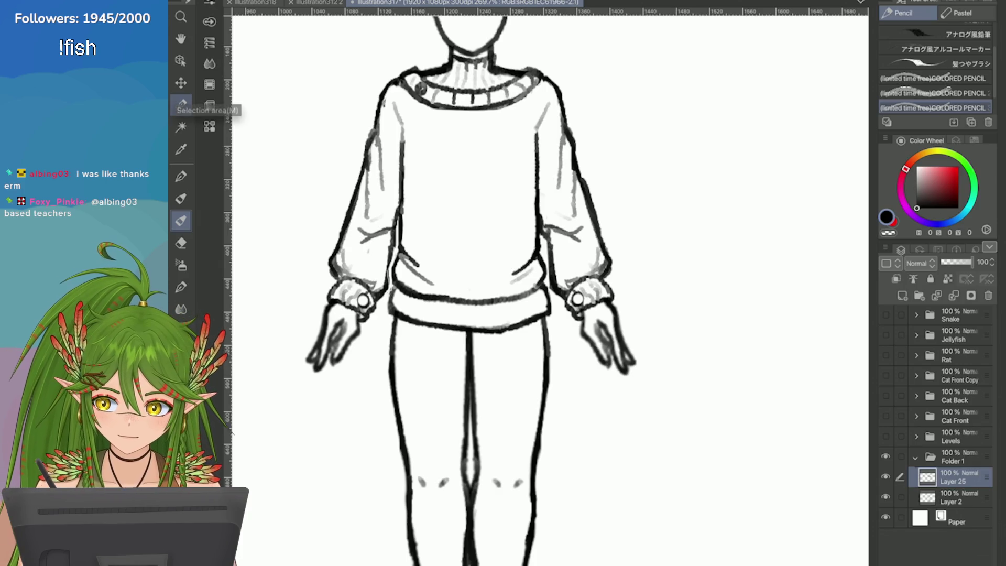
Lasso the sweater's chest area, transform it, confirm, and clear the selection
left_click(181, 103)
scroll(335, 210, "up", 1)
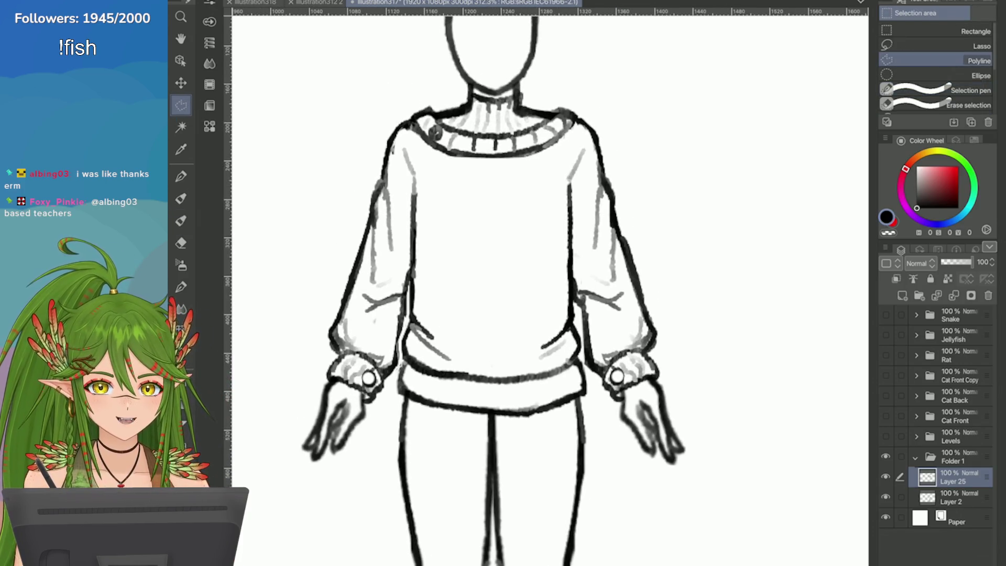
left_click(974, 46)
mouse_move(403, 138)
left_mouse_down()
mouse_move(507, 213)
mouse_move(598, 137)
mouse_move(427, 172)
left_mouse_up()
key("ctrl+t")
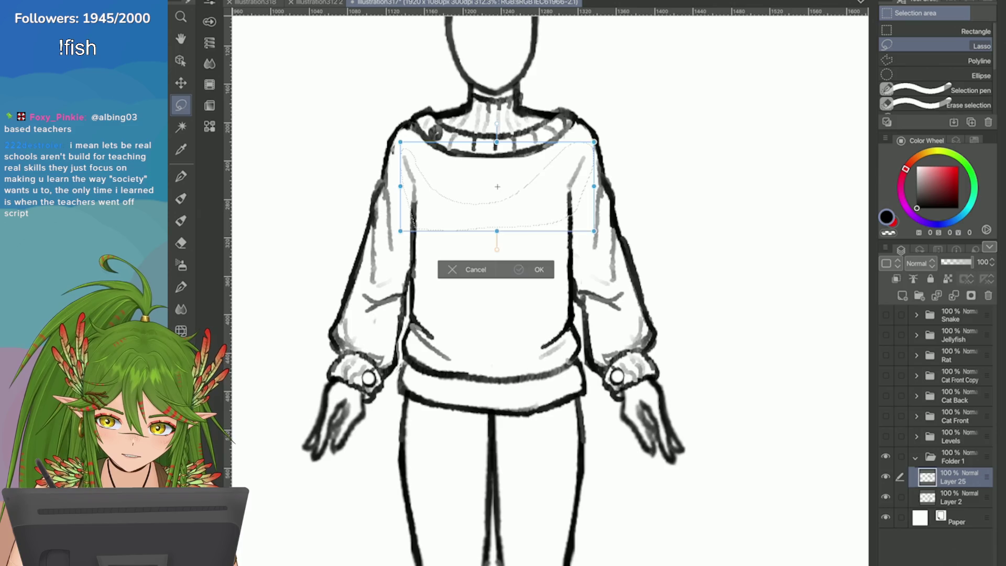
left_click(519, 268)
key("ctrl+d")
key("e")
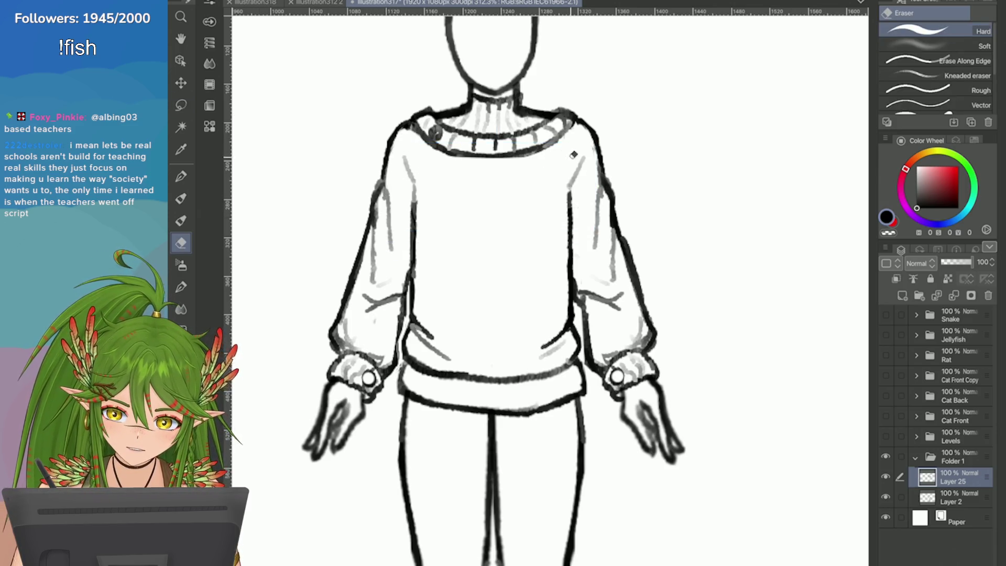
scroll(676, 220, "down", 3)
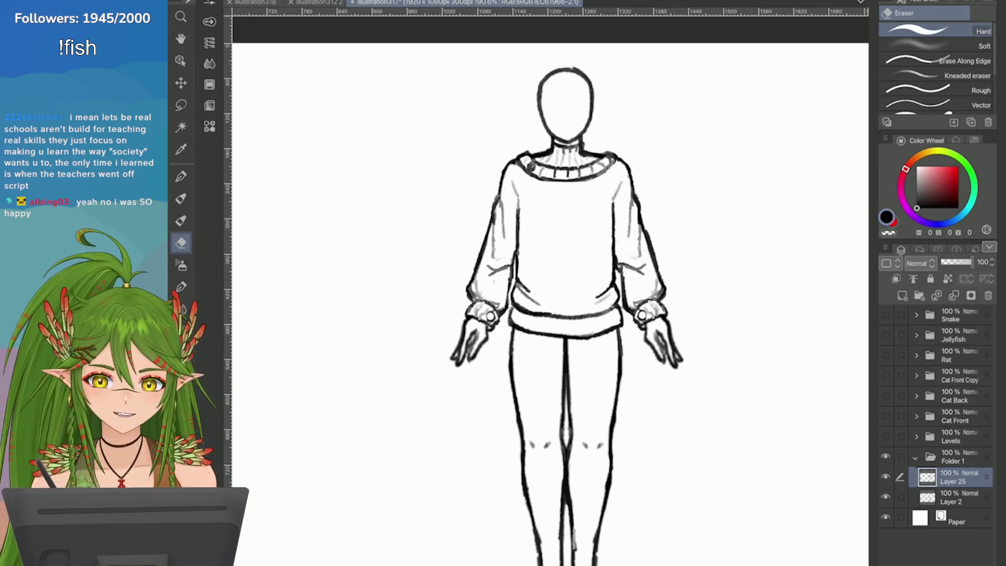
Zoom in on the sweater's right shoulder next to the ribbed collar
scroll(686, 167, "up", 2)
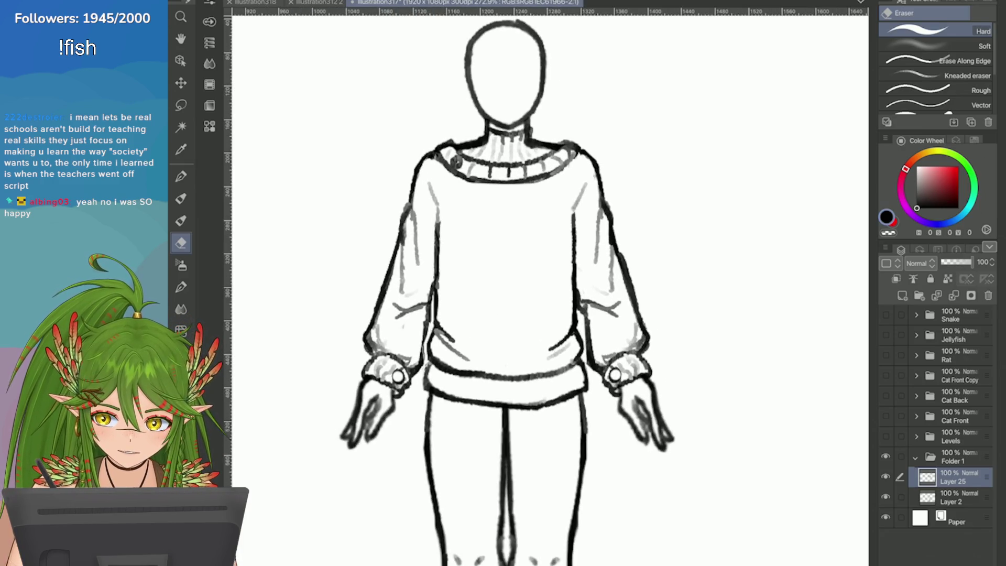
key("p")
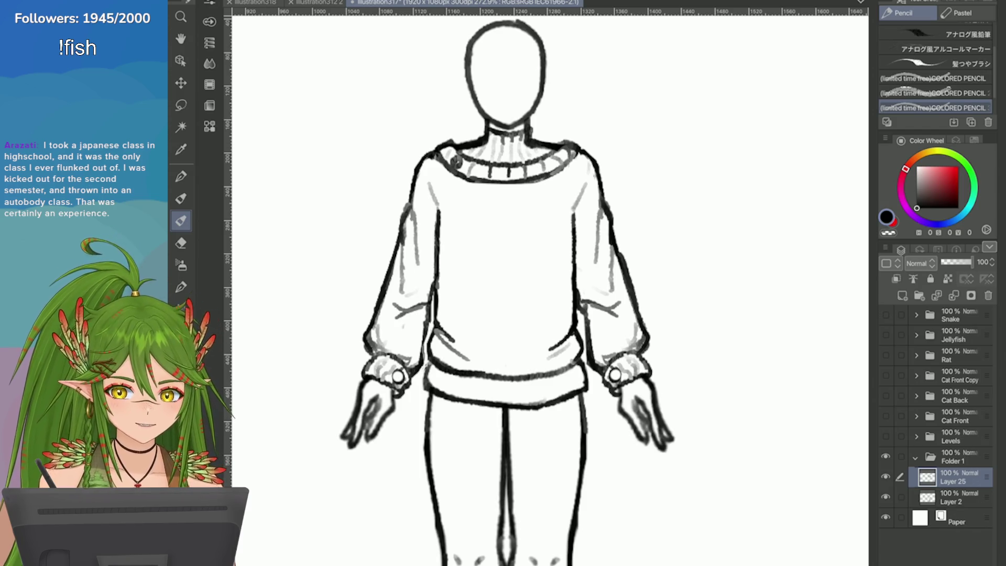
scroll(738, 344, "down", 6)
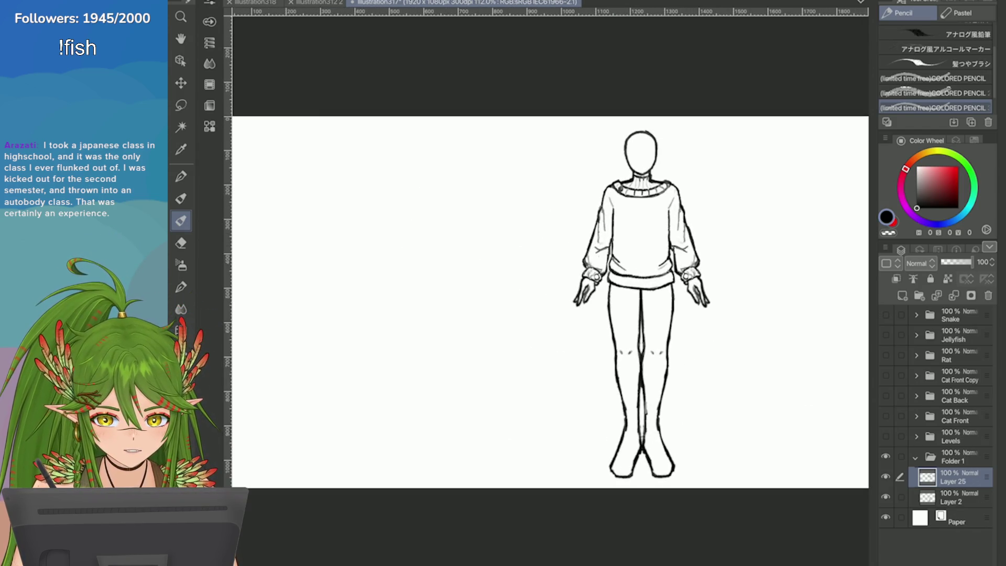
scroll(662, 156, "up", 6)
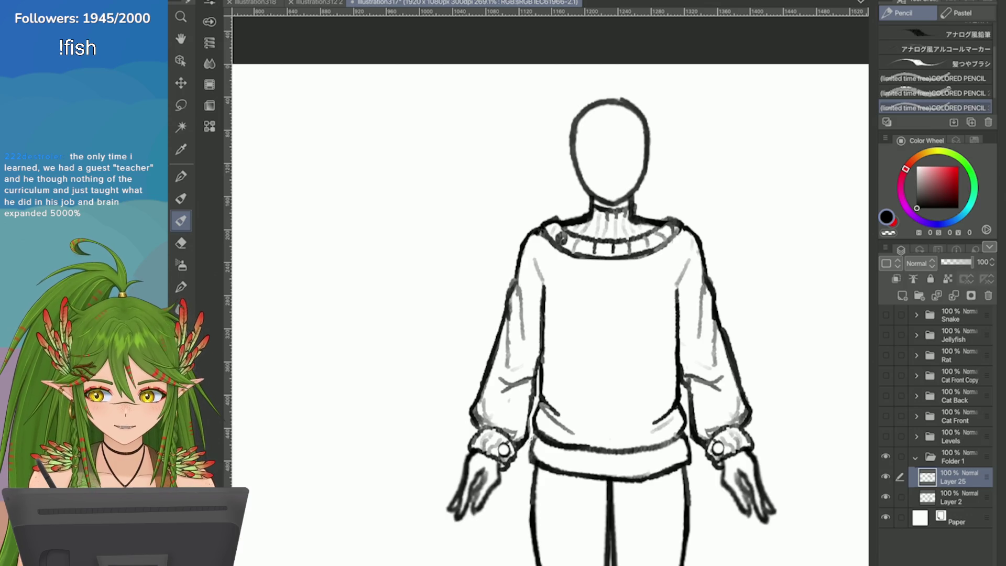
key("e")
scroll(654, 249, "up", 2)
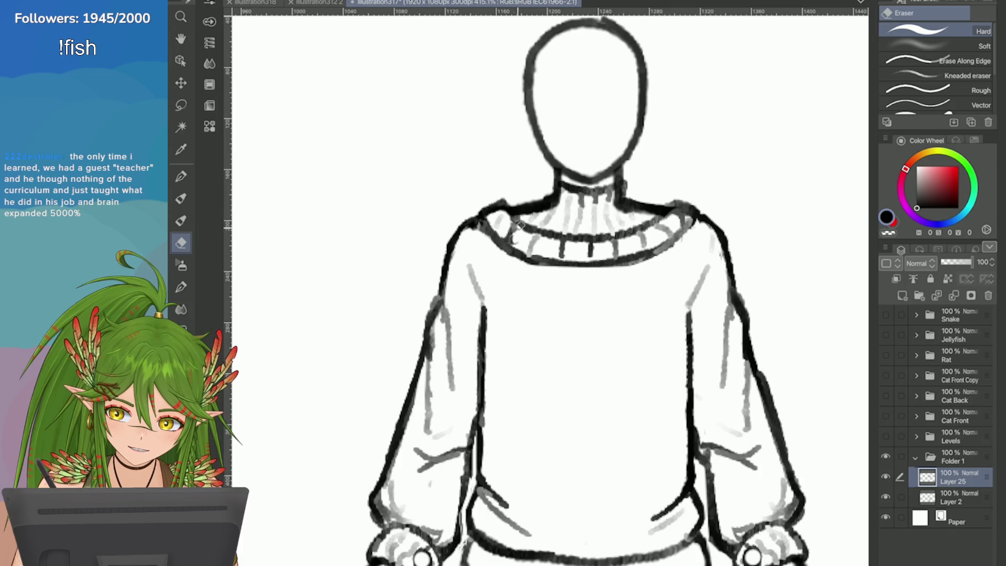
scroll(828, 377, "up", 1)
key("p")
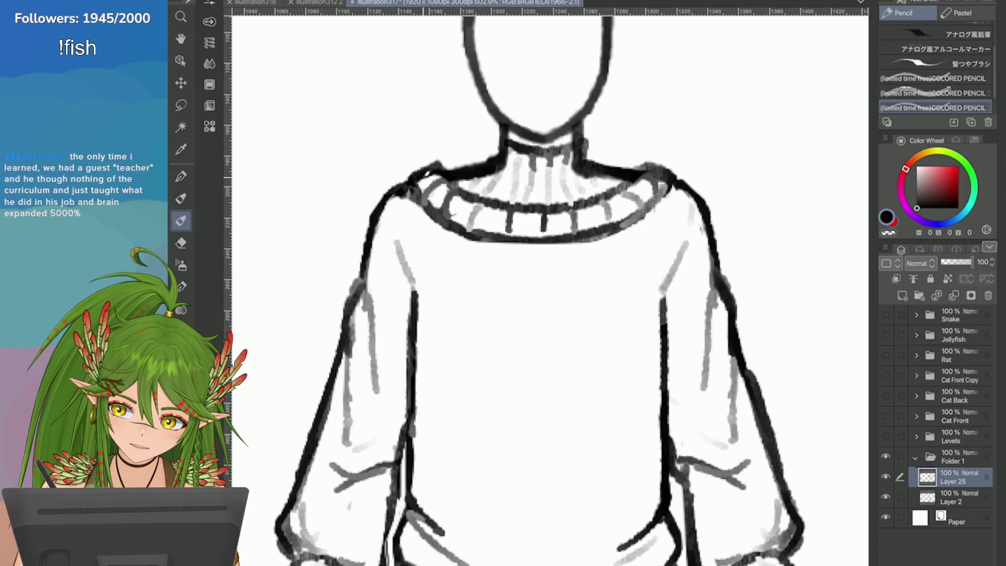
Erase the grey shading inside the right shoulder outline
scroll(655, 183, "up", 2)
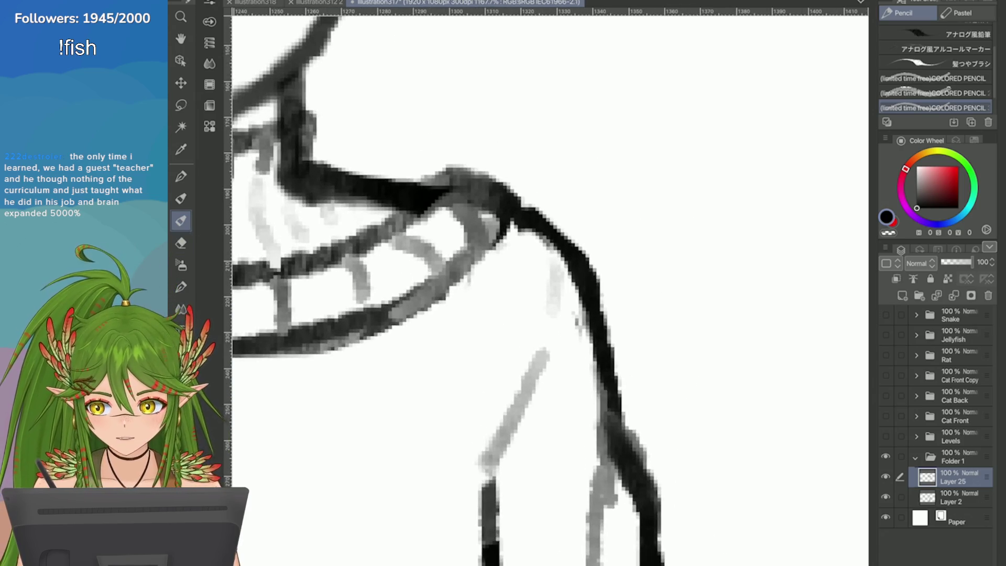
key("e")
mouse_move(481, 198)
left_mouse_down()
mouse_move(469, 196)
mouse_move(476, 209)
mouse_move(454, 183)
left_mouse_up()
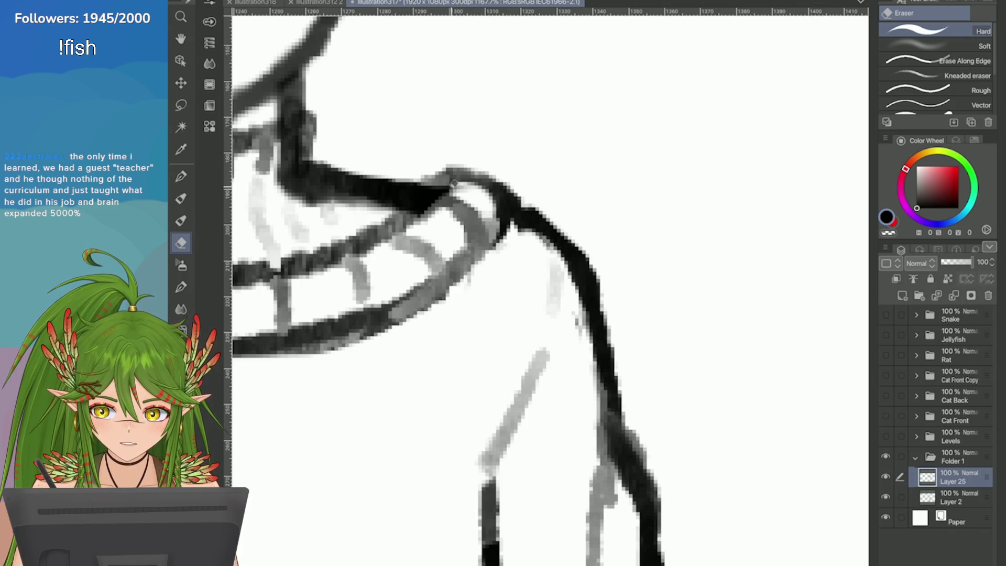
scroll(426, 166, "down", 2)
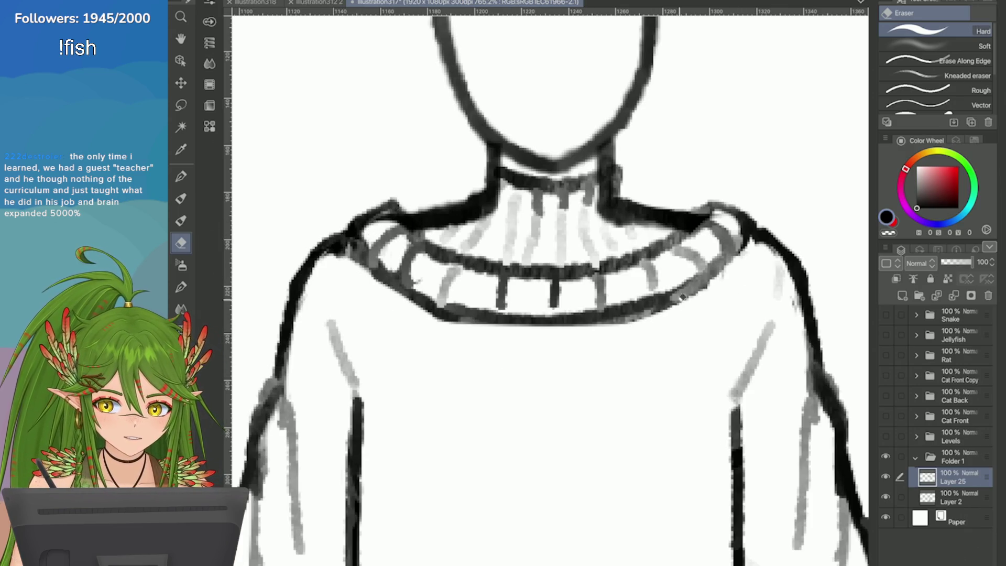
scroll(525, 348, "down", 1)
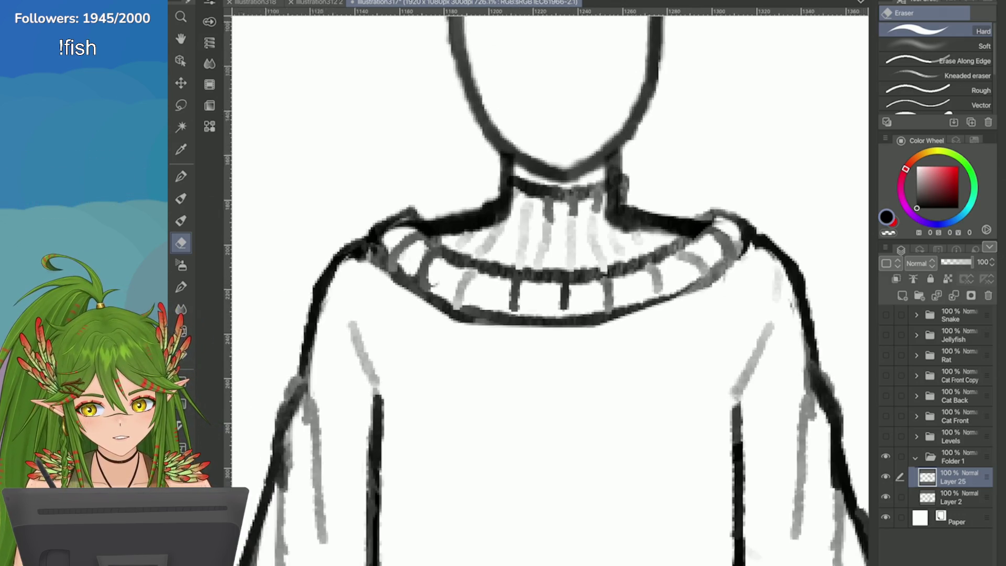
scroll(494, 230, "down", 5)
scroll(495, 231, "up", 2)
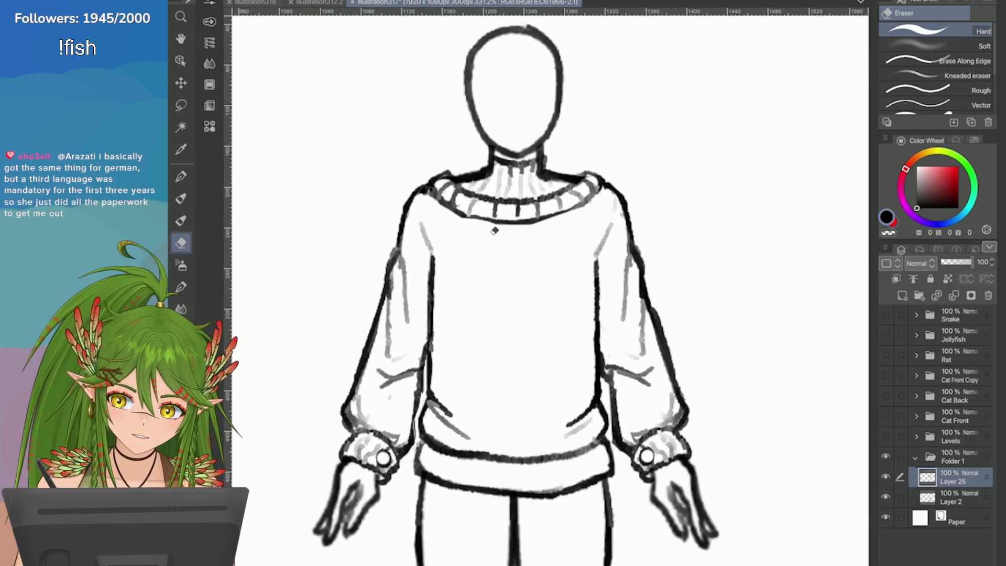
scroll(713, 235, "down", 5)
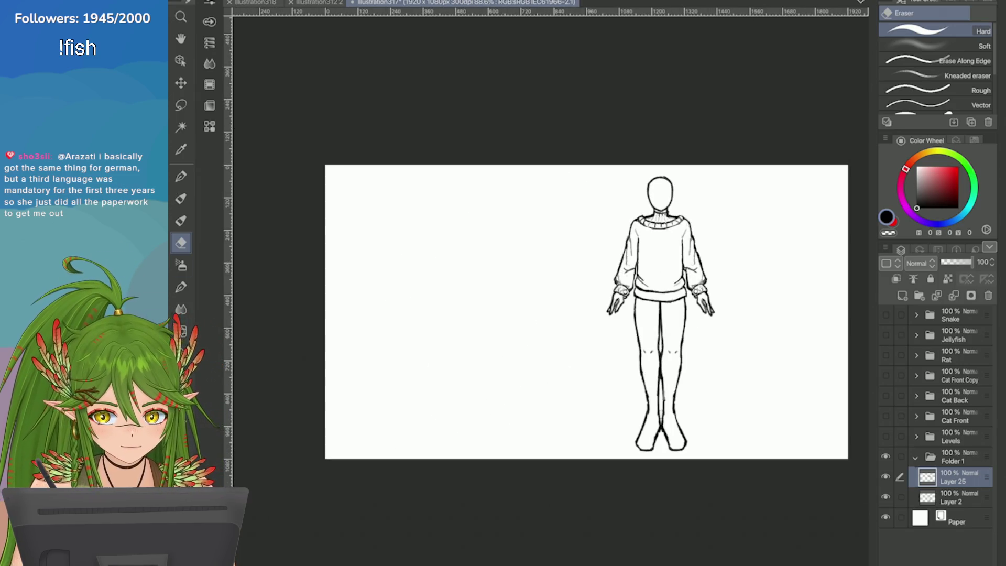
Draw the first vertical ribbing lines on the hem band, redoing a misplaced one
scroll(597, 217, "up", 8)
key("p")
left_click_drag(529, 224, 526, 245)
left_click_drag(502, 212, 502, 248)
mouse_move(469, 220)
left_mouse_down()
mouse_move(466, 275)
mouse_move(438, 275)
left_mouse_up()
left_click_drag(405, 222, 403, 262)
key("ctrl+z")
key("ctrl+z")
left_click_drag(439, 226, 437, 275)
Add more vertical ribbing lines along the rest of the hem band
left_click_drag(408, 225, 407, 268)
left_click_drag(378, 224, 377, 261)
scroll(442, 245, "down", 2)
mouse_move(437, 242)
left_mouse_down()
mouse_move(433, 277)
mouse_move(408, 277)
left_mouse_up()
left_click_drag(396, 236, 392, 265)
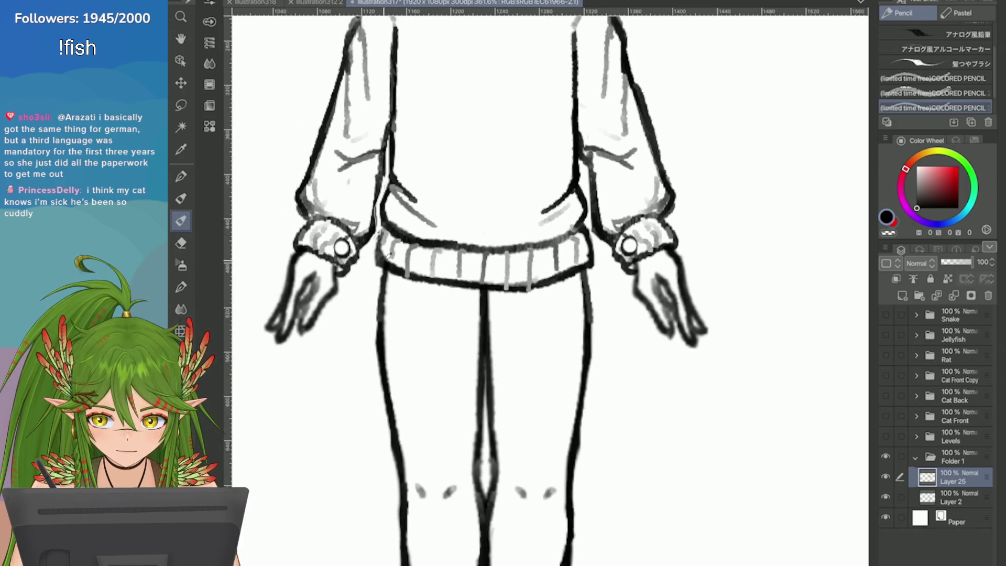
scroll(709, 263, "down", 8)
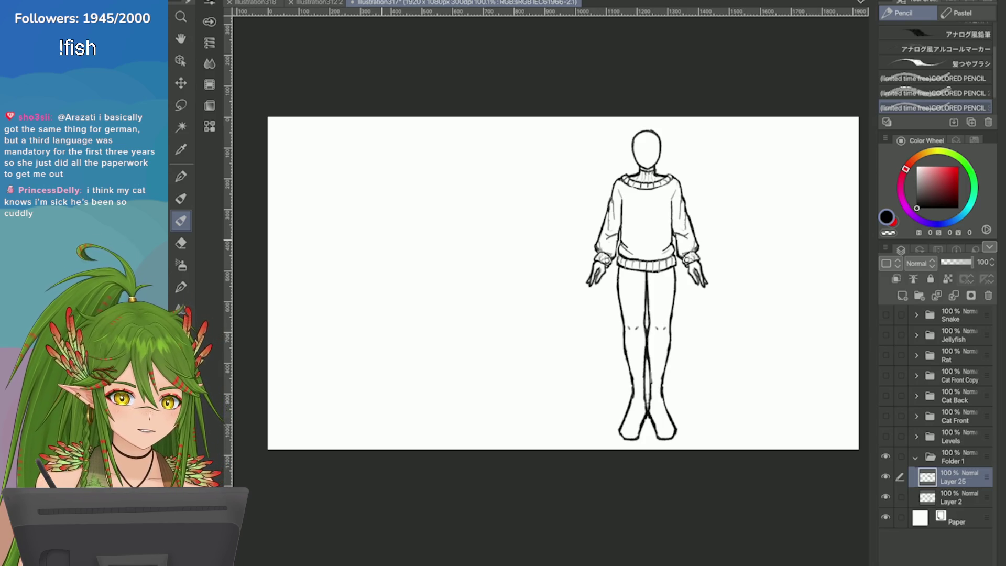
Briefly show the Cat Front folder over the figure, then hide it again
left_click(885, 416)
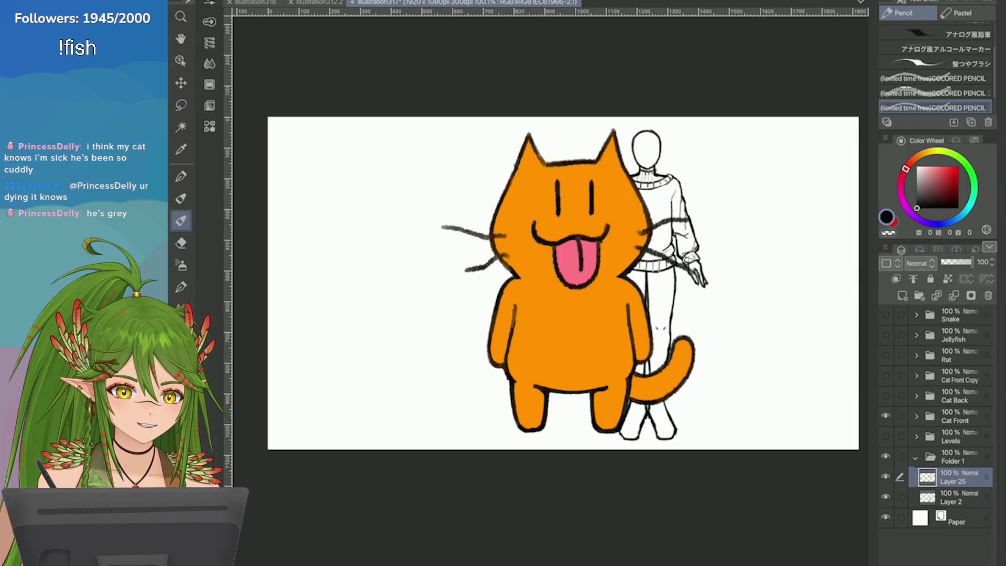
left_click(885, 416)
scroll(688, 205, "up", 5)
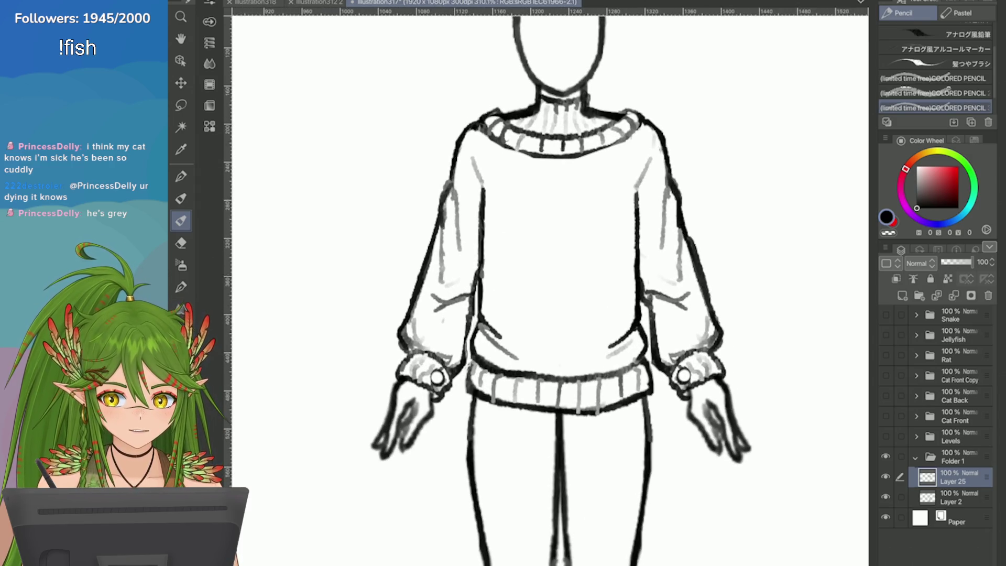
Erase the faint strokes on the lower left of the sweater
key("o")
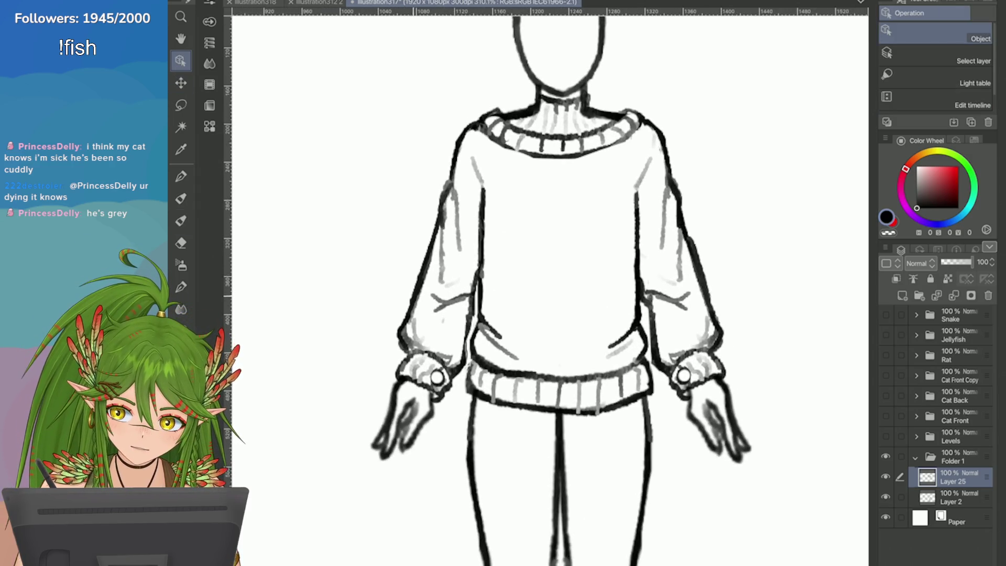
key("p")
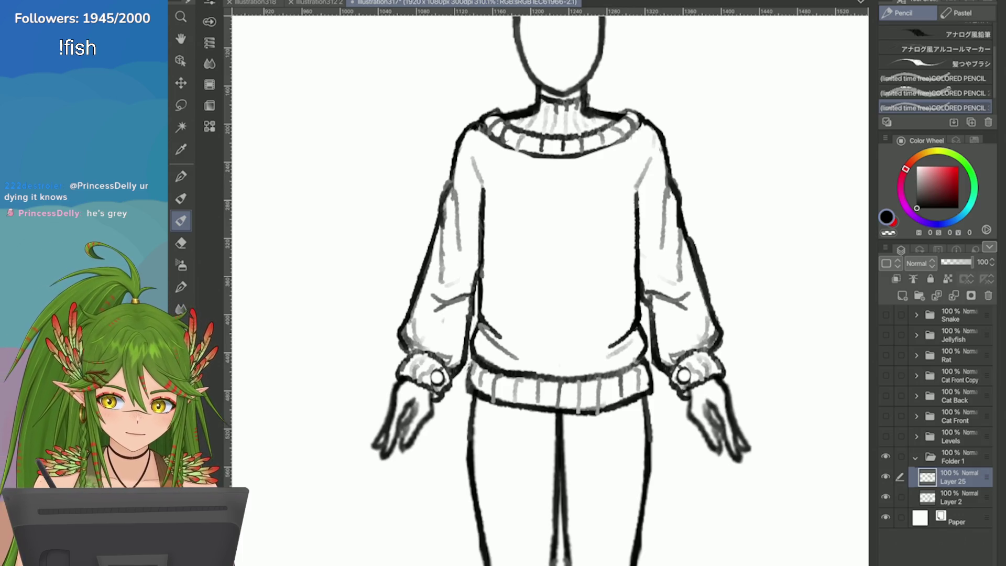
scroll(774, 301, "up", 2)
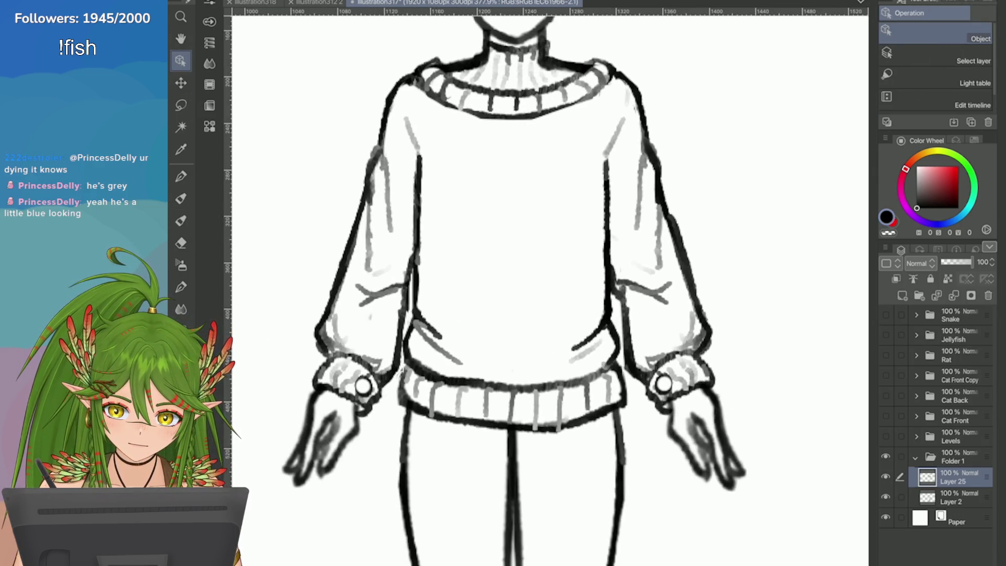
key("e")
left_click_drag(432, 307, 452, 346)
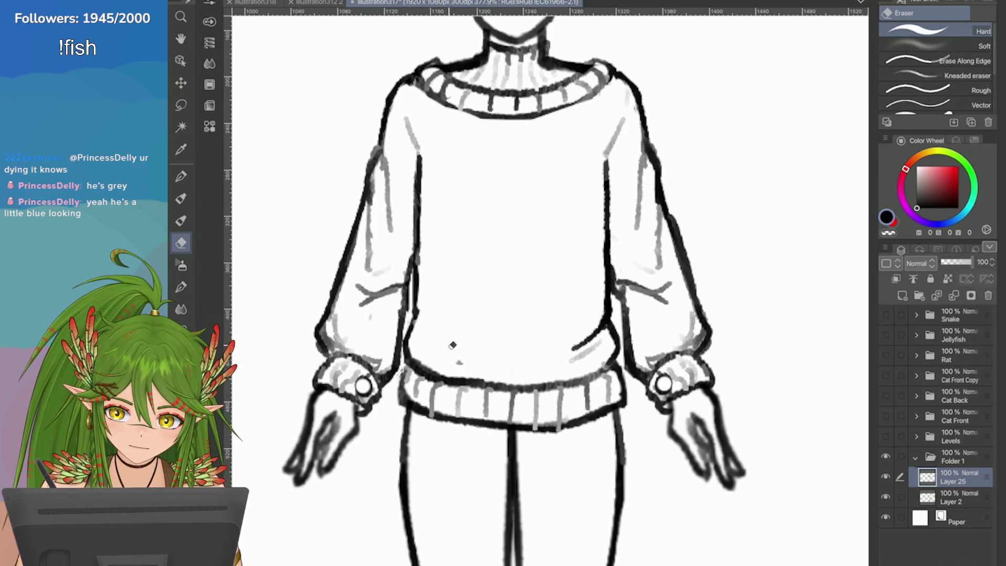
Draw longer diagonal fold lines above the sweater hem, redoing too-short ones
key("p")
left_click_drag(418, 304, 426, 328)
left_click_drag(461, 365, 487, 378)
key("ctrl+z")
left_click_drag(429, 351, 487, 378)
key("ctrl+z")
left_click_drag(436, 358, 487, 378)
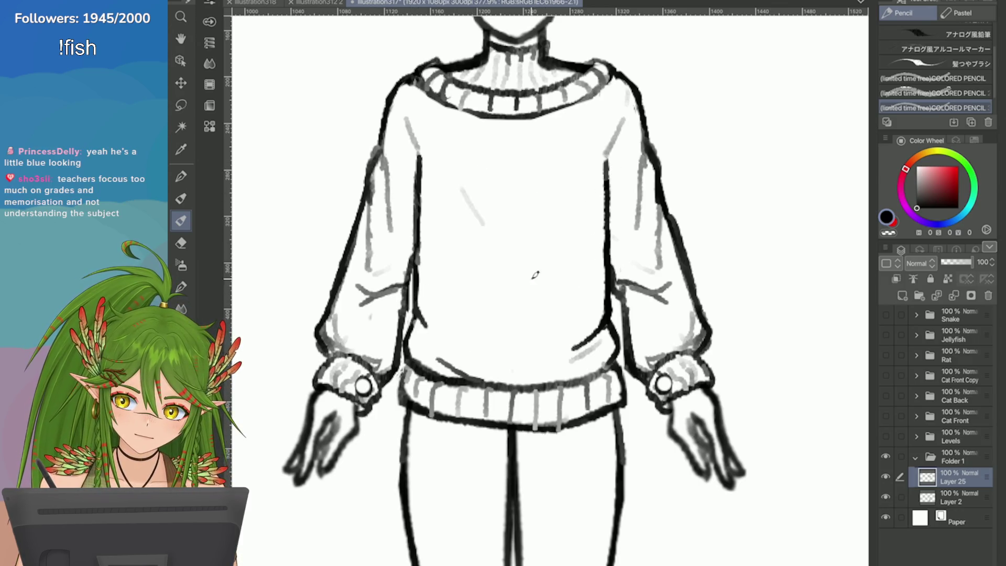
left_click_drag(438, 219, 550, 308)
key("ctrl+minus")
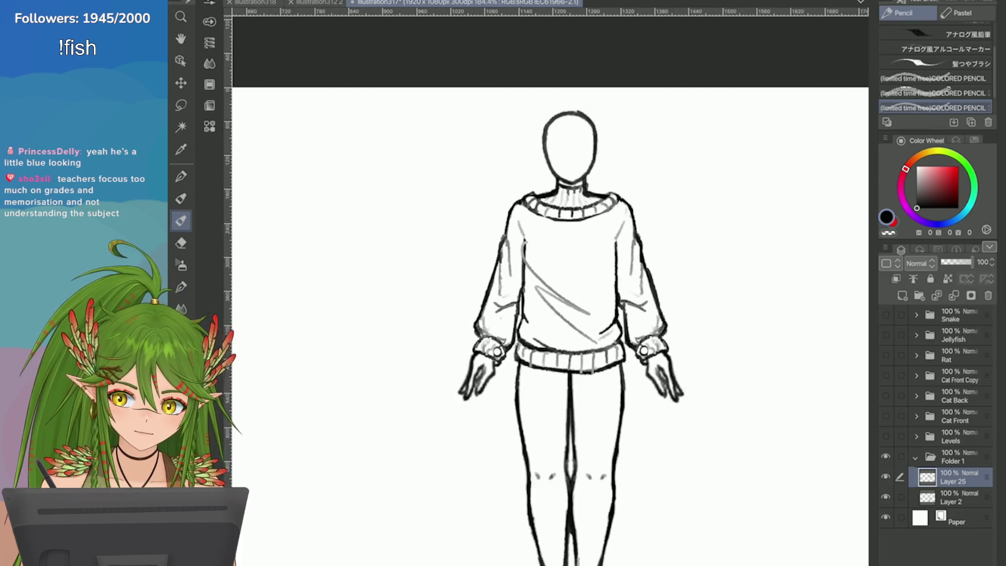
Zoom in, darken the sweater's right torso outline, and save the illustration
key("ctrl+z")
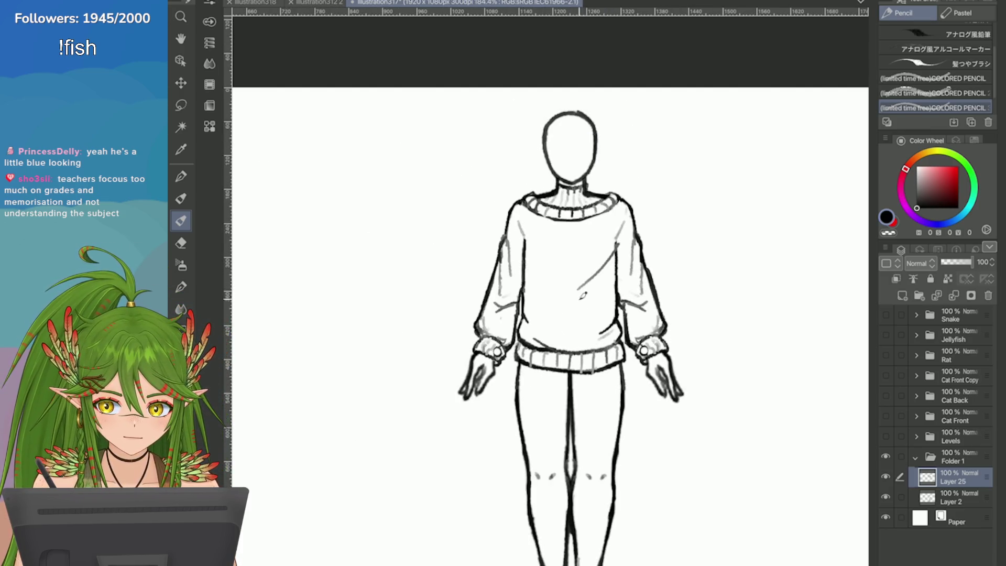
key("ctrl+plus")
scroll(384, 361, "up", 1)
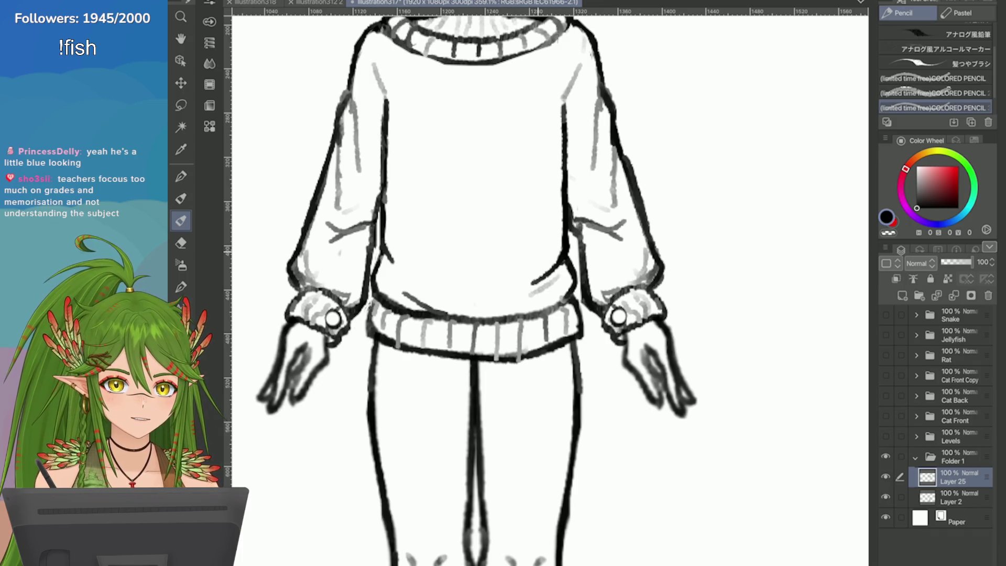
key("e")
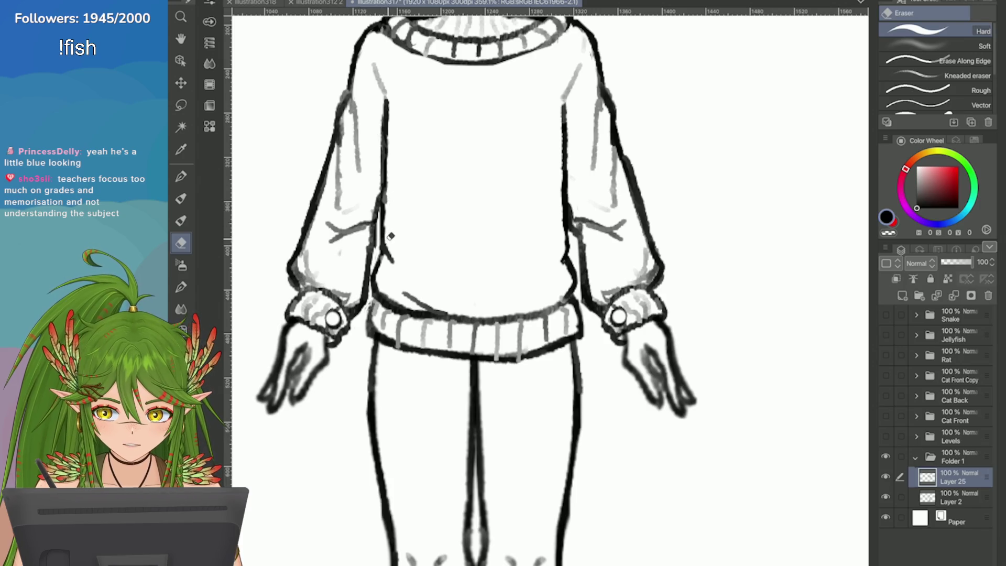
key("p")
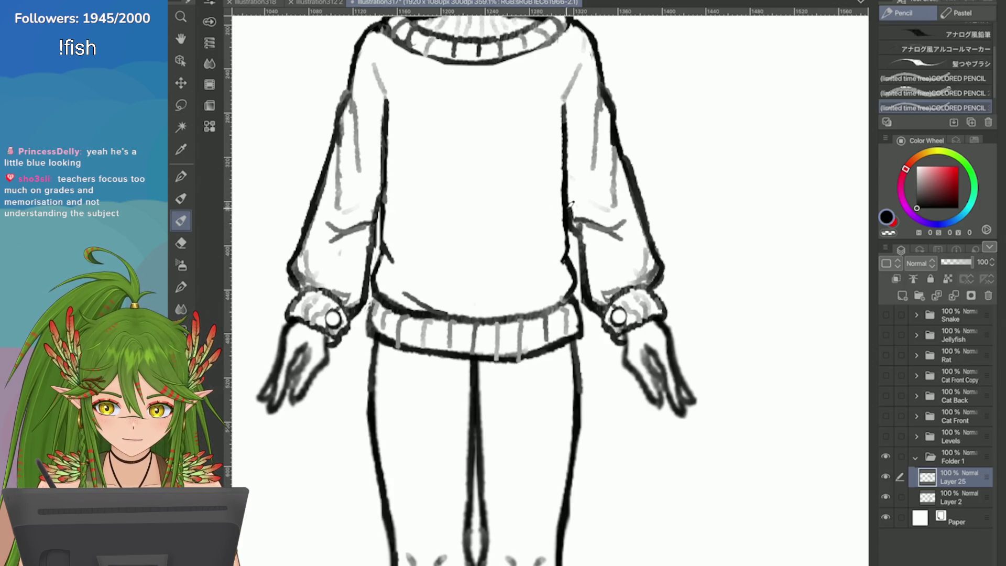
left_click_drag(572, 210, 568, 249)
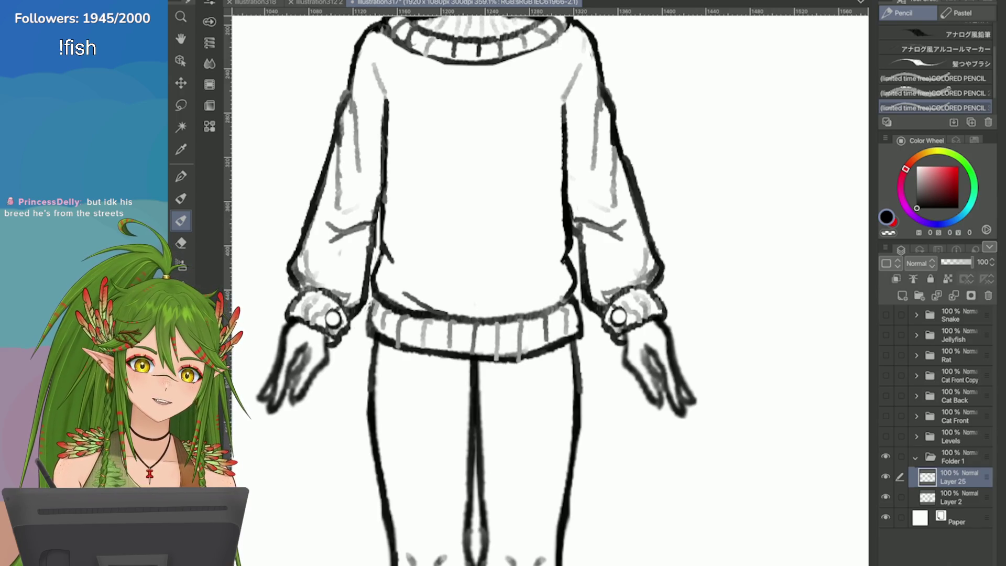
key("ctrl+s")
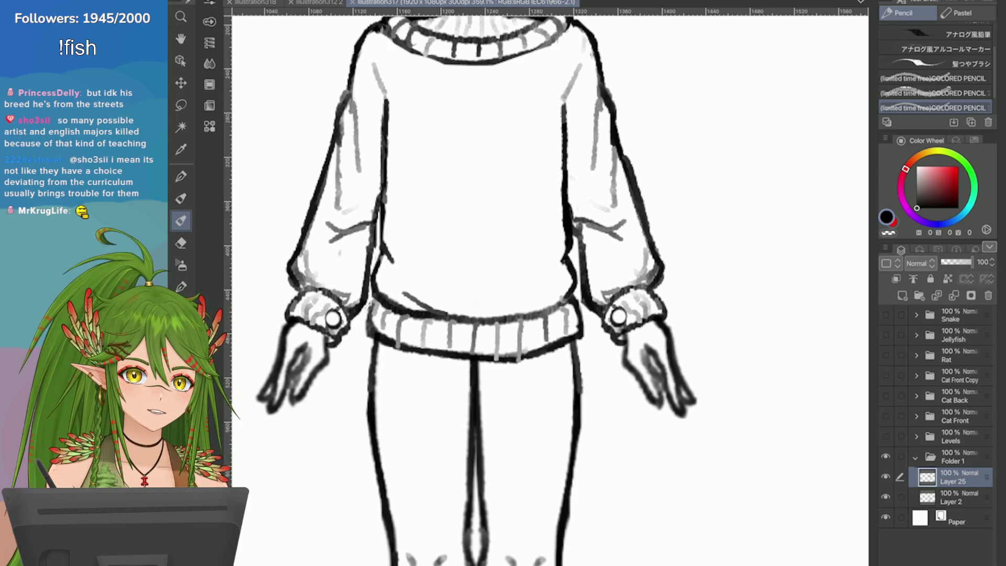
Add a light diagonal fold on the lower sweater, undoing the trial chest strokes
key("ctrl+z")
mouse_move(563, 263)
left_mouse_down()
mouse_move(497, 306)
mouse_move(529, 300)
left_mouse_up()
left_click_drag(469, 137, 557, 215)
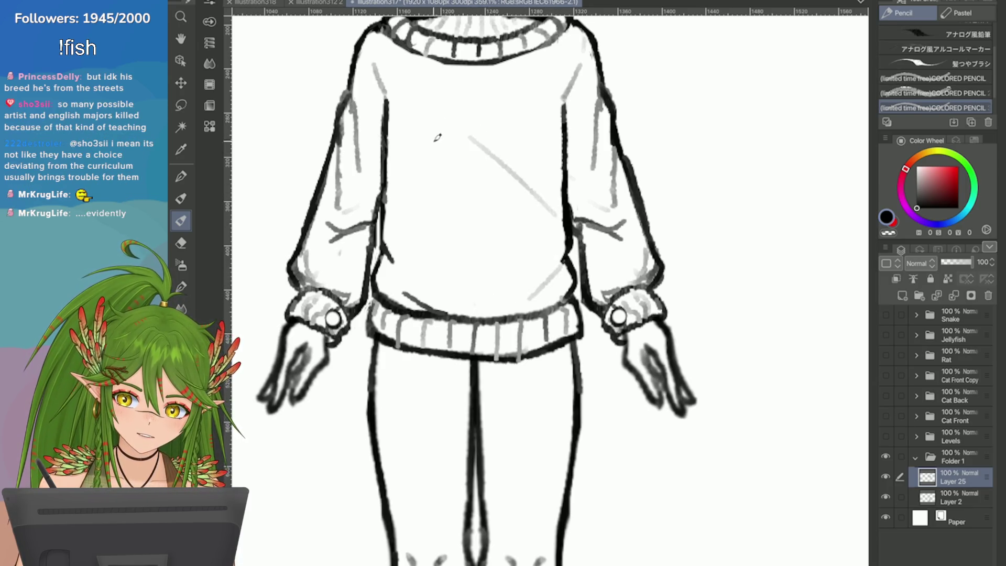
key("ctrl+z")
mouse_move(401, 113)
left_mouse_down()
mouse_move(557, 209)
mouse_move(395, 156)
mouse_move(406, 172)
left_mouse_up()
key("ctrl+z")
key("ctrl+z")
key("ctrl+z")
key("ctrl+minus")
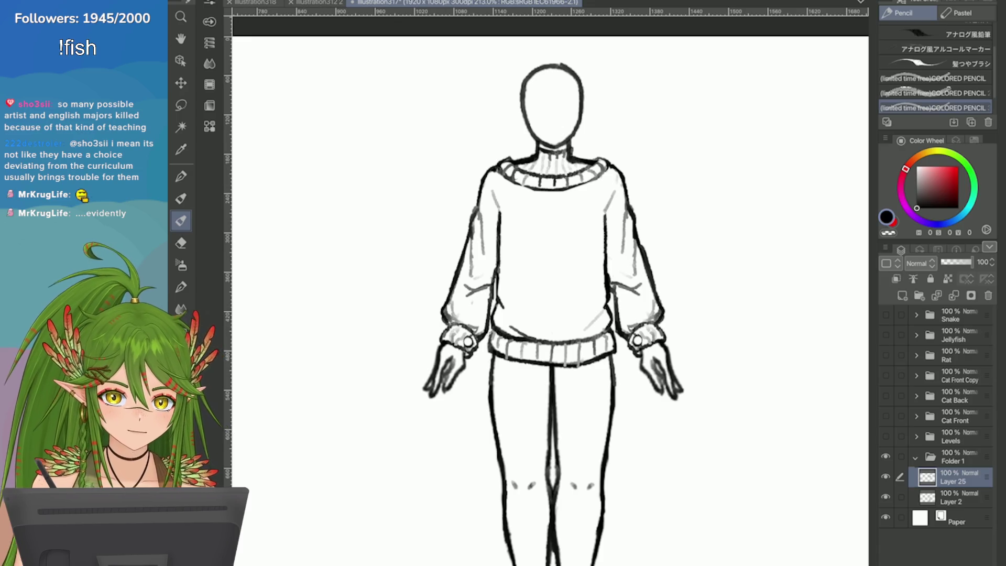
Save, then lightly erase part of the sleeve line
key("e")
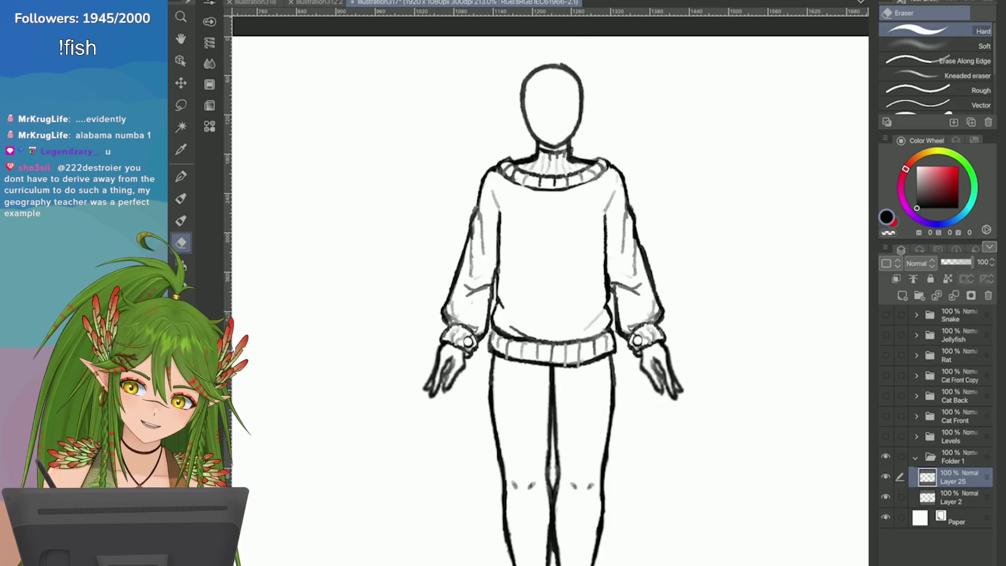
key("ctrl+s")
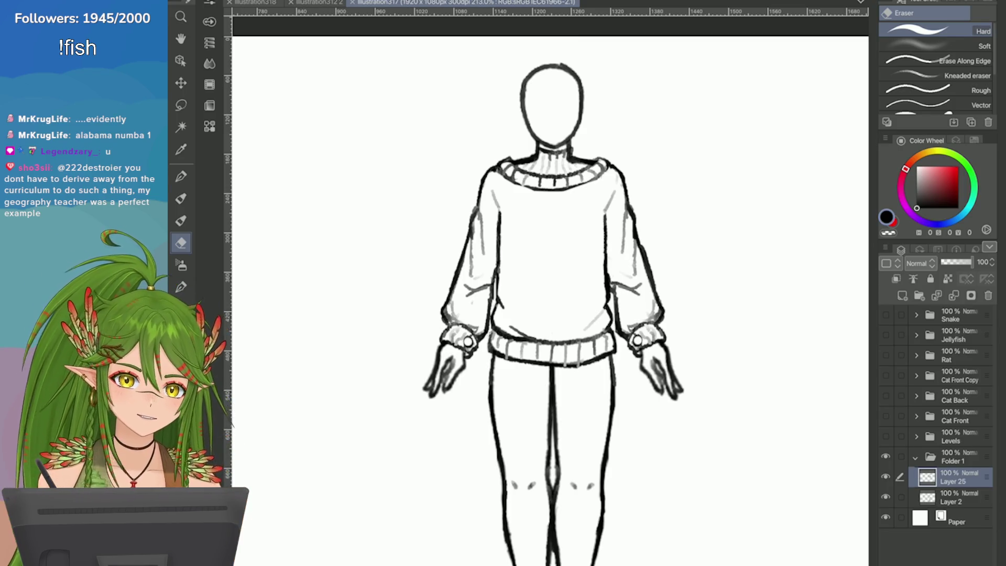
left_click_drag(607, 225, 606, 251)
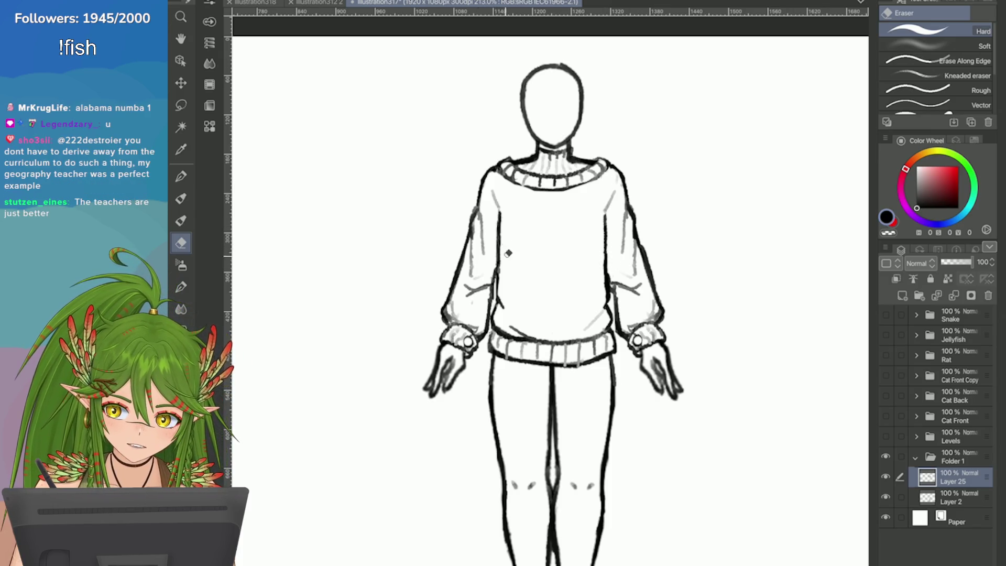
key("p")
scroll(666, 278, "up", 3)
Sketch a wavy diagonal fold across the torso, undoing the darker trial strokes
left_click_drag(572, 245, 553, 280)
left_click_drag(584, 221, 534, 289)
key("ctrl+z")
mouse_move(571, 238)
left_mouse_down()
mouse_move(456, 286)
mouse_move(430, 283)
left_mouse_up()
mouse_move(575, 251)
left_mouse_down()
mouse_move(463, 344)
mouse_move(537, 308)
mouse_move(490, 341)
left_mouse_up()
key("ctrl+z")
scroll(559, 277, "down", 3)
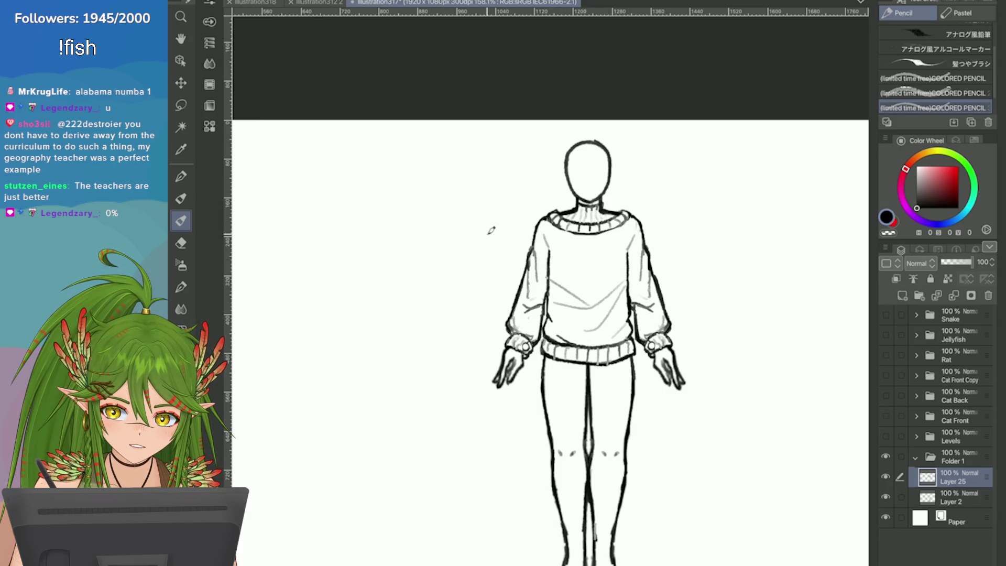
scroll(723, 391, "up", 3)
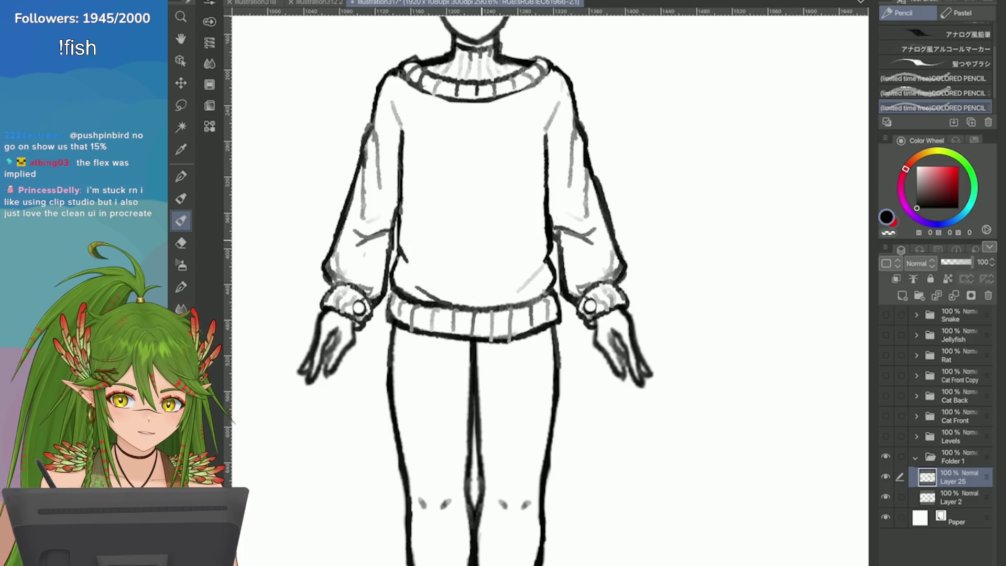
Frame the sweater chest and switch from the Eraser back to the Pencil
scroll(550, 288, "down", 5)
scroll(550, 288, "up", 5)
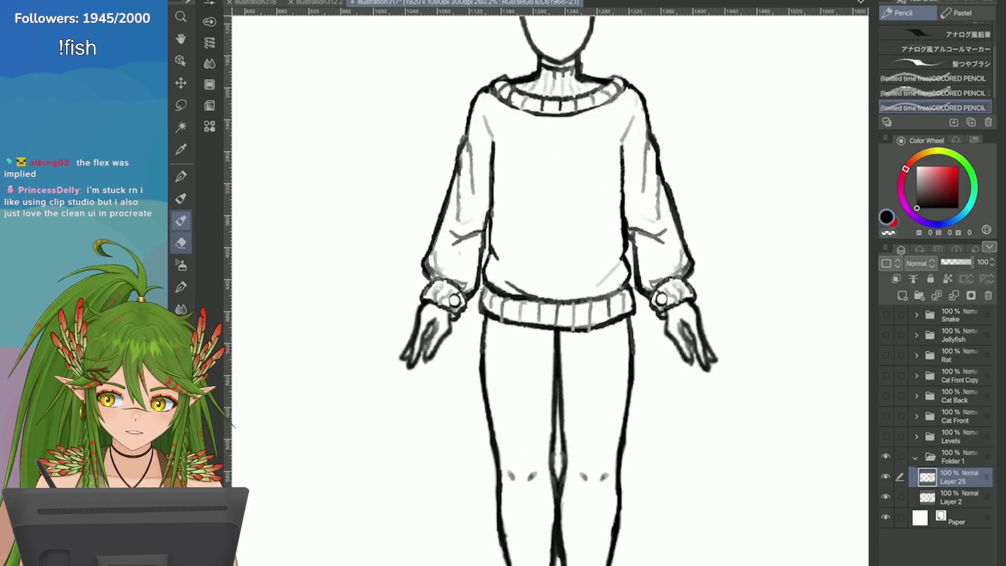
key("e")
scroll(503, 251, "up", 2)
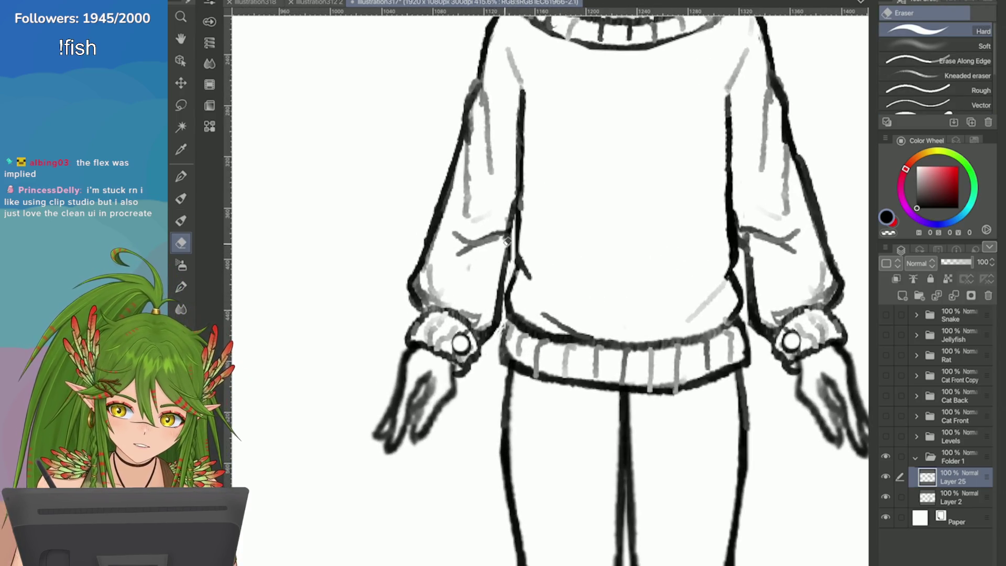
key("p")
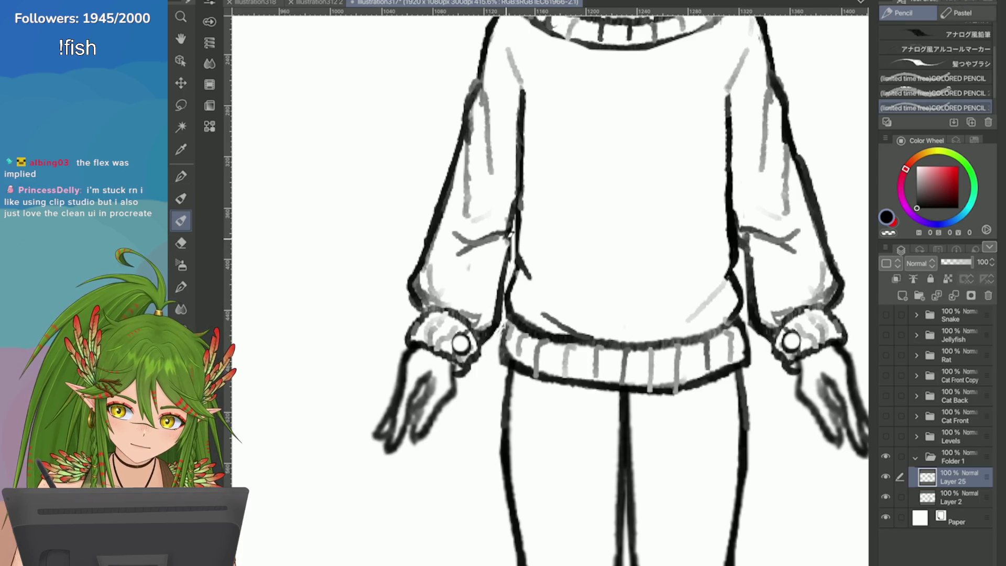
scroll(549, 288, "down", 3)
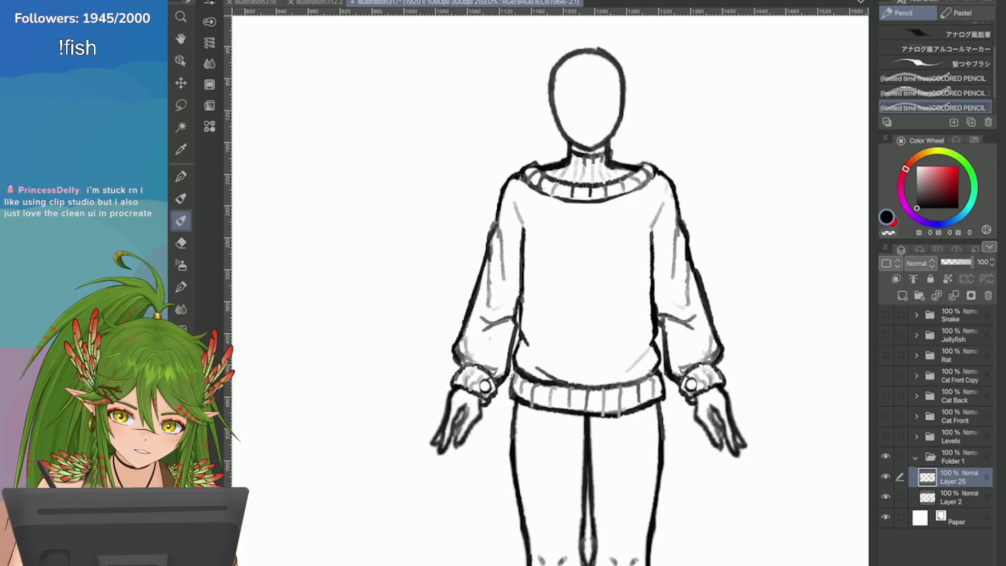
scroll(628, 313, "up", 2)
scroll(627, 312, "down", 2)
scroll(627, 312, "up", 2)
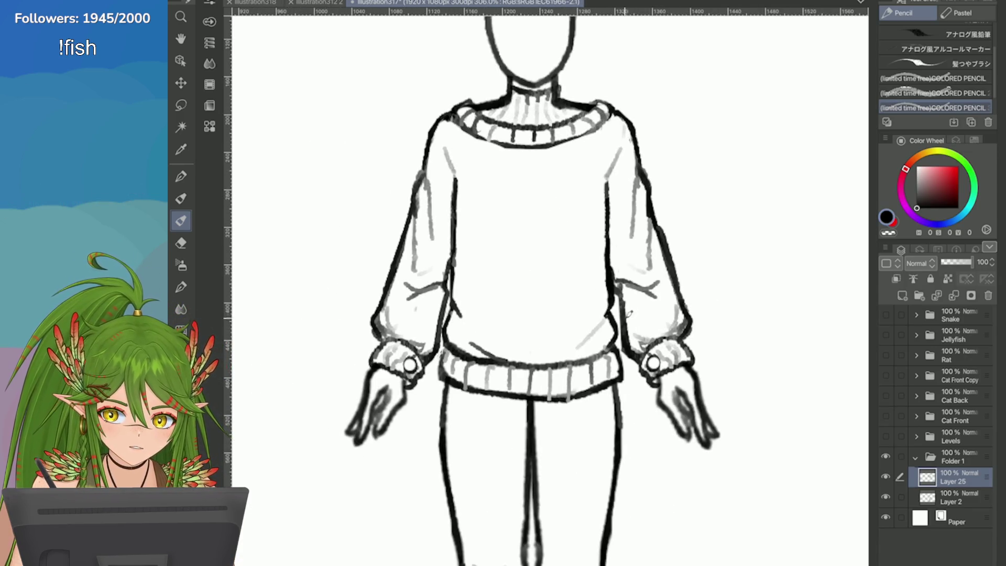
scroll(681, 367, "down", 3)
scroll(774, 445, "down", 1)
scroll(824, 316, "up", 2)
Sketch five curved fold attempts across the sweater chest, undoing each one
left_click_drag(615, 237, 538, 292)
key("ctrl+z")
key("ctrl+z")
left_click_drag(611, 255, 532, 297)
key("ctrl+z")
left_click_drag(615, 274, 563, 312)
key("ctrl+z")
left_click_drag(612, 279, 553, 329)
key("ctrl+z")
left_click_drag(614, 260, 574, 307)
After more undone tries, keep one diagonal drape fold across the chest
key("ctrl+z")
left_click_drag(596, 272, 552, 328)
left_click_drag(599, 257, 520, 303)
key("ctrl+z")
key("ctrl+z")
left_click_drag(606, 222, 533, 283)
key("ctrl+z")
left_click_drag(614, 202, 525, 267)
key("ctrl+z")
left_click_drag(598, 237, 549, 276)
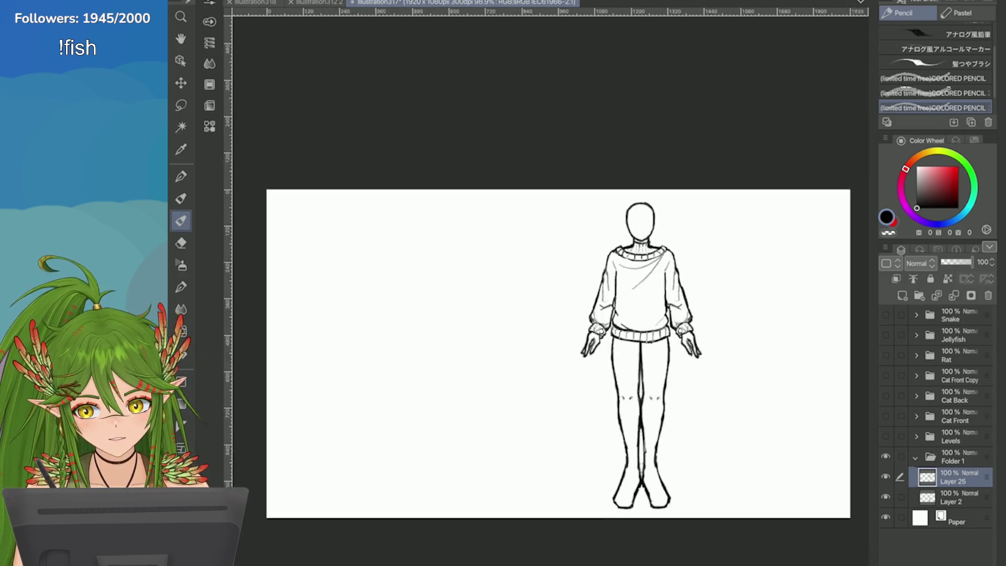
Zoom out and save the illustration with Ctrl+S
scroll(553, 237, "down", 5)
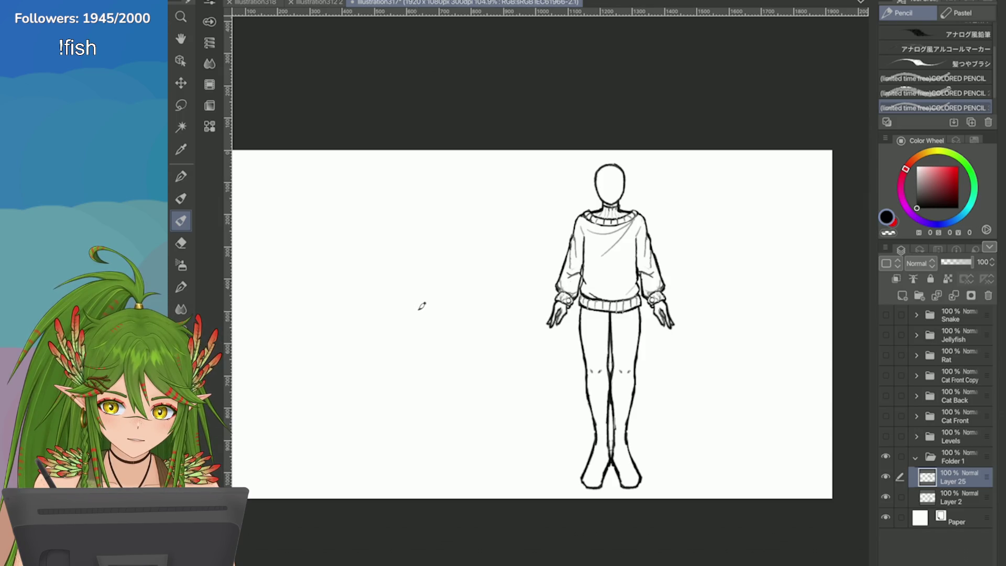
scroll(702, 394, "up", 3)
key("ctrl+s")
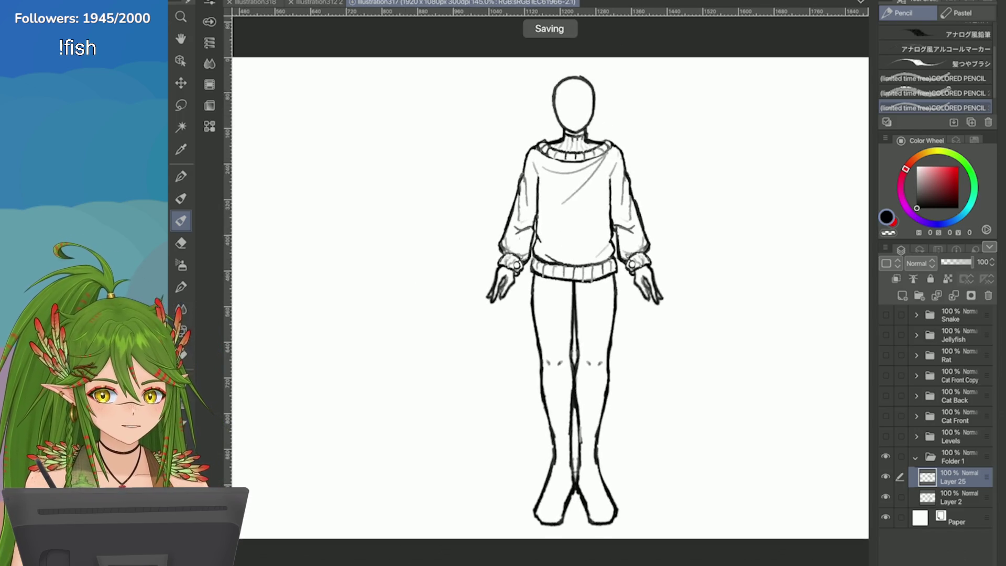
Add Layer 26, fade the Layer 2 sketch to 61% opacity, and select Layer 26
left_click(901, 295)
left_click(950, 517)
left_click_drag(972, 262, 959, 261)
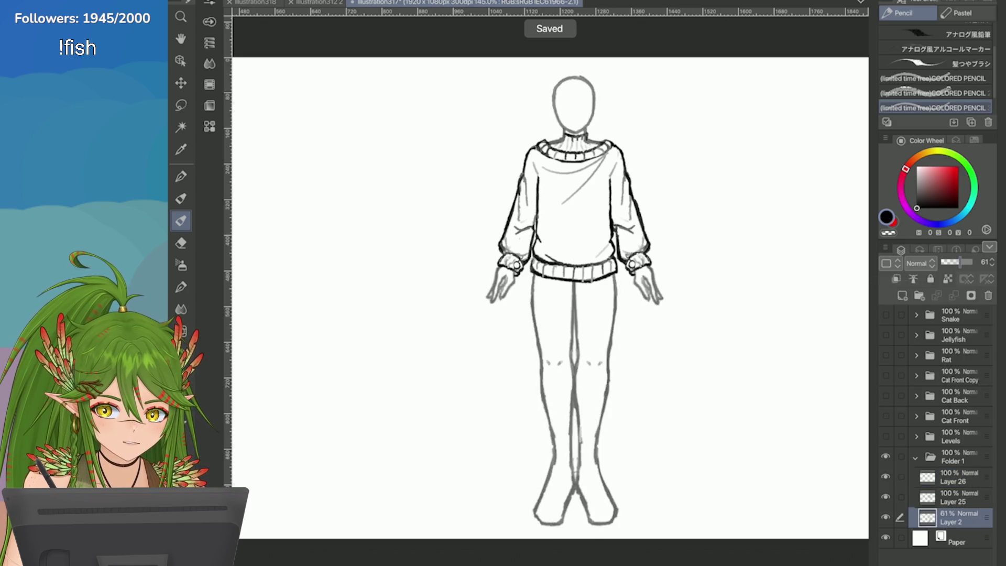
left_click(950, 477)
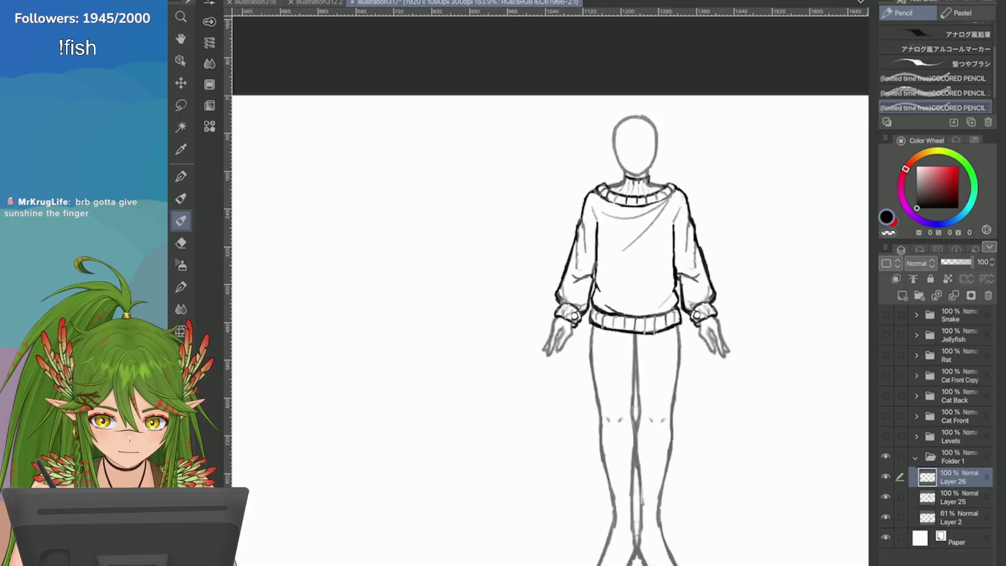
Ink the neck base and left shoulder line on Layer 26
scroll(545, 259, "down", 1)
scroll(733, 198, "up", 5)
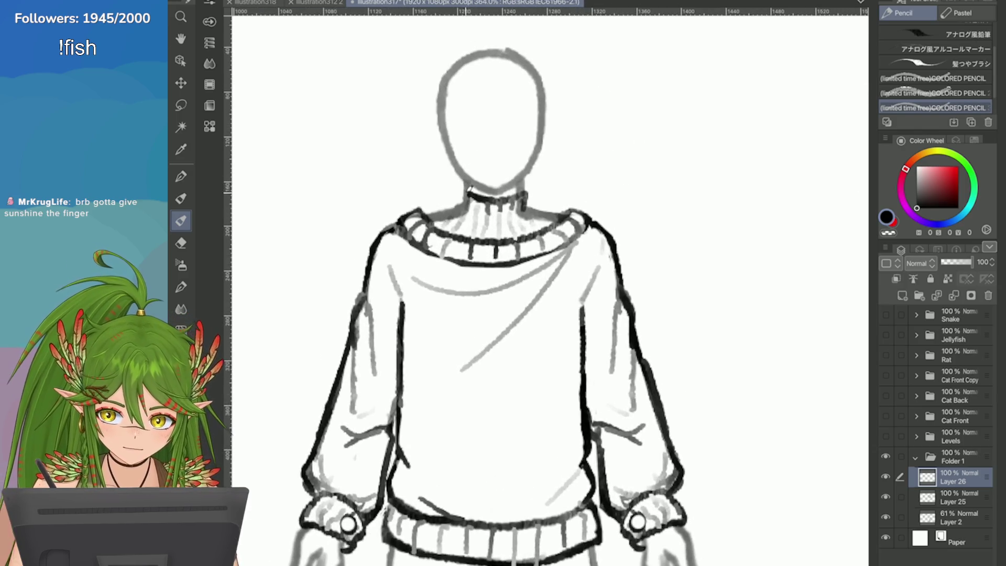
mouse_move(472, 193)
left_mouse_down()
mouse_move(463, 209)
mouse_move(427, 214)
mouse_move(559, 212)
left_mouse_up()
Draw and undo long lines down the left thigh and the right side of the legs
scroll(544, 262, "down", 10)
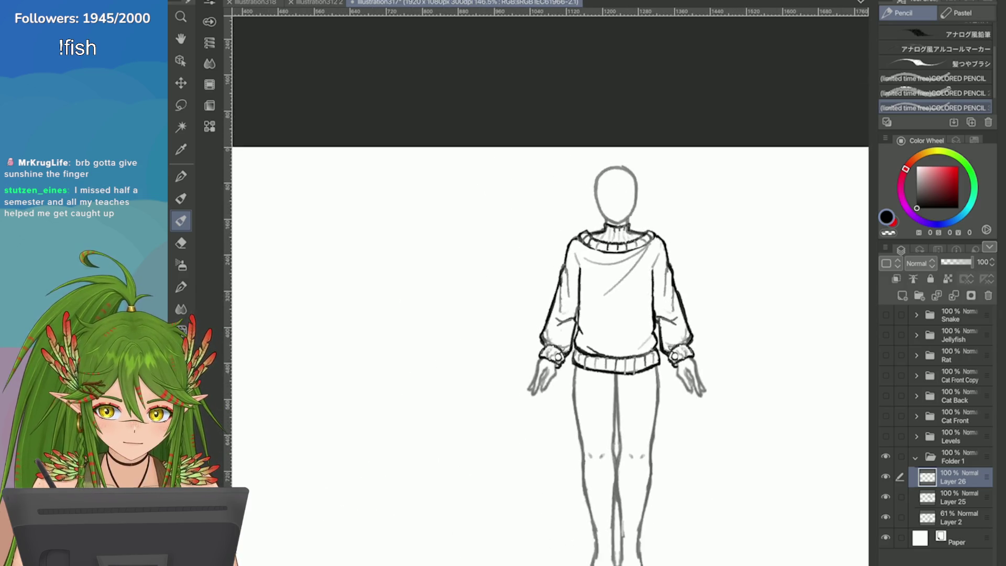
scroll(751, 343, "up", 2)
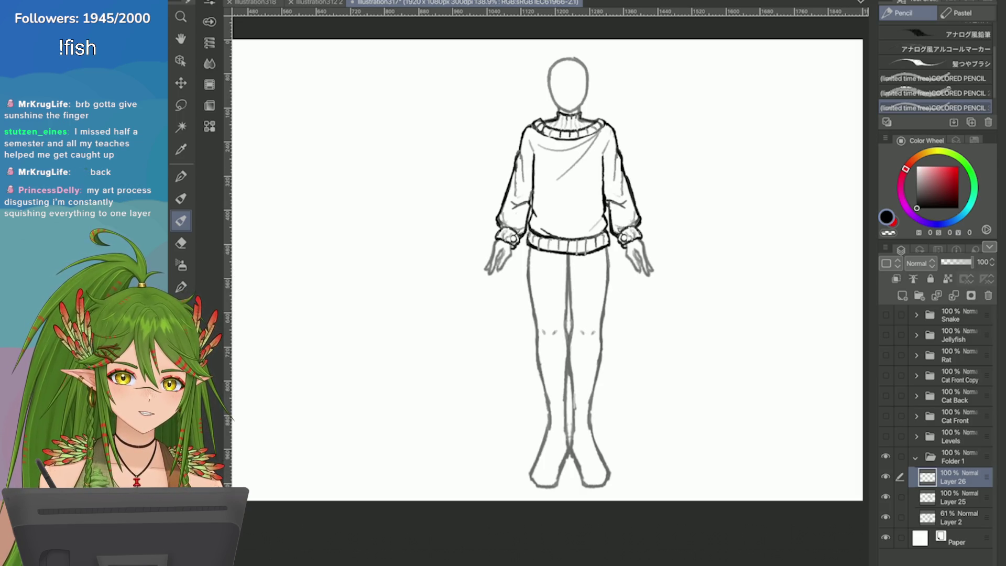
scroll(765, 346, "up", 4)
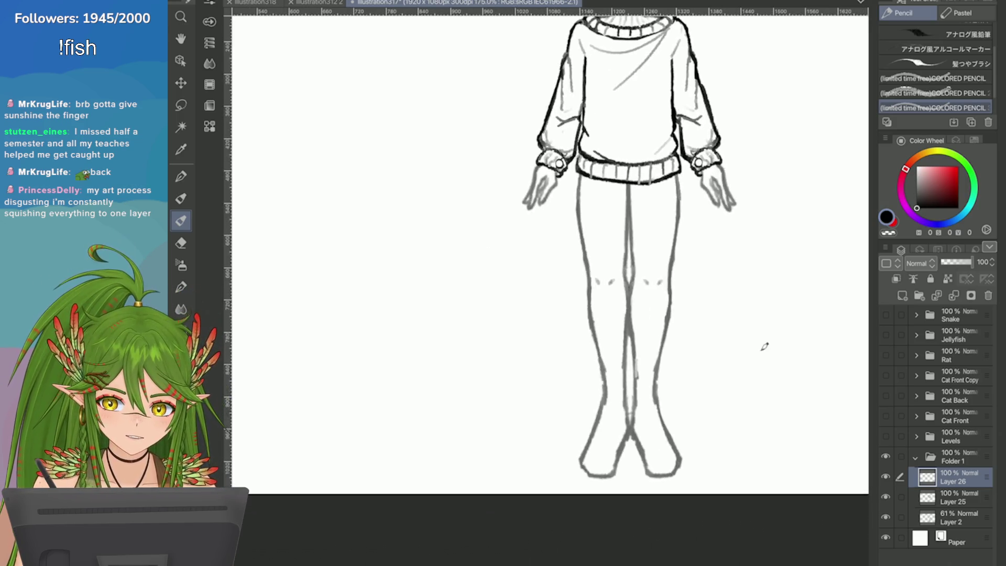
left_click_drag(510, 124, 507, 348)
key("ctrl+z")
left_click_drag(511, 124, 481, 440)
scroll(545, 277, "down", 3)
scroll(545, 278, "up", 3)
key("ctrl+z")
left_click_drag(576, 153, 602, 370)
key("ctrl+z")
key("ctrl+z")
Try and undo skirt side lines, hem curves and vertical folds, zooming out
mouse_move(576, 155)
left_mouse_down()
mouse_move(606, 366)
mouse_move(592, 395)
mouse_move(528, 408)
left_mouse_up()
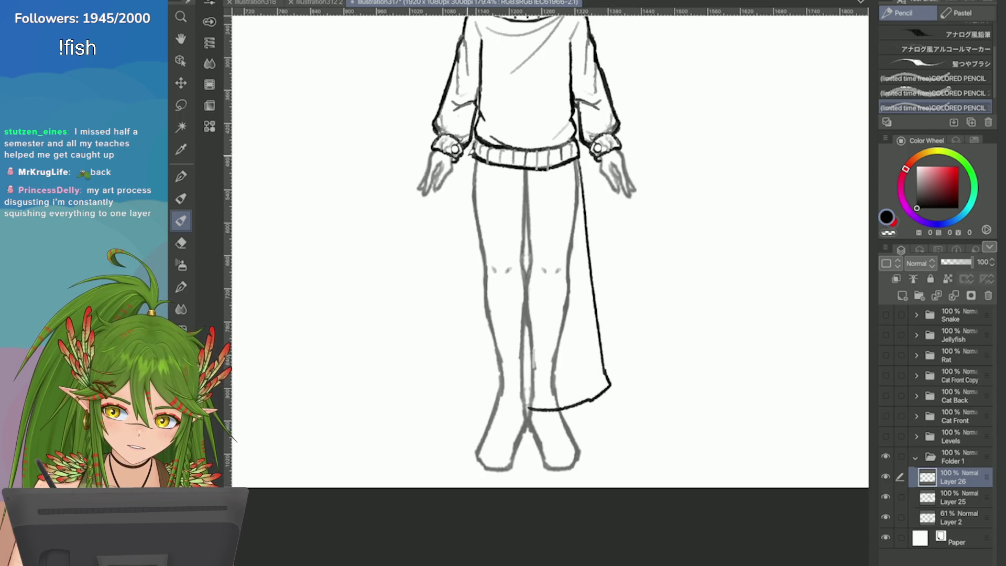
key("ctrl+z")
mouse_move(602, 347)
left_mouse_down()
mouse_move(606, 370)
mouse_move(529, 396)
mouse_move(500, 386)
left_mouse_up()
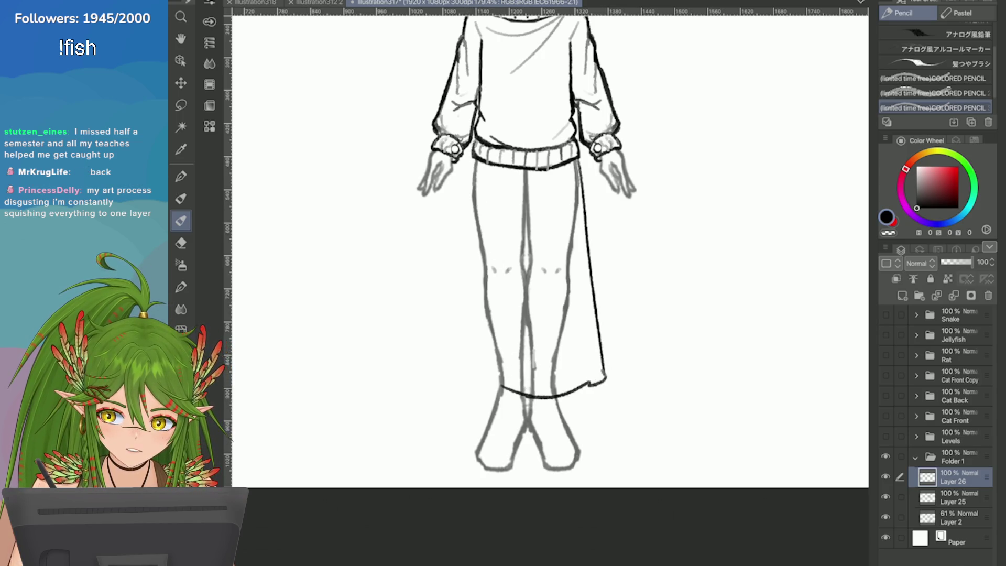
key("ctrl+z")
key("ctrl+z")
left_click_drag(477, 156, 448, 380)
key("ctrl+z")
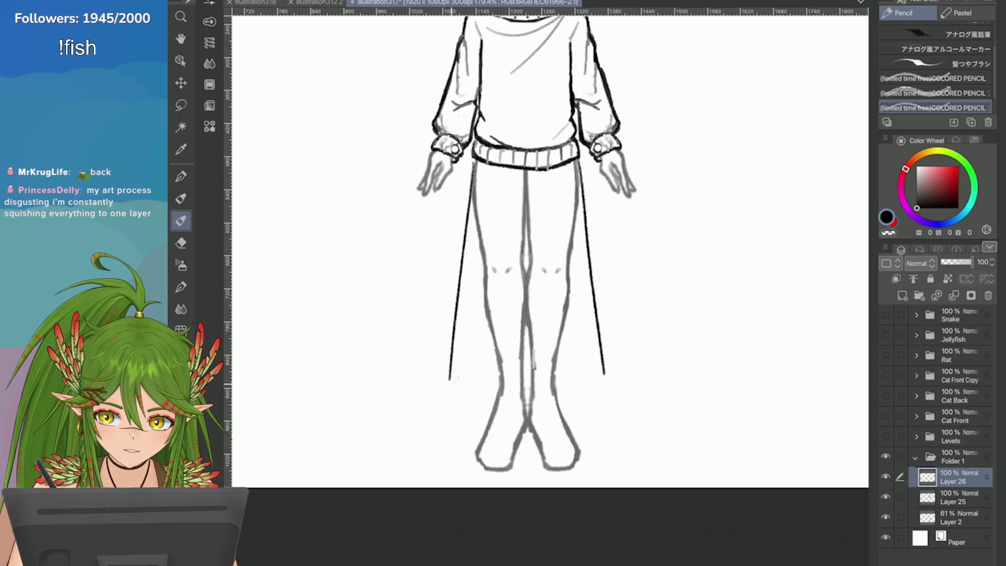
mouse_move(606, 371)
left_mouse_down()
mouse_move(587, 393)
mouse_move(502, 402)
mouse_move(458, 388)
mouse_move(504, 215)
left_mouse_up()
key("ctrl+z")
left_click_drag(564, 383, 562, 230)
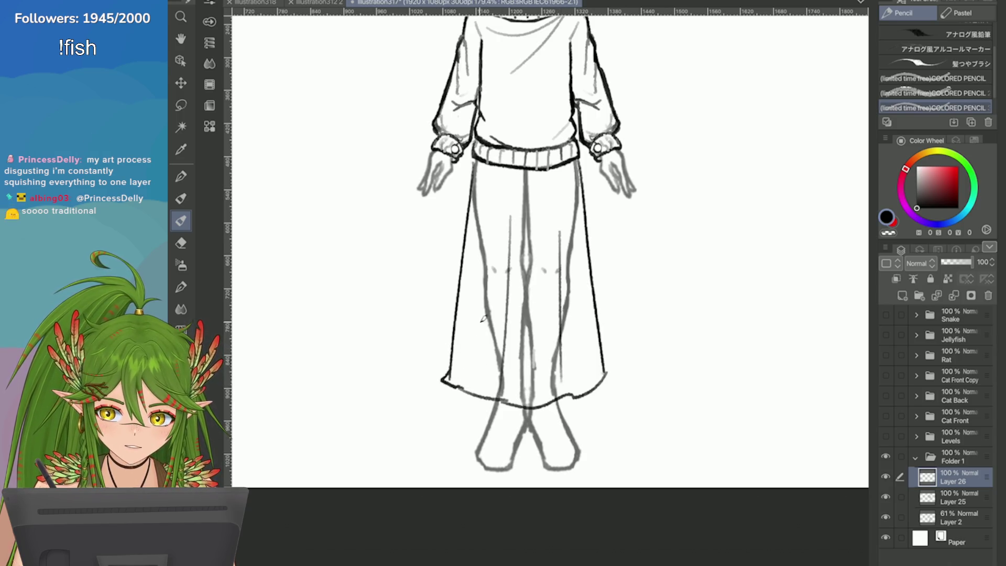
key("ctrl+minus")
scroll(485, 248, "up", 3)
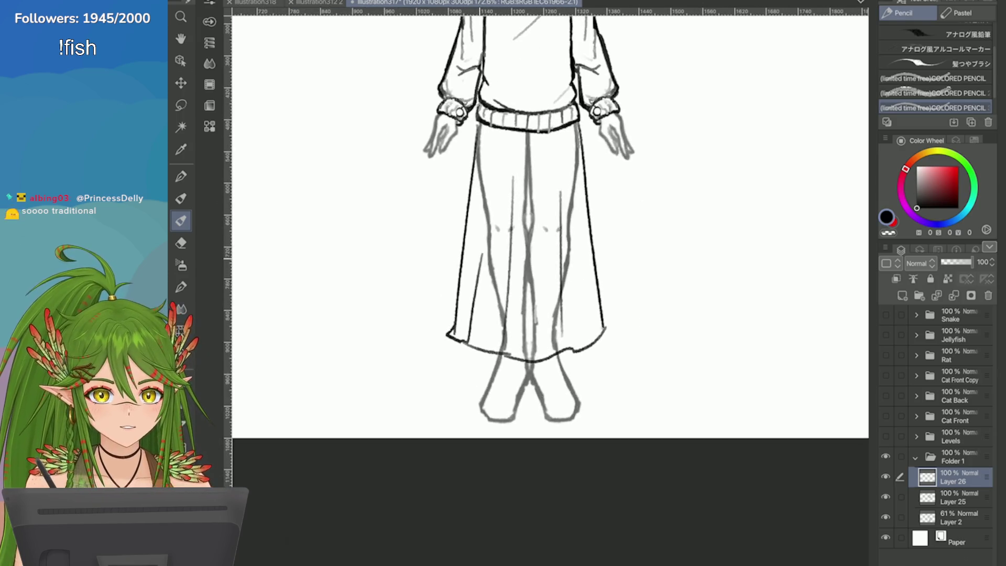
key("ctrl+z")
key("ctrl+z")
key("ctrl+z")
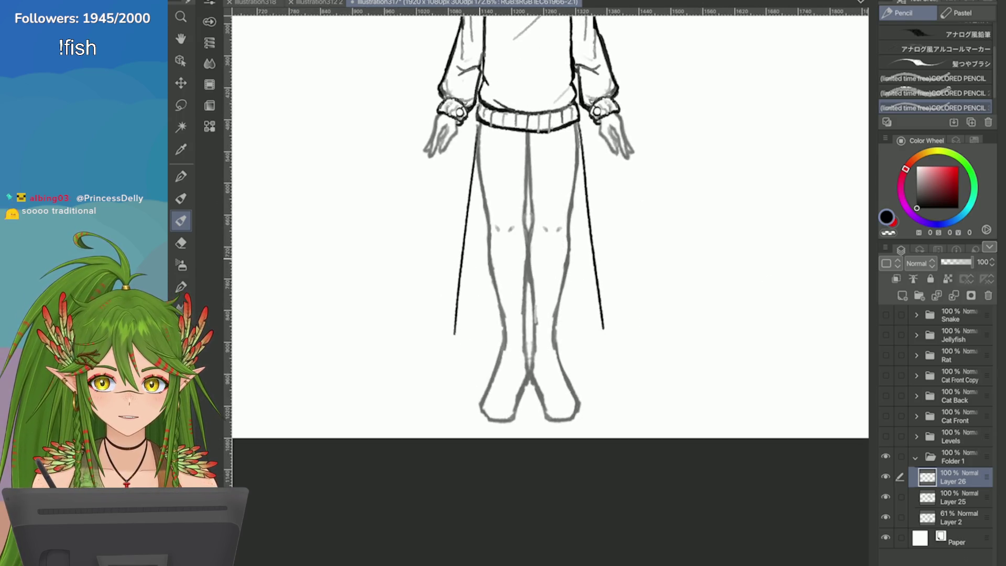
Draw and undo a wavy skirt hem and shorter right skirt lines
mouse_move(604, 327)
left_mouse_down()
mouse_move(607, 335)
mouse_move(561, 348)
mouse_move(456, 345)
left_mouse_up()
key("ctrl+z")
mouse_move(605, 325)
left_mouse_down()
mouse_move(515, 350)
mouse_move(454, 334)
left_mouse_up()
key("ctrl+z")
key("ctrl+z")
key("ctrl+z")
left_click_drag(576, 116, 587, 262)
key("ctrl+z")
left_click_drag(576, 120, 586, 260)
Attempt the skirt's right edge, hem and left side, then undo them all
key("ctrl+z")
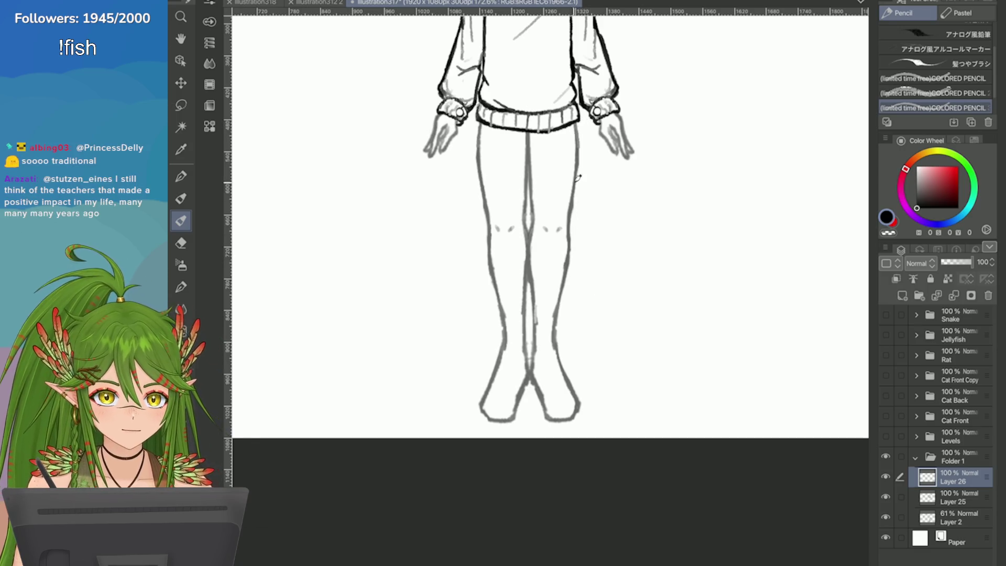
scroll(577, 175, "up", 2)
mouse_move(573, 105)
left_mouse_down()
mouse_move(581, 281)
mouse_move(474, 294)
mouse_move(573, 163)
left_mouse_up()
key("ctrl+z")
key("ctrl+z")
mouse_move(565, 81)
left_mouse_down()
mouse_move(587, 241)
mouse_move(583, 304)
mouse_move(490, 314)
left_mouse_up()
key("ctrl+z")
mouse_move(565, 90)
left_mouse_down()
mouse_move(588, 273)
mouse_move(554, 300)
mouse_move(490, 313)
mouse_move(434, 299)
left_mouse_up()
left_click_drag(443, 87, 419, 294)
key("ctrl+minus")
key("ctrl+z")
key("ctrl+z")
key("ctrl+plus")
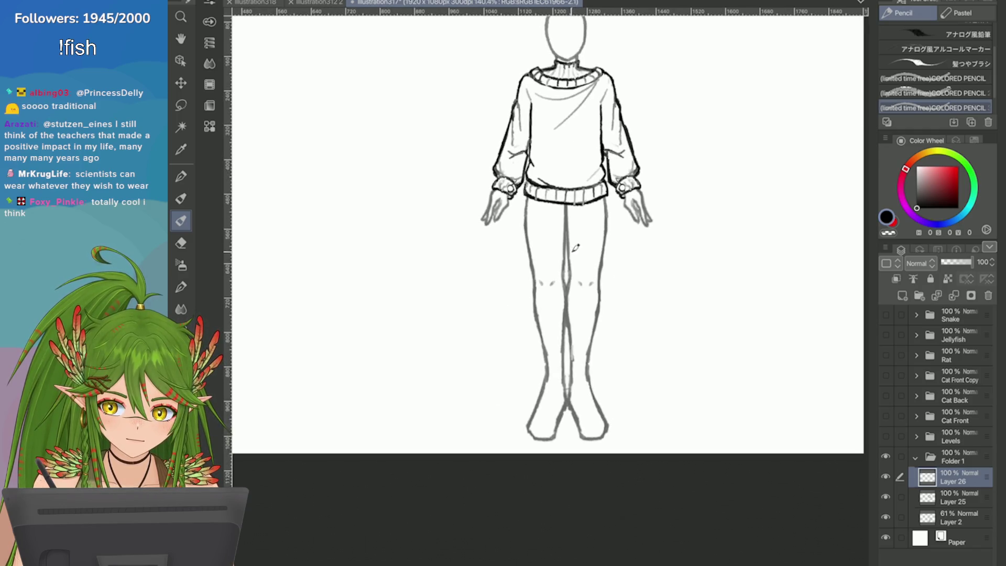
Save, zoom into the legs, and try then undo the skirt's right side and zigzag hem
key("ctrl+s")
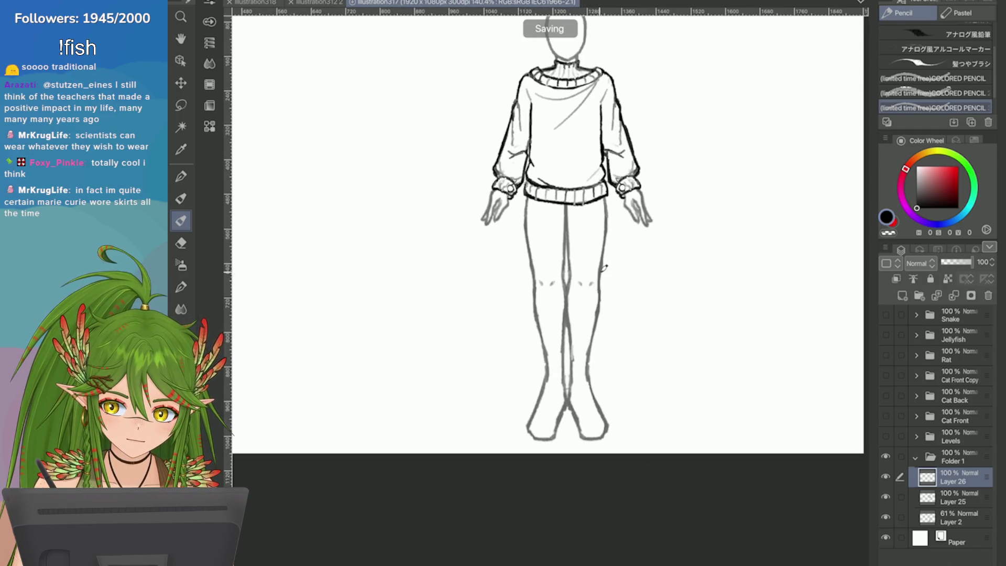
key("ctrl+plus")
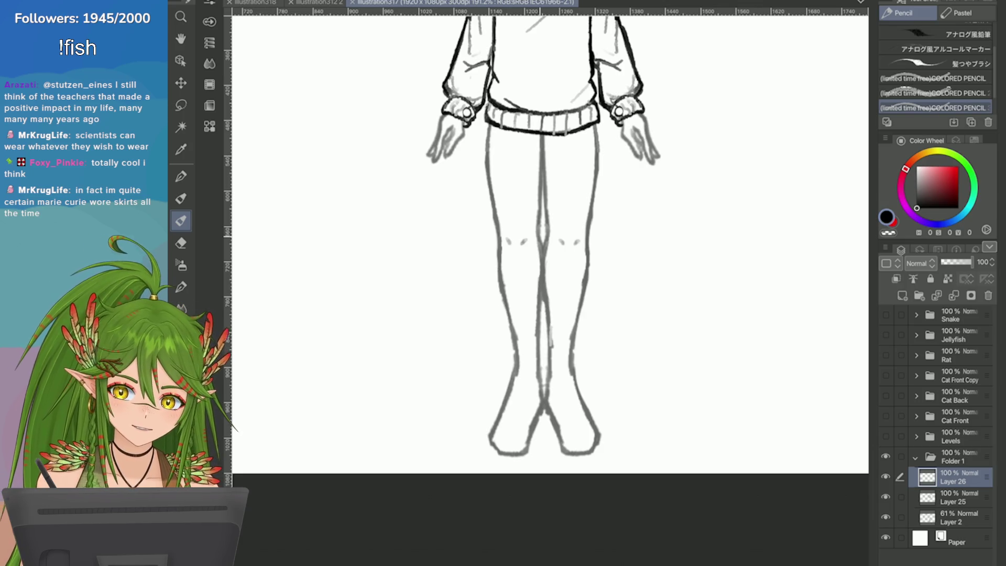
left_click_drag(597, 138, 622, 360)
key("ctrl+z")
mouse_move(602, 129)
left_mouse_down()
mouse_move(621, 343)
mouse_move(540, 361)
left_mouse_up()
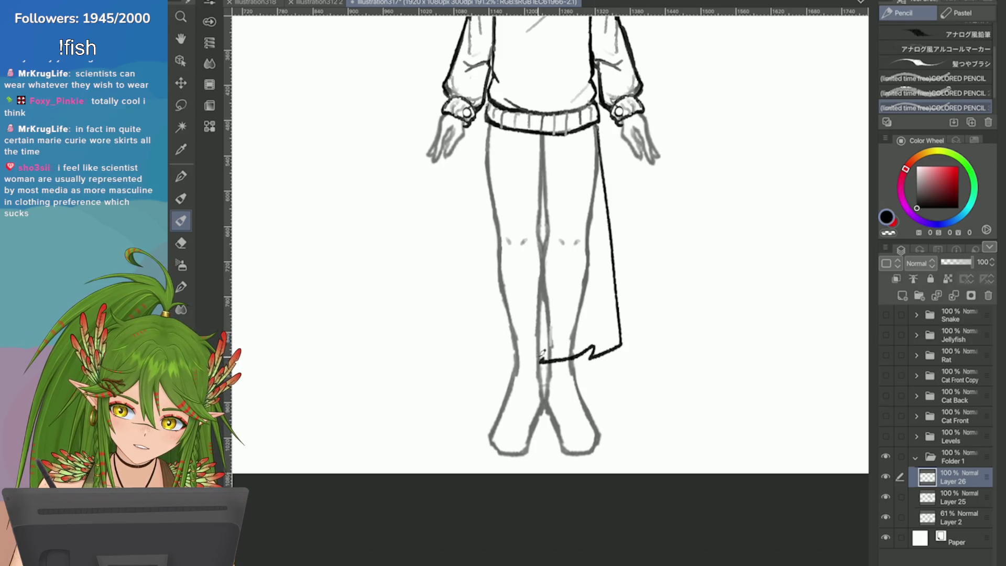
key("ctrl+z")
key("e")
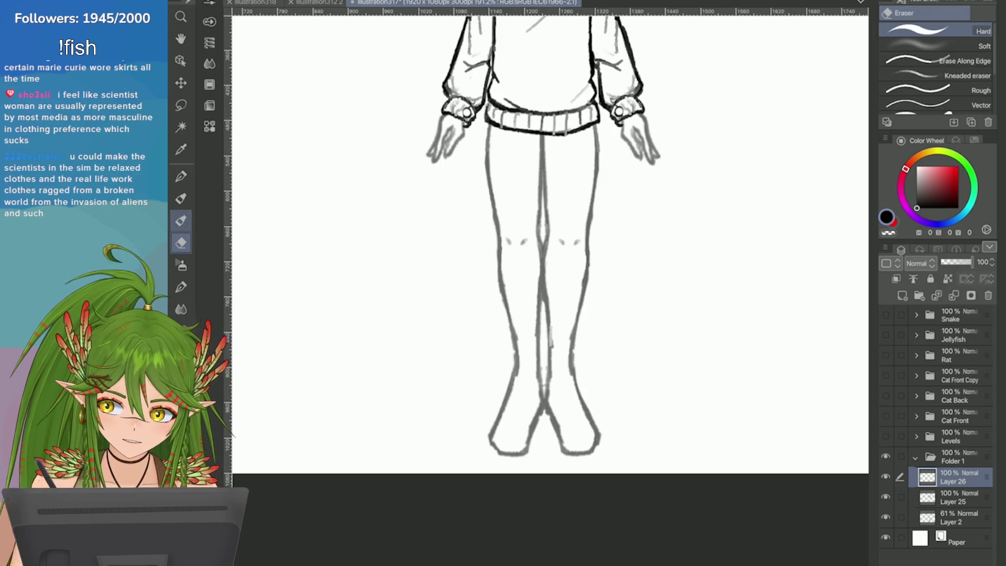
key("p")
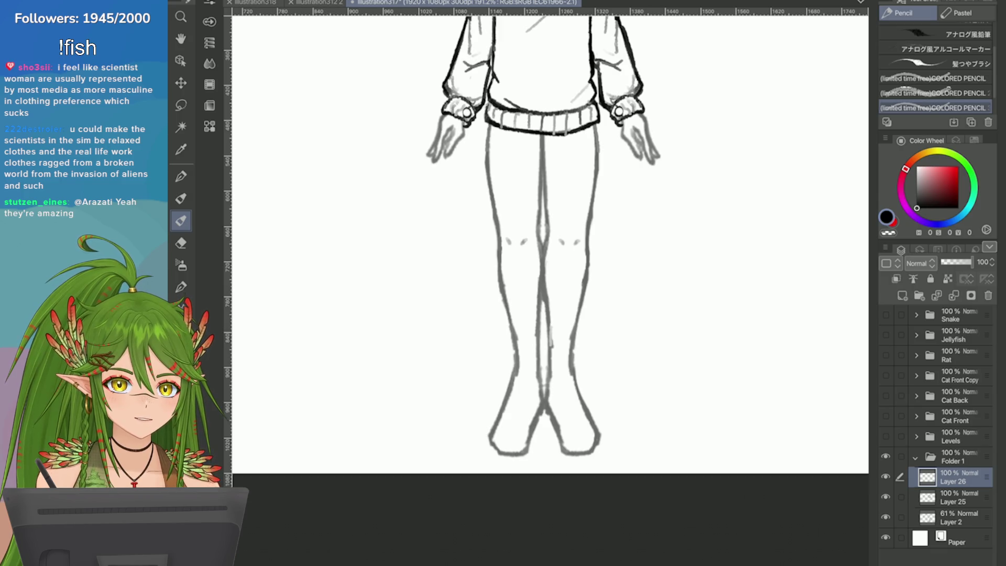
Ink the skirt's right side, hem and left side down to the ankles, then zoom out
mouse_move(597, 129)
left_mouse_down()
mouse_move(623, 366)
mouse_move(607, 208)
left_mouse_up()
key("ctrl+z")
key("ctrl+z")
mouse_move(624, 295)
left_mouse_down()
mouse_move(626, 340)
mouse_move(491, 355)
left_mouse_up()
key("ctrl+z")
mouse_move(490, 120)
left_mouse_down()
mouse_move(455, 363)
mouse_move(457, 328)
mouse_move(455, 346)
mouse_move(470, 321)
mouse_move(463, 334)
mouse_move(497, 359)
left_mouse_up()
key("ctrl+z")
key("ctrl+z")
key("ctrl+z")
key("ctrl+z")
key("ctrl+minus")
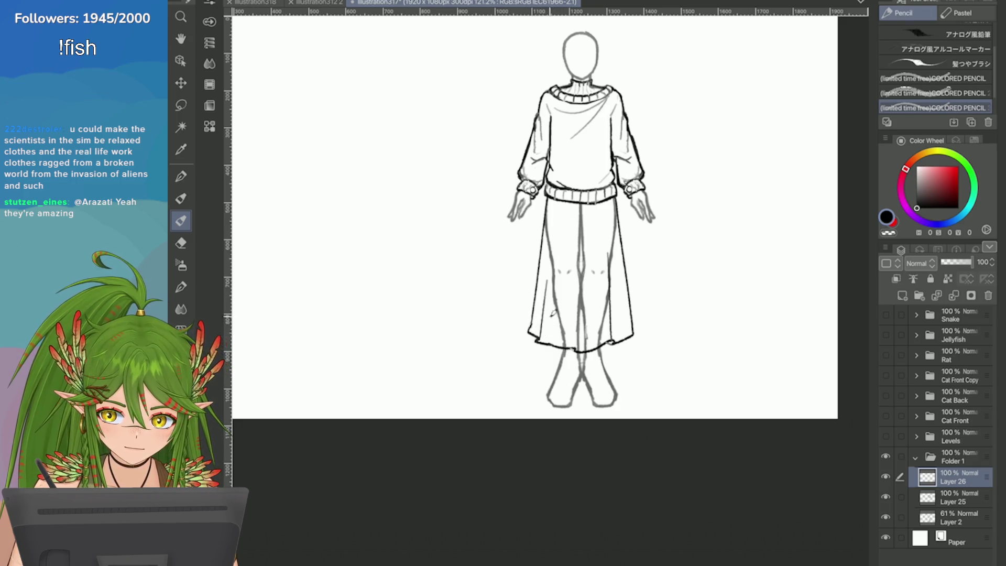
Draw a centre skirt fold from hem to waistband after several undone tries
key("ctrl+z")
left_click_drag(560, 207, 549, 343)
key("ctrl+z")
left_click_drag(556, 231, 548, 337)
key("ctrl+z")
mouse_move(560, 204)
left_mouse_down()
mouse_move(549, 343)
mouse_move(583, 207)
left_mouse_up()
key("ctrl+z")
left_click_drag(579, 343, 588, 208)
key("ctrl+z")
left_click_drag(577, 348, 585, 201)
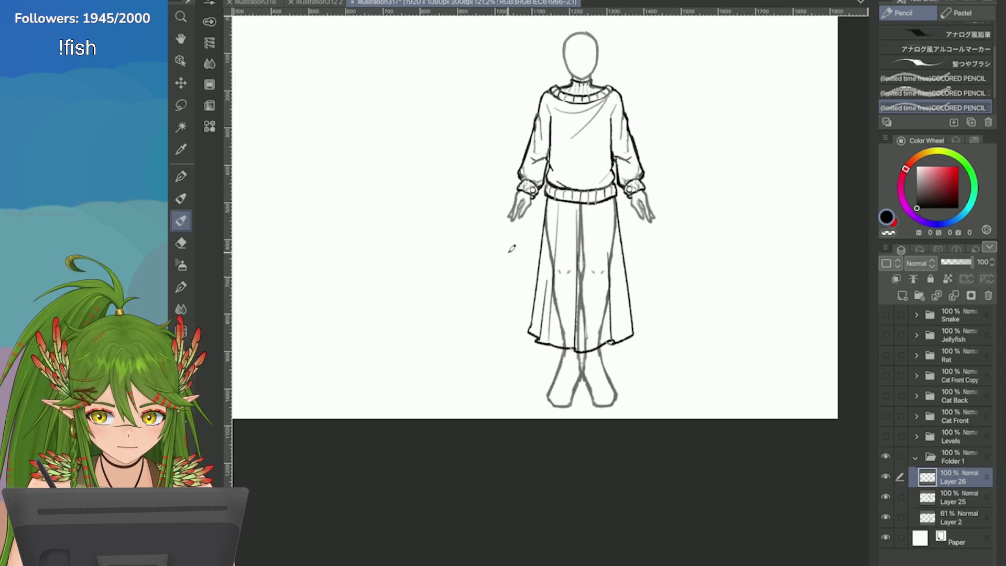
Hide and re-show the Layer 2 mannequin sketch to check the skirt lines
scroll(512, 247, "down", 3)
left_click(885, 517)
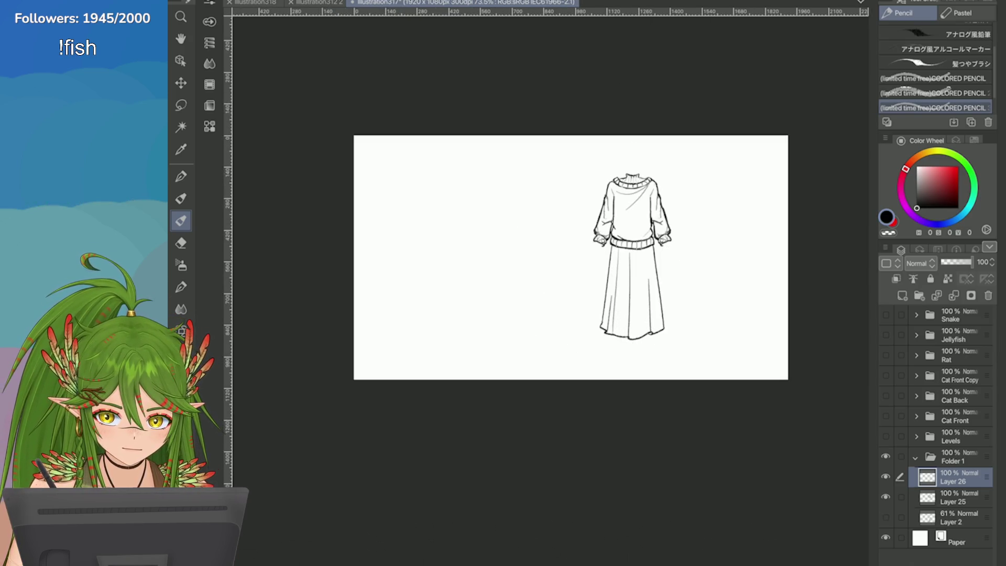
left_click(885, 517)
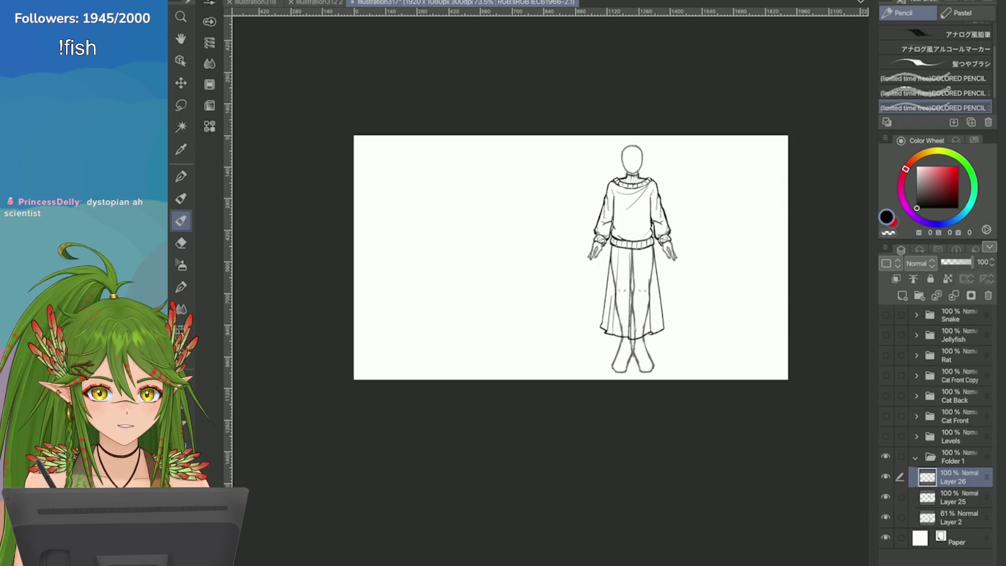
scroll(681, 349, "up", 2)
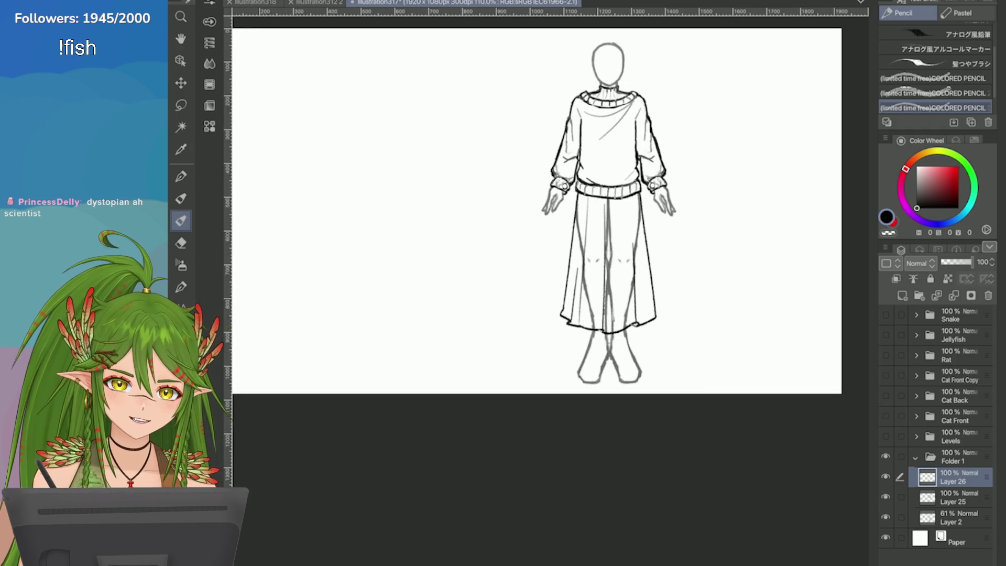
scroll(651, 352, "up", 5)
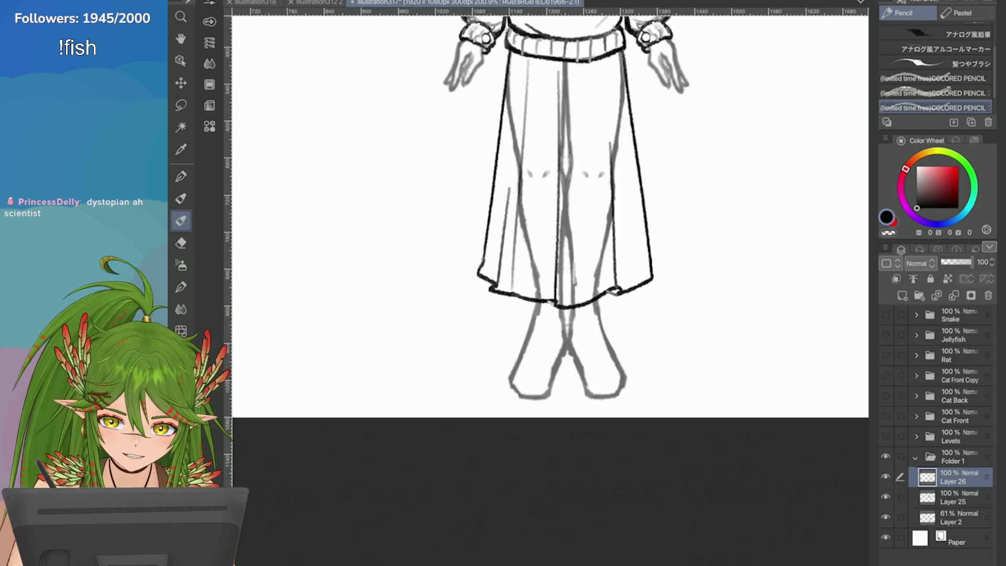
Redraw the skirt's right edge so it flares into the hem with a hooked end
left_click_drag(655, 163, 680, 257)
key("ctrl+z")
mouse_move(652, 136)
left_mouse_down()
mouse_move(670, 230)
mouse_move(662, 264)
left_mouse_up()
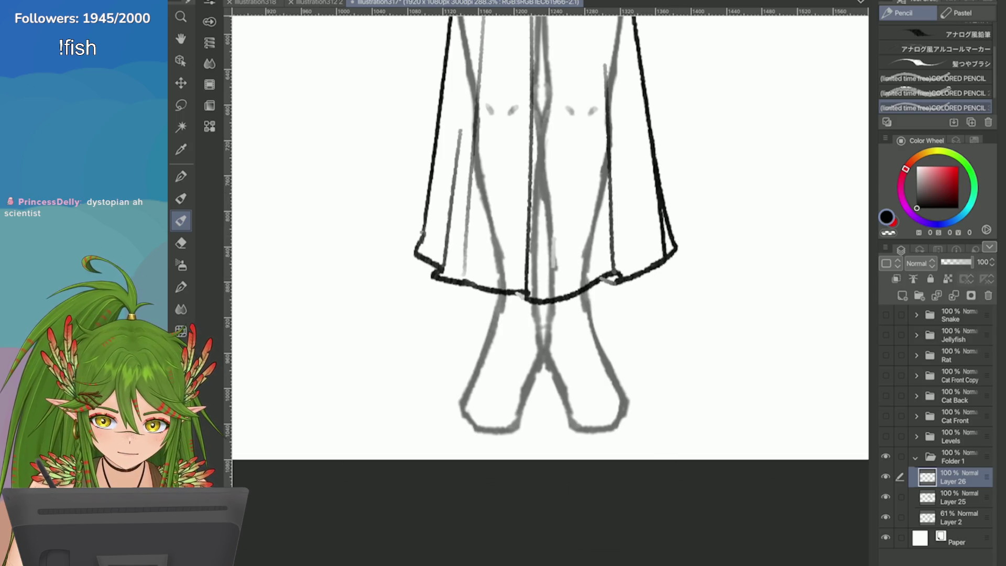
scroll(424, 214, "up", 2)
left_click_drag(570, 155, 585, 289)
key("ctrl+z")
key("ctrl+z")
scroll(542, 341, "up", 2)
mouse_move(582, 125)
left_mouse_down()
mouse_move(617, 251)
mouse_move(597, 288)
mouse_move(623, 259)
mouse_move(597, 288)
left_mouse_up()
key("ctrl+z")
key("ctrl+z")
mouse_move(576, 107)
left_mouse_down()
mouse_move(616, 266)
mouse_move(596, 208)
mouse_move(608, 286)
mouse_move(599, 319)
left_mouse_up()
Erase excess hem at the right corner, then retry the right skirt edge with the Pencil
scroll(603, 273, "down", 2)
key("e")
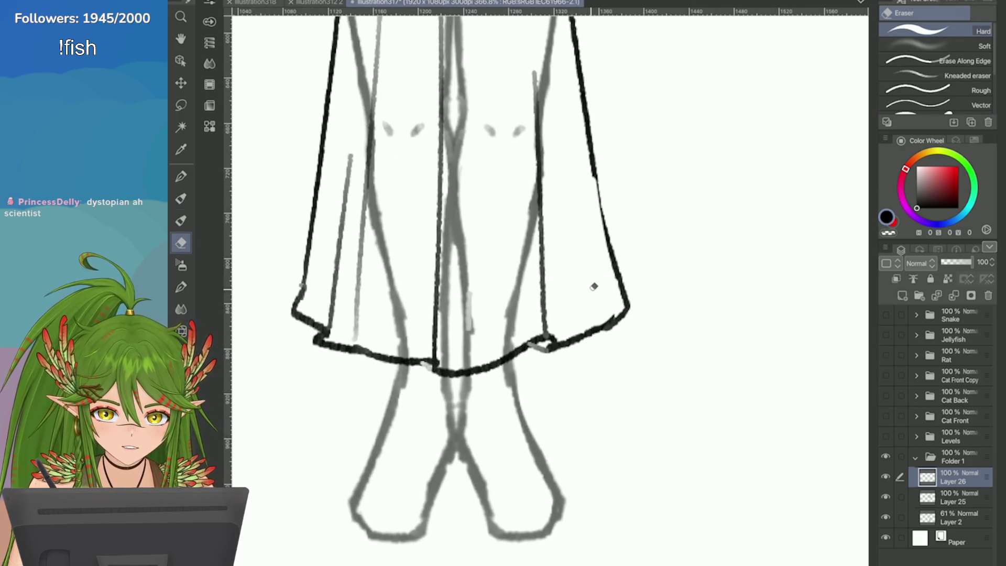
scroll(597, 283, "up", 1)
scroll(614, 247, "down", 1)
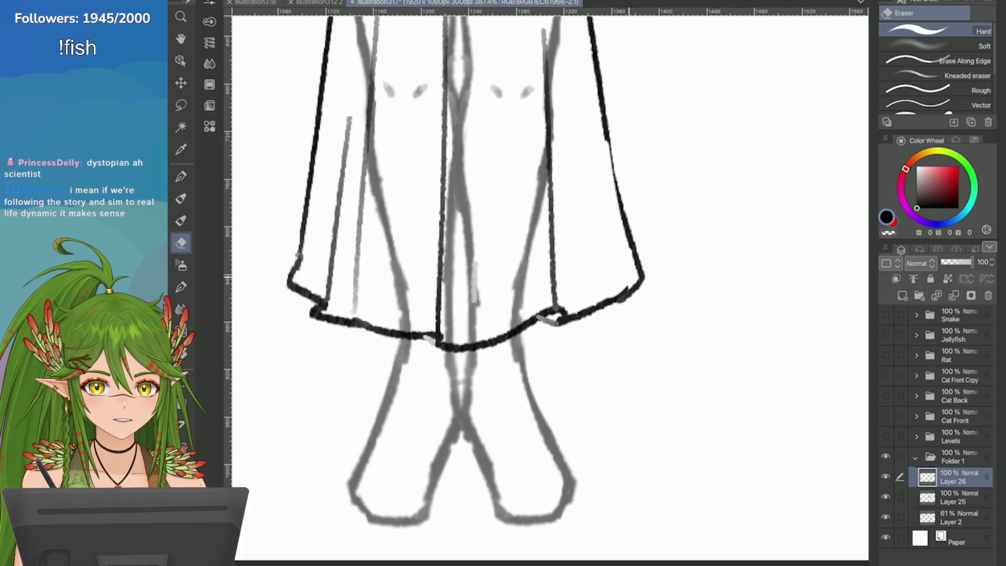
mouse_move(640, 288)
left_mouse_down()
mouse_move(595, 314)
mouse_move(591, 276)
left_mouse_up()
scroll(590, 276, "down", 2)
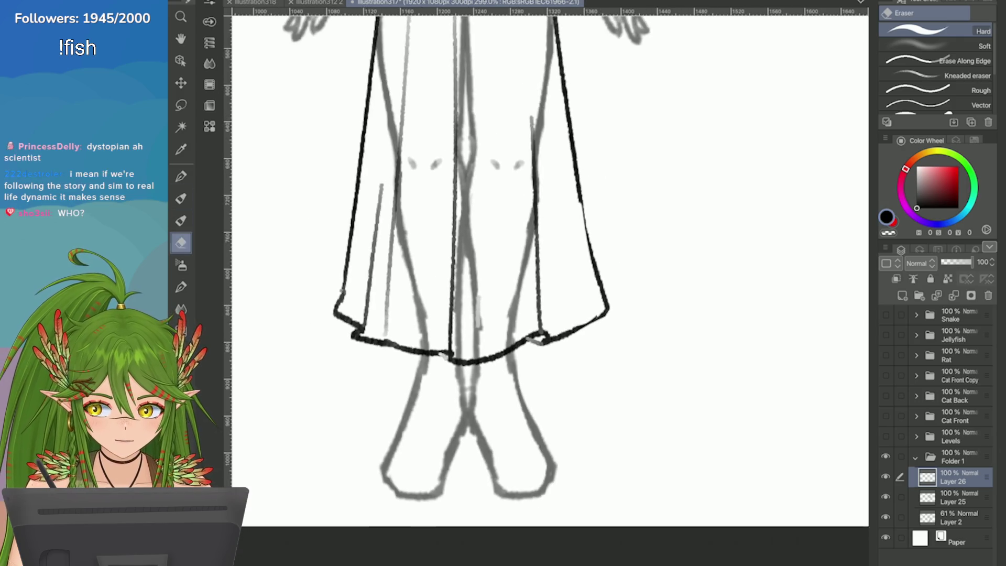
key("p")
scroll(590, 276, "up", 1)
scroll(545, 173, "up", 1)
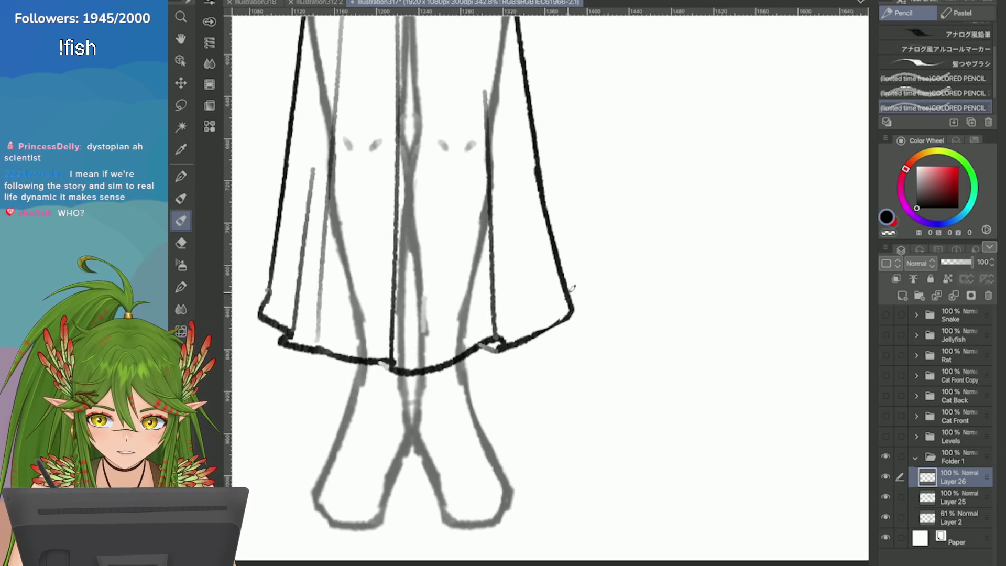
left_click_drag(571, 289, 546, 220)
key("ctrl+z")
mouse_move(539, 168)
left_mouse_down()
mouse_move(576, 309)
mouse_move(519, 344)
left_mouse_up()
key("ctrl+z")
key("ctrl+z")
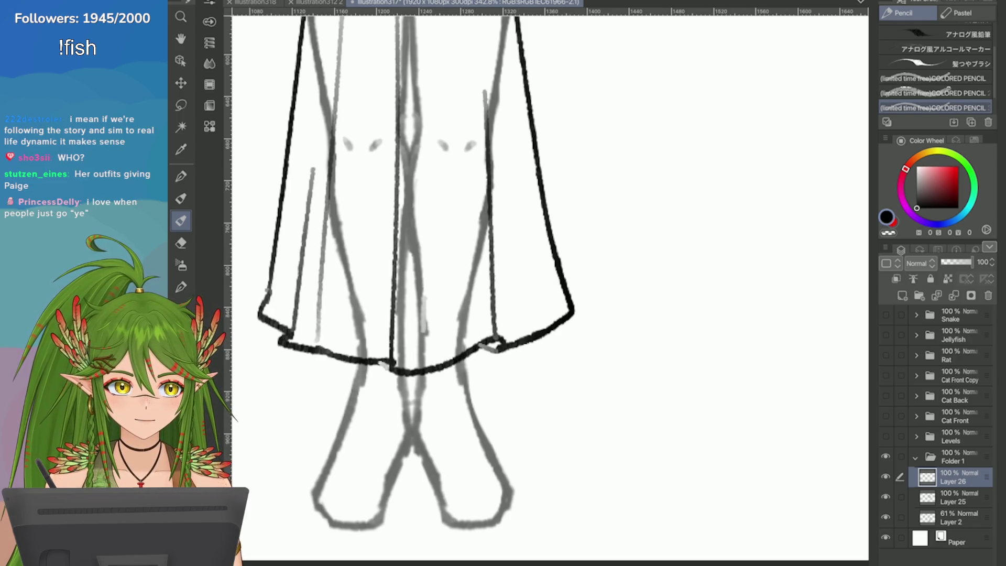
key("ctrl+0")
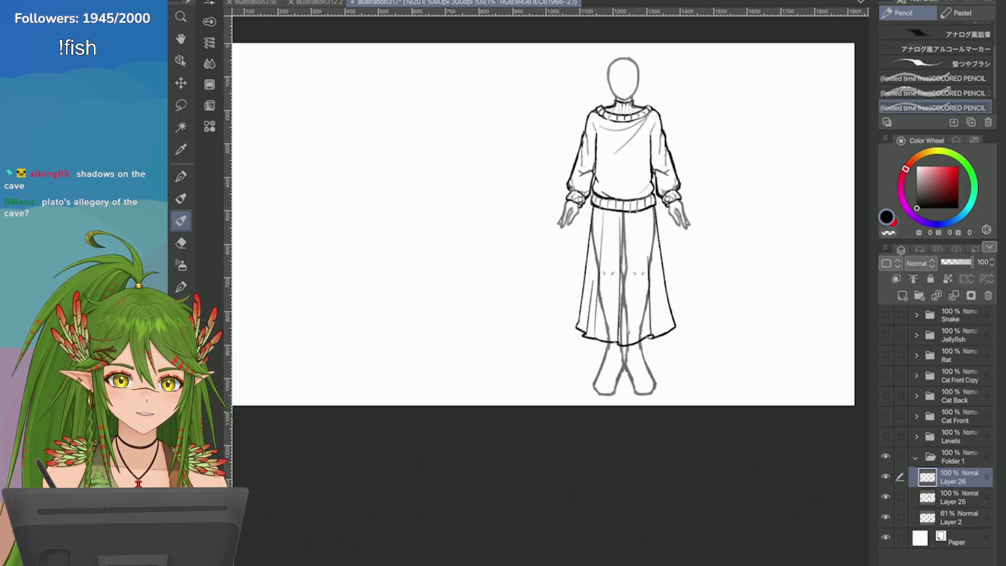
scroll(711, 315, "up", 5)
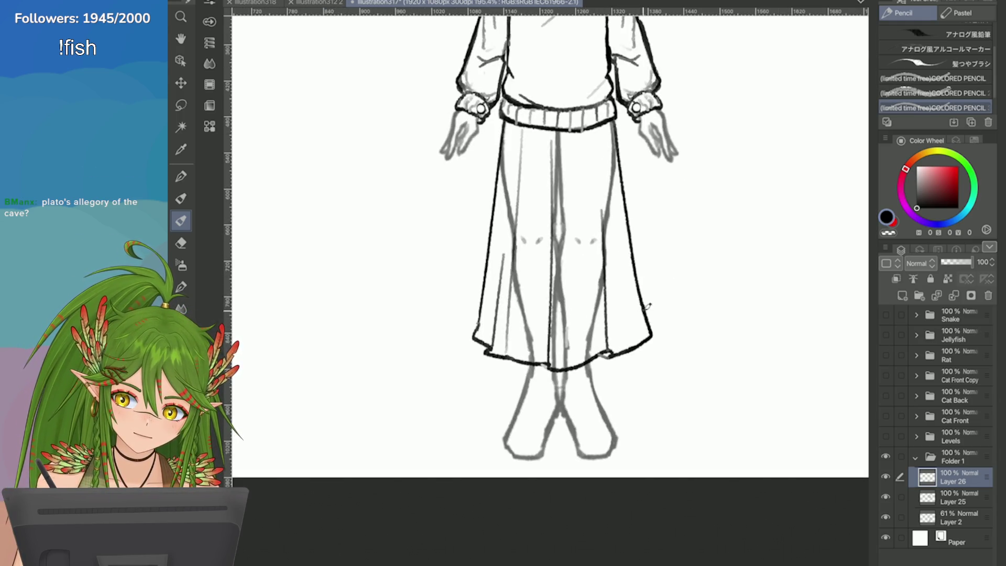
Draw two fold strokes on the right side of the skirt with the Pencil
mouse_move(608, 131)
left_mouse_down()
mouse_move(624, 256)
mouse_move(597, 203)
left_mouse_up()
key("ctrl+z")
key("ctrl+z")
left_click_drag(605, 125, 597, 203)
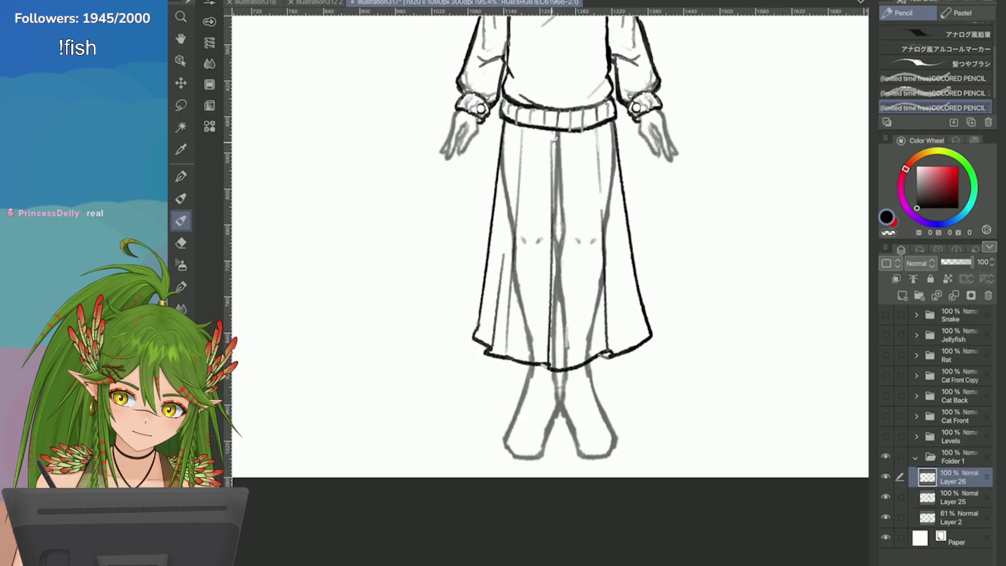
left_click_drag(606, 121, 618, 202)
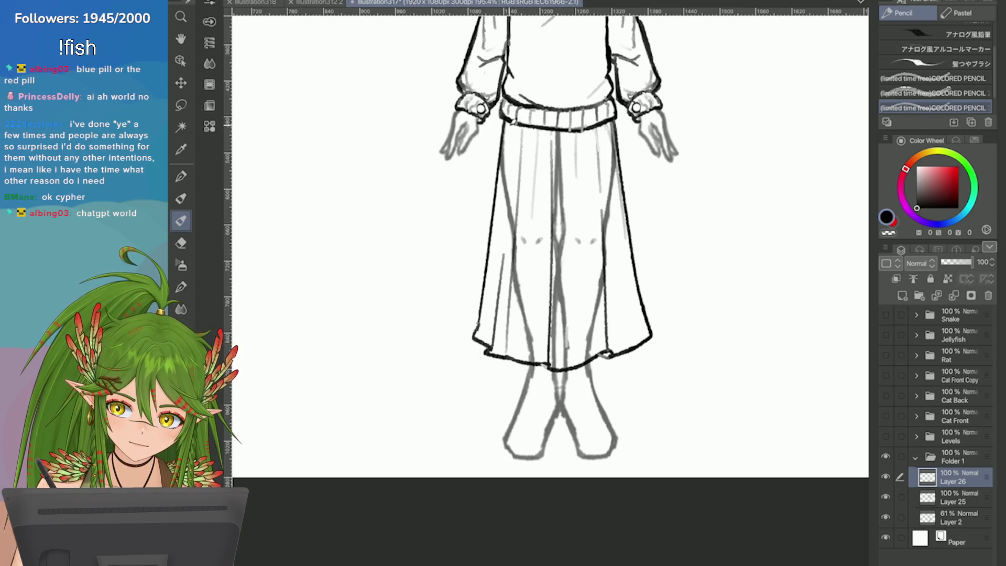
key("ctrl+minus")
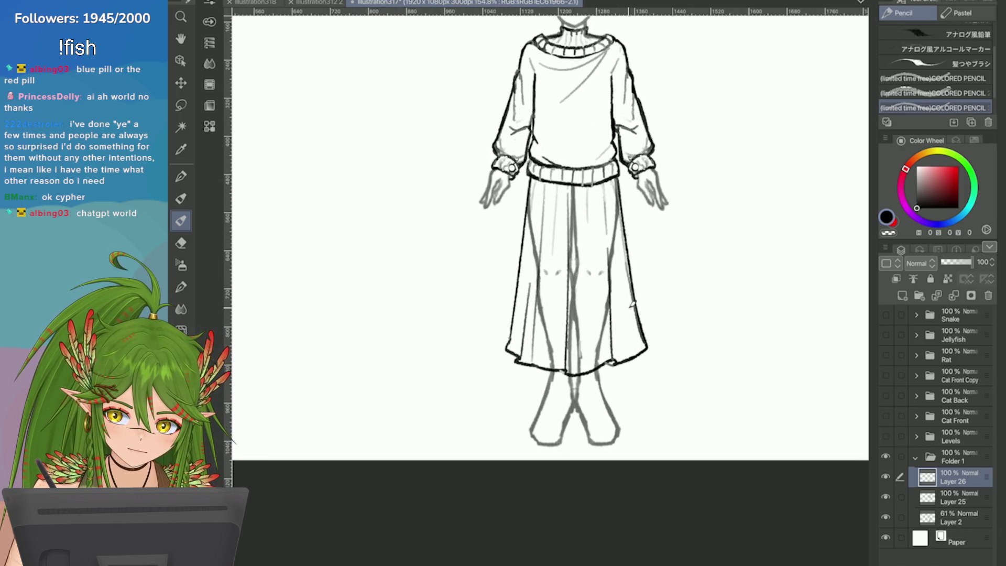
key("ctrl+minus")
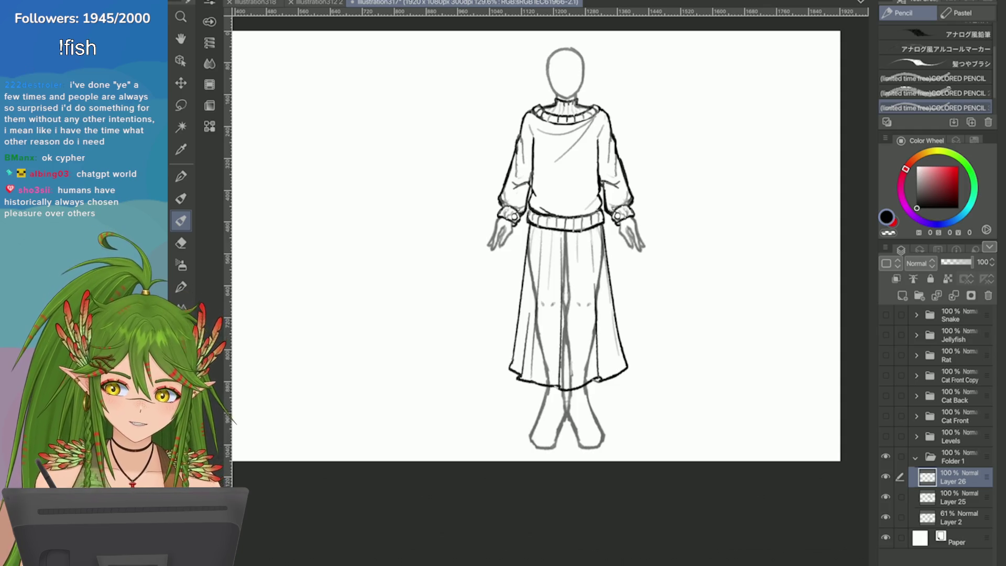
Save the illustration and add a new raster layer above Layer 26
key("ctrl+s")
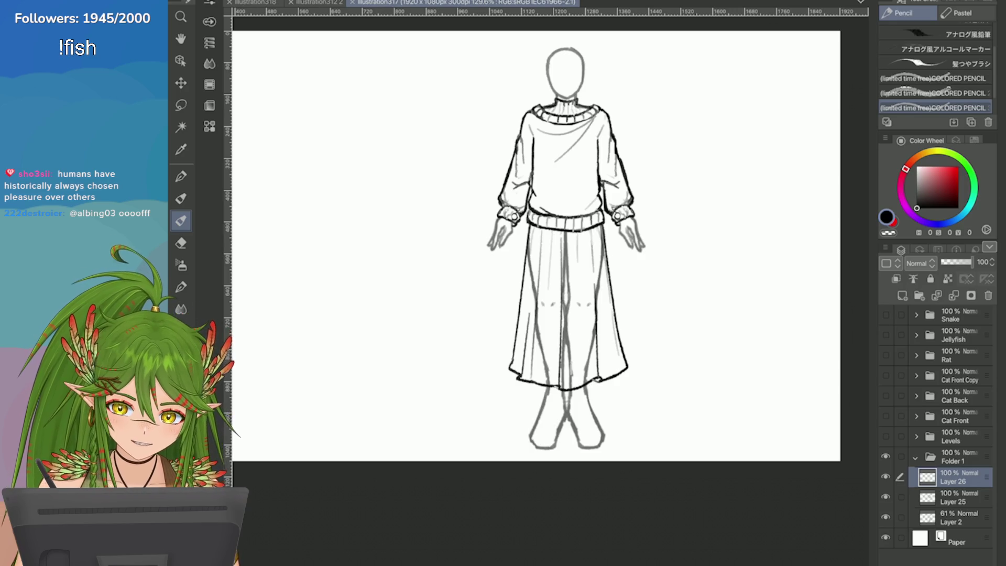
scroll(589, 356, "up", 2)
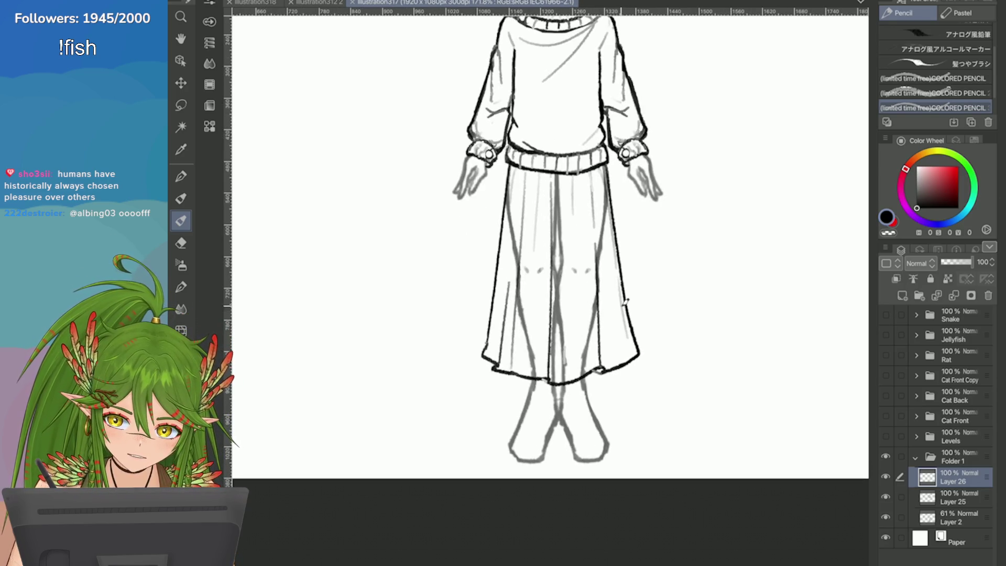
scroll(581, 203, "up", 2)
left_click(902, 295)
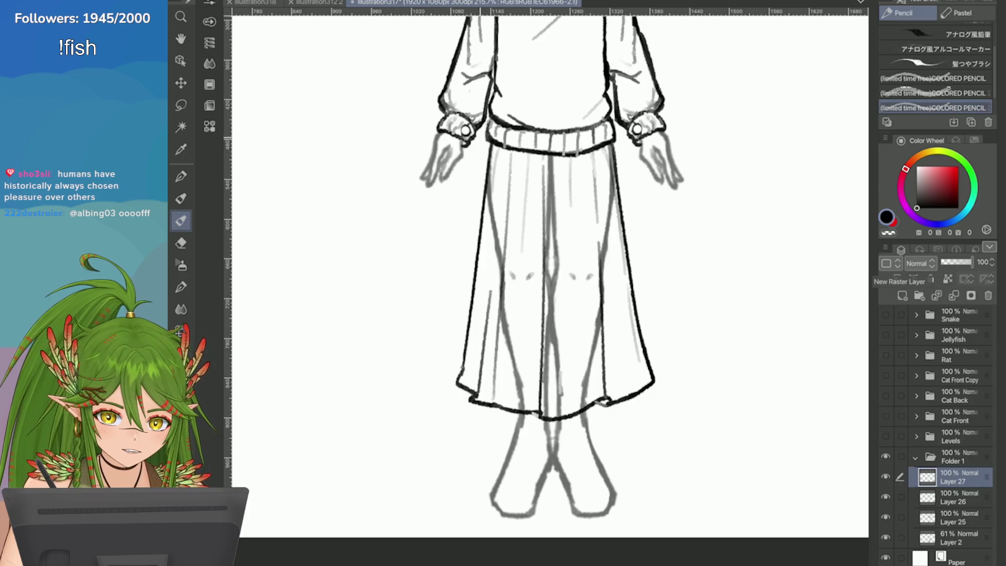
Try, then undo, arc strokes near the right knee with the Pencil
mouse_move(518, 180)
left_mouse_down()
mouse_move(521, 170)
mouse_move(517, 189)
left_mouse_up()
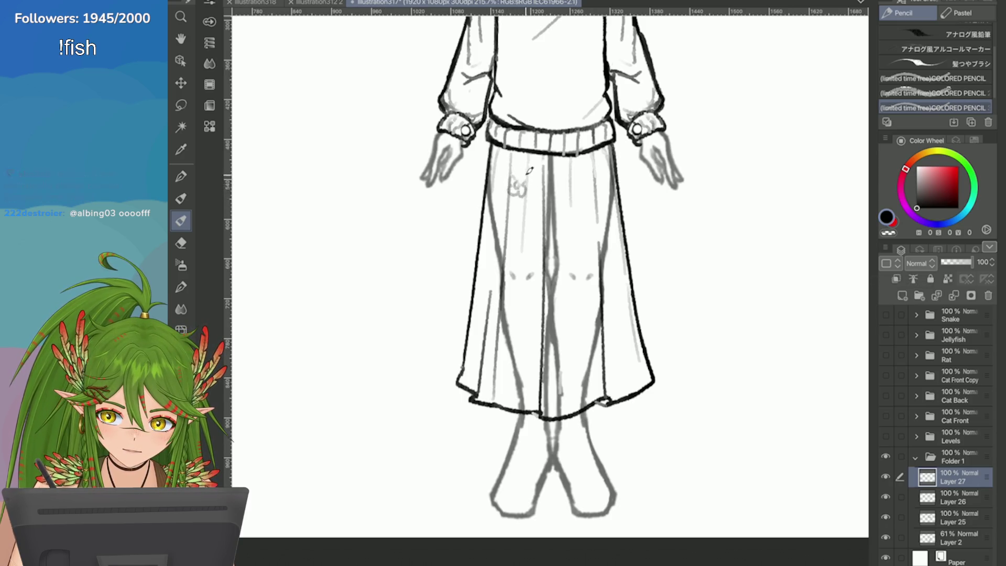
key("ctrl+z")
scroll(483, 302, "down", 3)
scroll(502, 315, "up", 2)
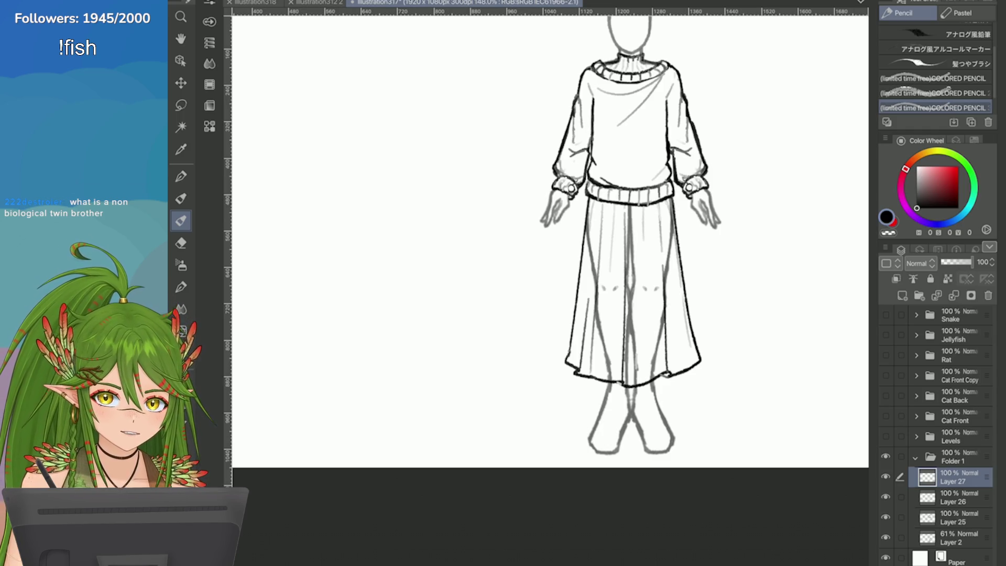
key("e")
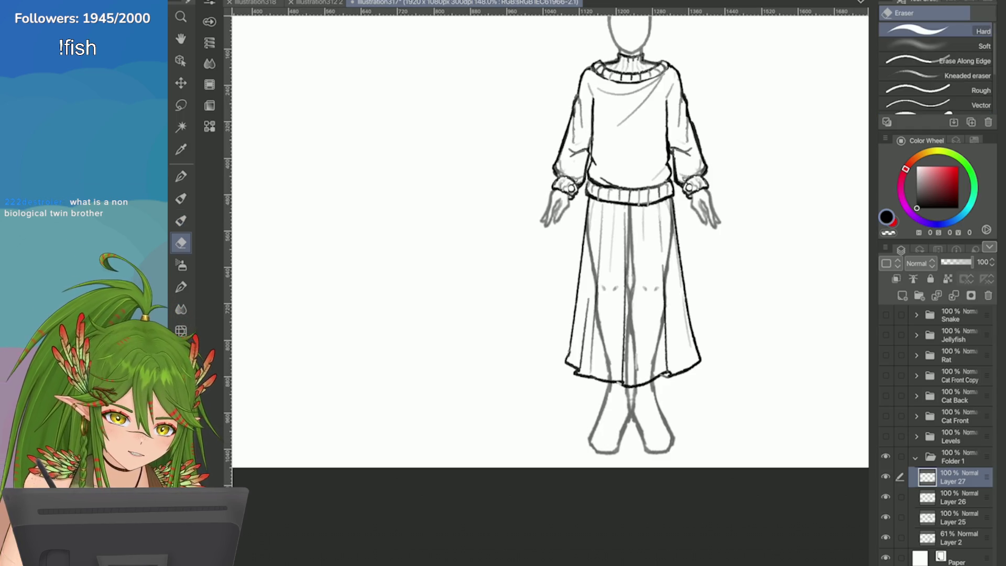
scroll(748, 455, "up", 1)
key("p")
scroll(719, 455, "up", 4)
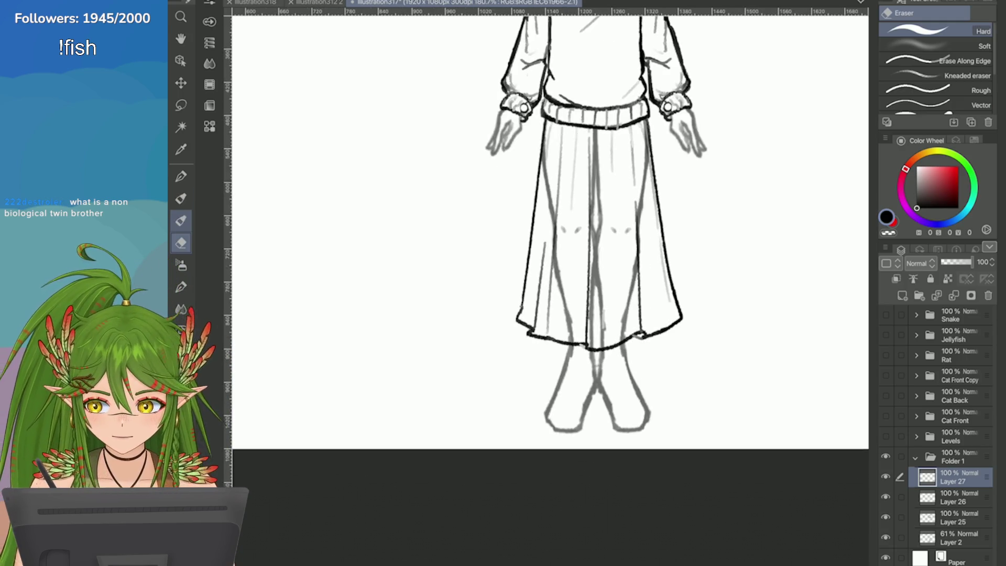
mouse_move(597, 315)
left_mouse_down()
mouse_move(557, 330)
mouse_move(558, 348)
left_mouse_up()
key("ctrl+z")
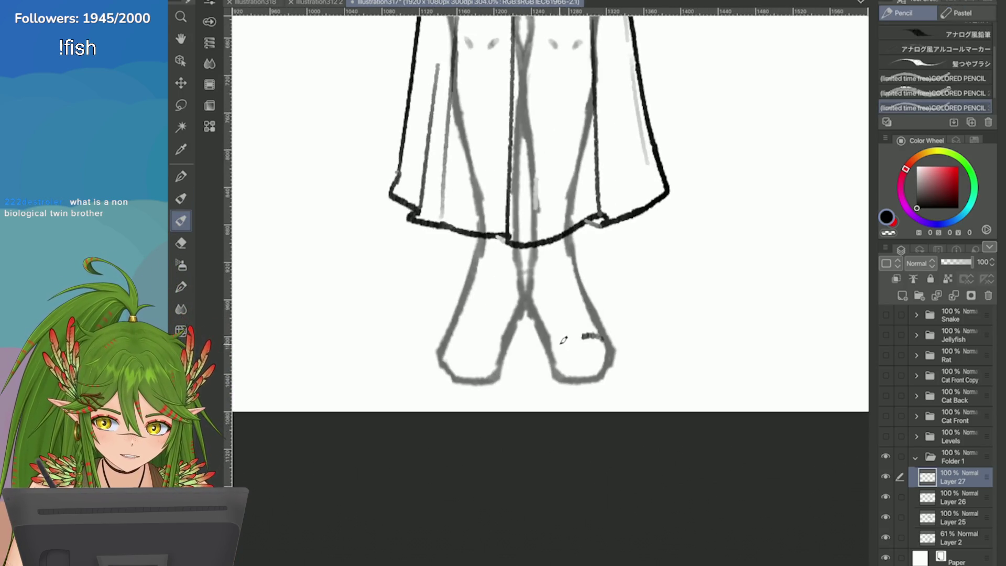
key("ctrl+z")
mouse_move(594, 316)
left_mouse_down()
mouse_move(559, 322)
mouse_move(597, 326)
mouse_move(615, 360)
mouse_move(598, 373)
mouse_move(559, 376)
mouse_move(537, 335)
left_mouse_up()
key("ctrl+z")
Ink the front foot's bottom and left side up toward the knee
key("ctrl+z")
key("ctrl+z")
key("ctrl+z")
key("ctrl+z")
left_click_drag(576, 380, 531, 313)
key("ctrl+z")
left_click_drag(575, 380, 528, 298)
key("ctrl+z")
left_click_drag(555, 361, 544, 338)
left_click_drag(528, 294, 539, 322)
key("ctrl+z")
mouse_move(528, 288)
left_mouse_down()
mouse_move(540, 324)
mouse_move(528, 294)
mouse_move(528, 319)
mouse_move(547, 336)
mouse_move(559, 376)
left_mouse_up()
key("ctrl+z")
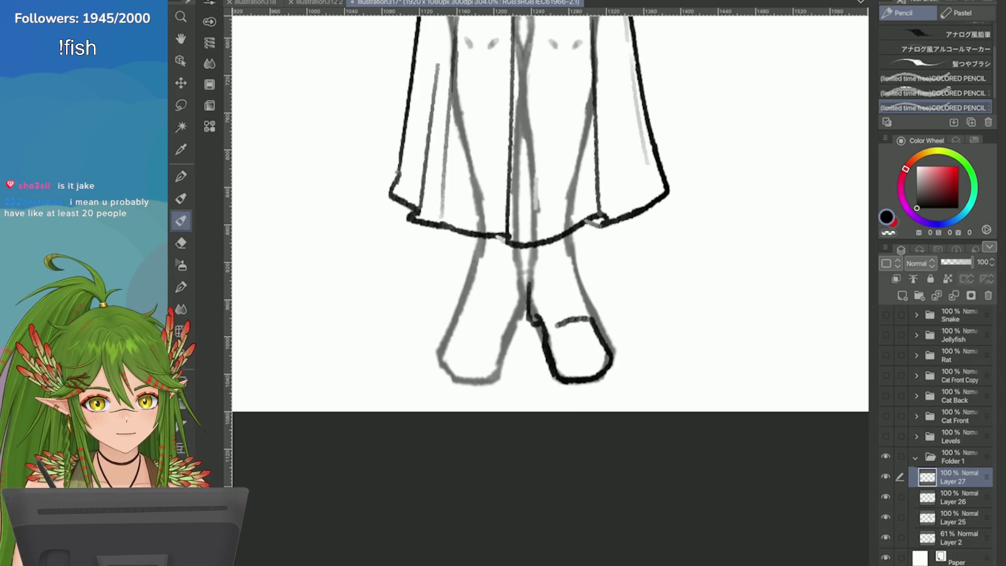
Erase the shoe outline's lower-right part and extend its right side to the sole
key("ctrl+minus")
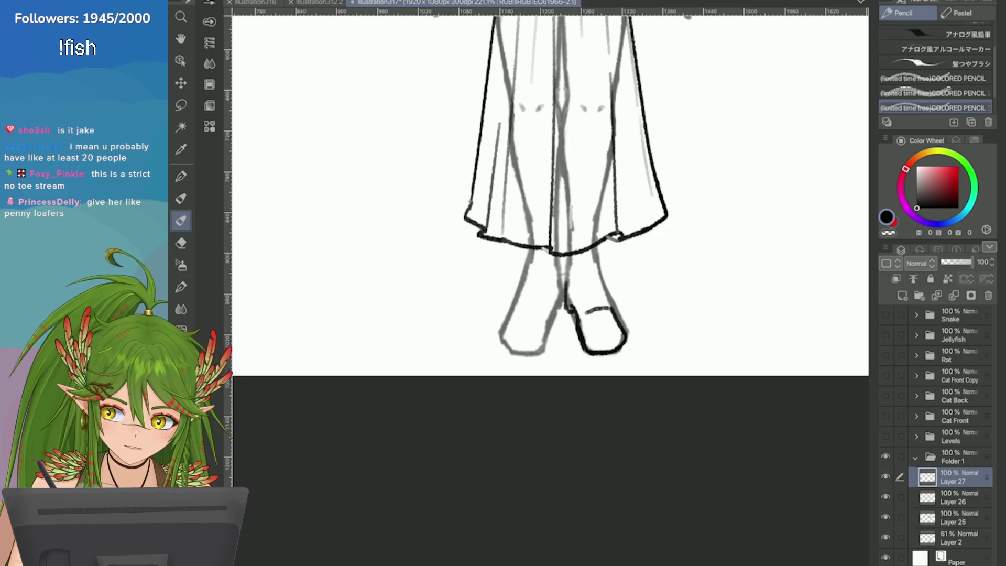
key("e")
scroll(543, 258, "up", 2)
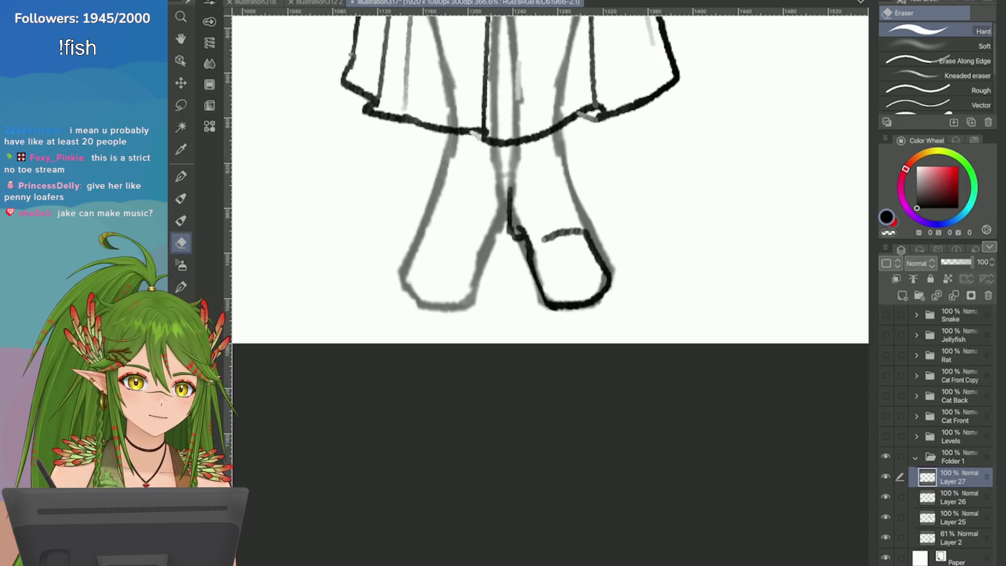
left_click_drag(609, 266, 603, 302)
scroll(576, 236, "up", 2)
key("p")
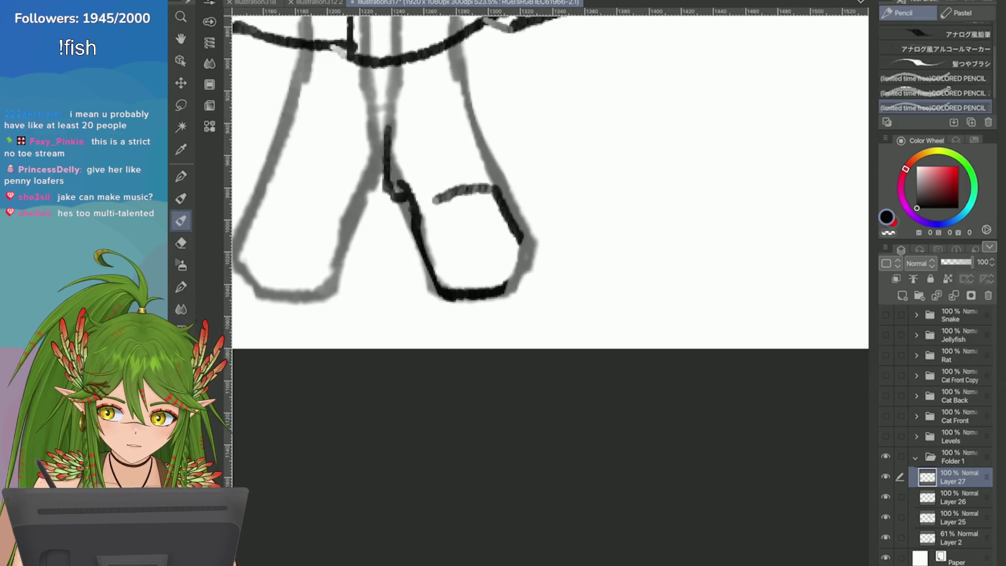
left_click_drag(517, 225, 511, 288)
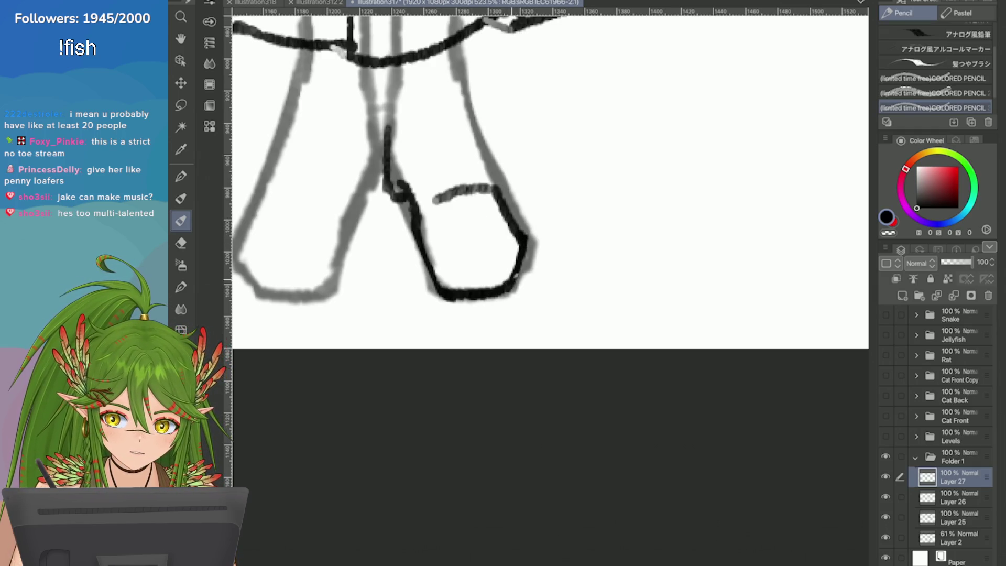
Draw the loafer's upper-left line and a lighter right-side line
scroll(499, 171, "down", 2)
mouse_move(505, 199)
left_mouse_down()
mouse_move(531, 251)
mouse_move(525, 246)
left_mouse_up()
key("ctrl+z")
mouse_move(500, 182)
left_mouse_down()
mouse_move(507, 207)
mouse_move(566, 241)
left_mouse_up()
key("ctrl+z")
left_click_drag(546, 168, 564, 241)
key("ctrl+z")
left_click_drag(546, 169, 575, 243)
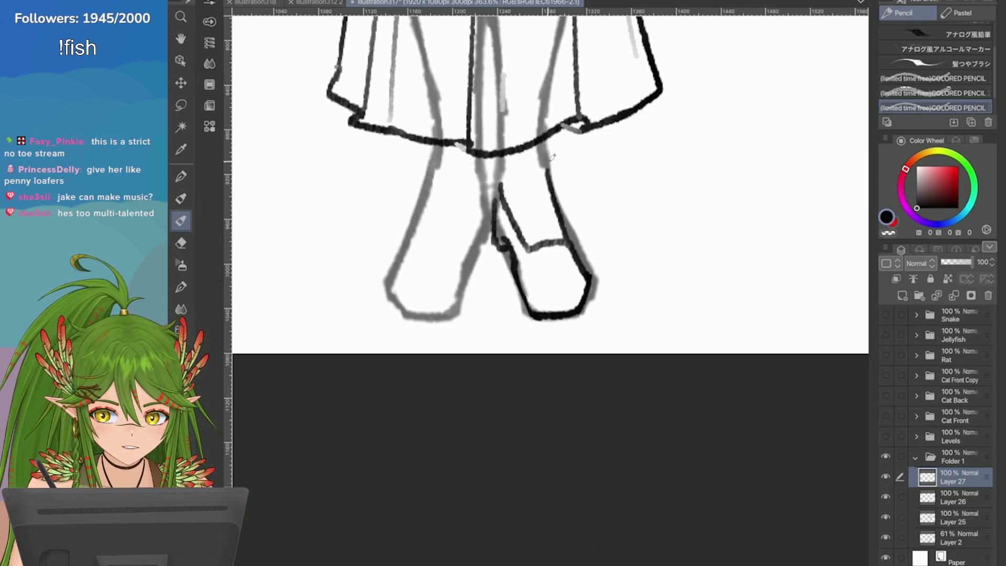
left_click_drag(550, 167, 578, 249)
key("ctrl+z")
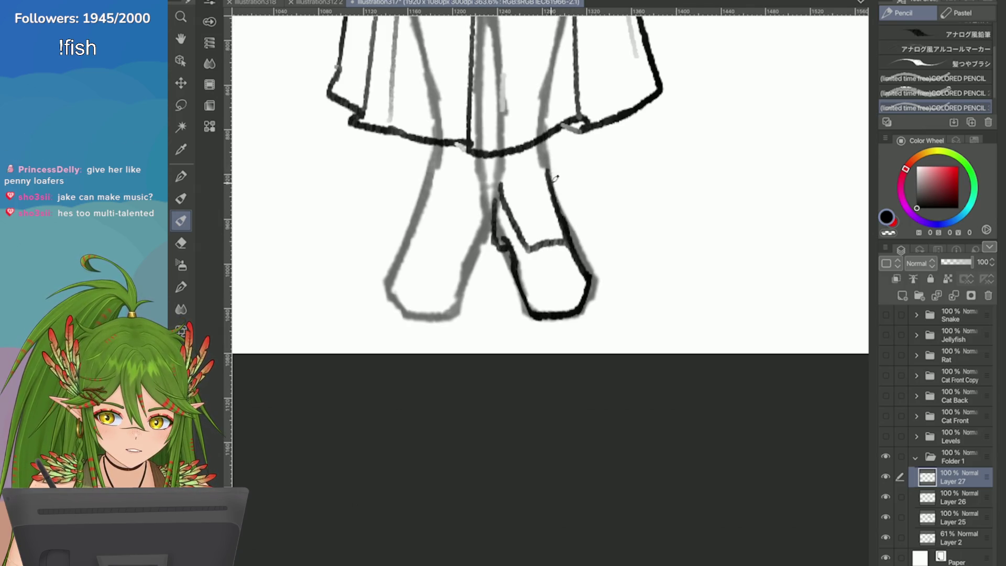
left_click_drag(545, 163, 576, 246)
key("ctrl+z")
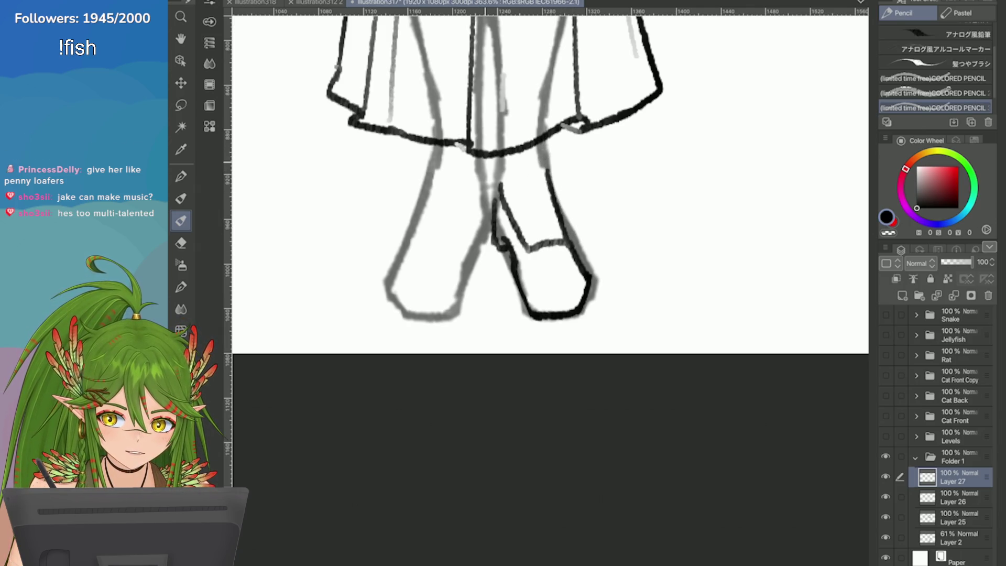
Ink the shoe's inner left edge and sole, and try toe and strap lines
left_click_drag(546, 282, 577, 279)
scroll(527, 272, "up", 2)
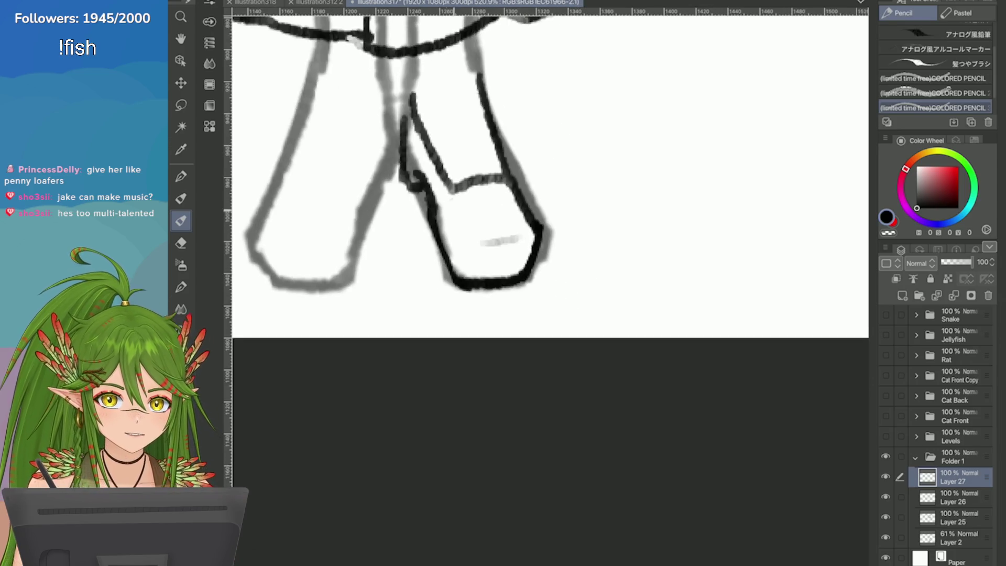
key("ctrl+z")
mouse_move(473, 241)
left_mouse_down()
mouse_move(525, 240)
mouse_move(490, 241)
mouse_move(492, 270)
mouse_move(453, 250)
left_mouse_up()
key("ctrl+z")
key("ctrl+z")
key("ctrl+z")
key("ctrl+z")
mouse_move(443, 212)
left_mouse_down()
mouse_move(470, 265)
mouse_move(497, 269)
mouse_move(470, 262)
left_mouse_up()
key("ctrl+z")
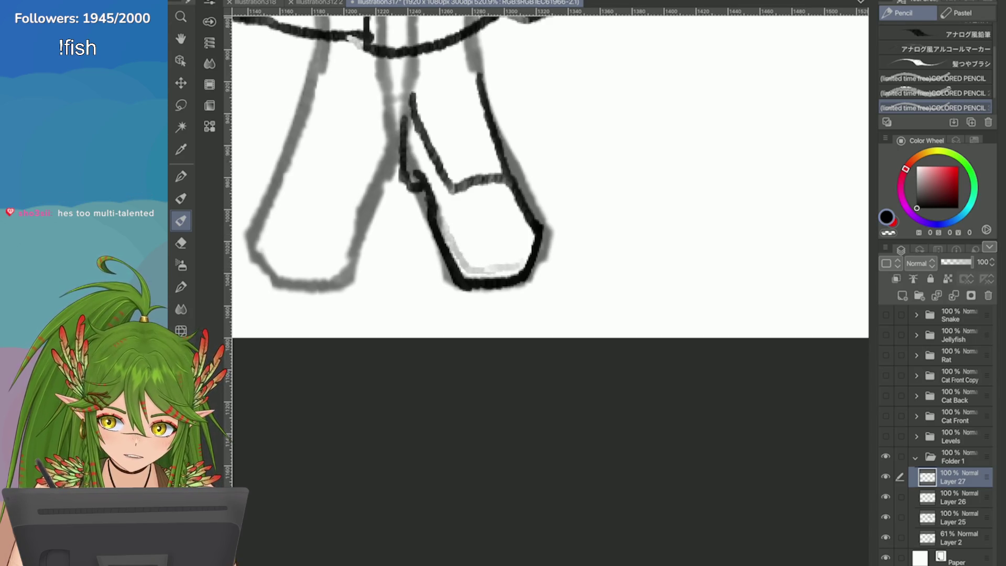
key("ctrl+z")
mouse_move(490, 170)
left_mouse_down()
mouse_move(453, 194)
mouse_move(468, 214)
left_mouse_up()
key("ctrl+z")
left_click_drag(449, 176, 474, 236)
key("ctrl+z")
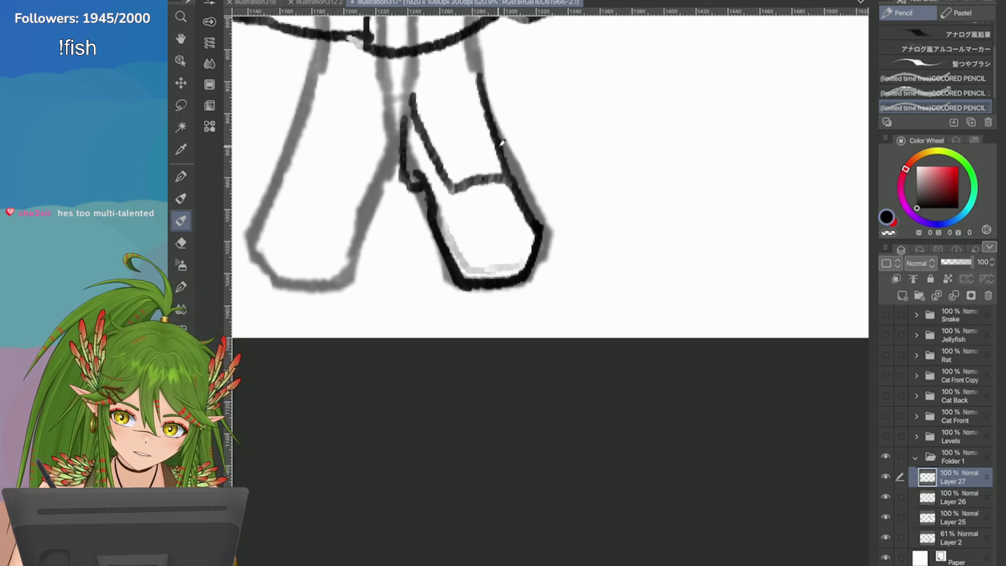
mouse_move(516, 197)
left_mouse_down()
mouse_move(474, 204)
mouse_move(469, 220)
mouse_move(492, 197)
mouse_move(465, 209)
mouse_move(477, 227)
mouse_move(526, 220)
left_mouse_up()
key("ctrl+z")
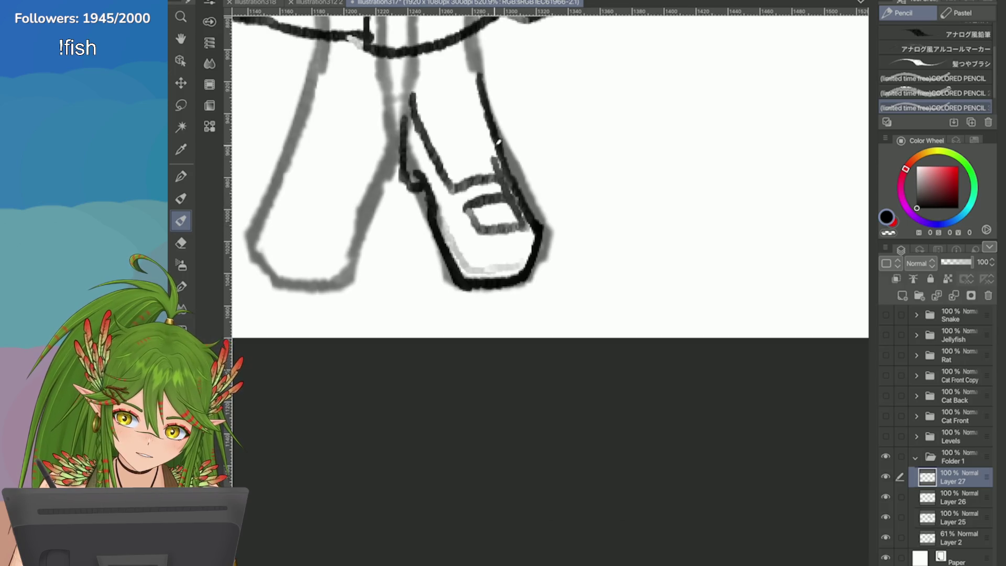
key("ctrl+minus")
Erase stray strokes and lighten the loafer's lower-left outline
scroll(550, 157, "down", 2)
scroll(678, 427, "up", 3)
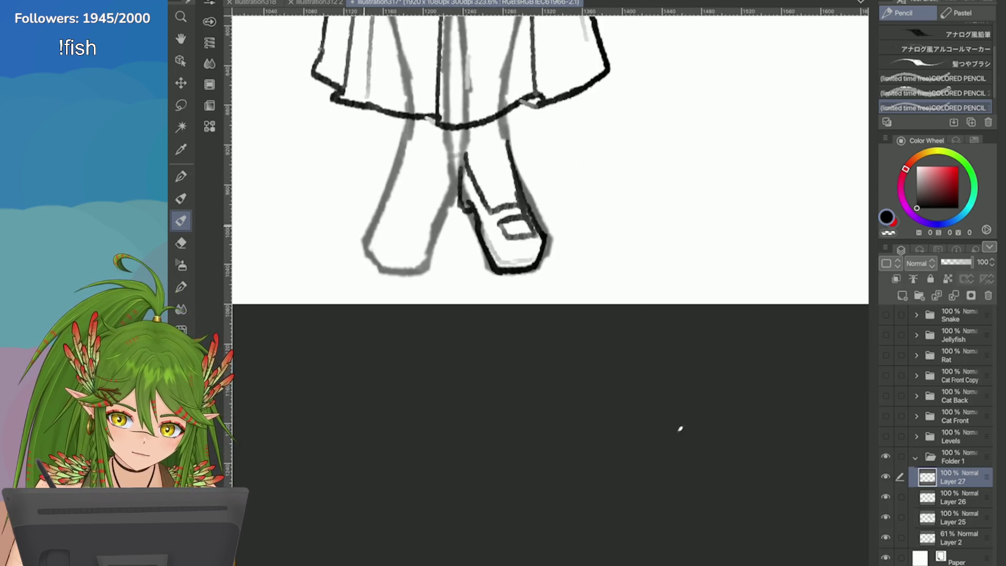
scroll(592, 45, "up", 3)
key("e")
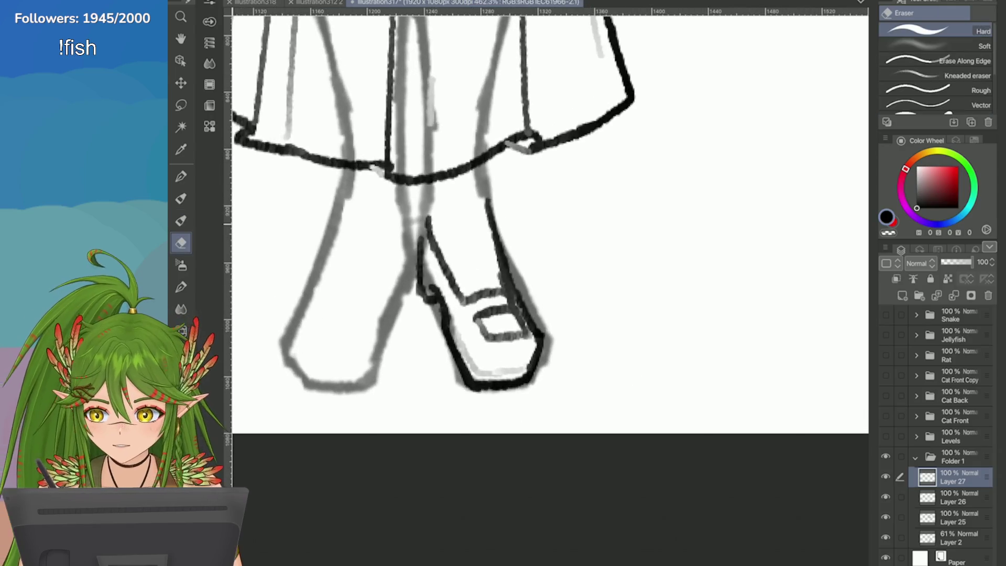
left_click_drag(516, 293, 498, 210)
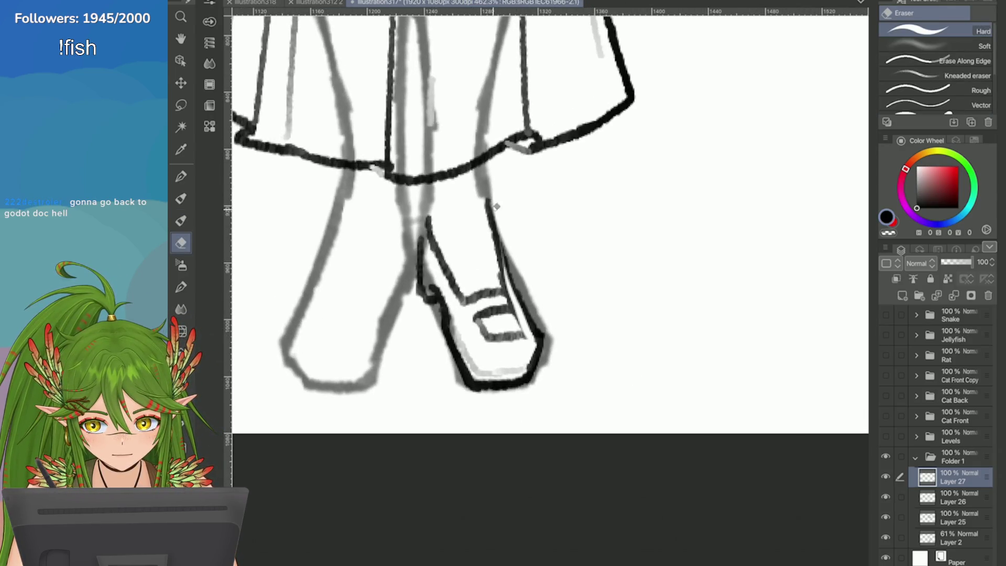
scroll(497, 210, "down", 3)
scroll(500, 235, "up", 2)
scroll(484, 265, "down", 8)
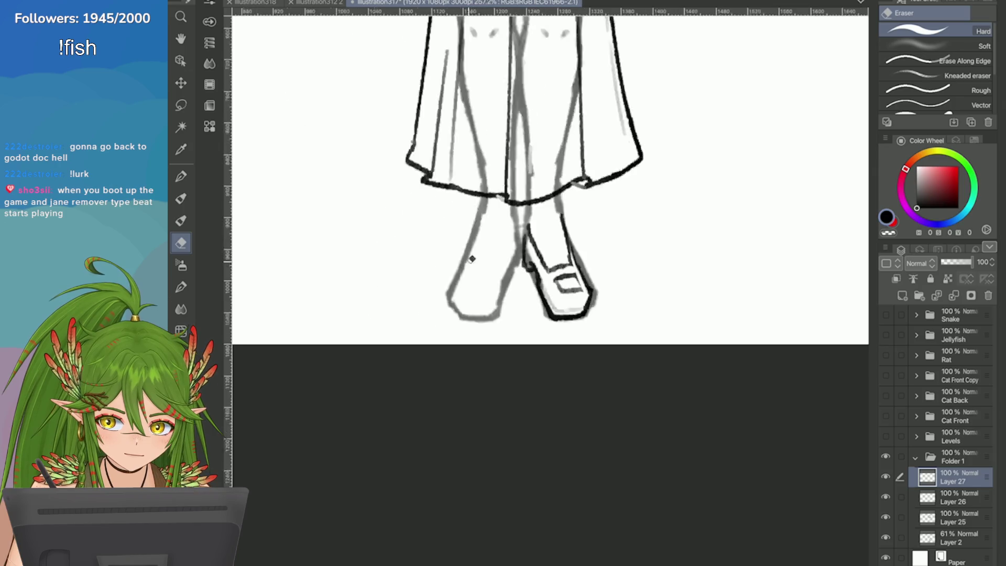
scroll(484, 265, "up", 7)
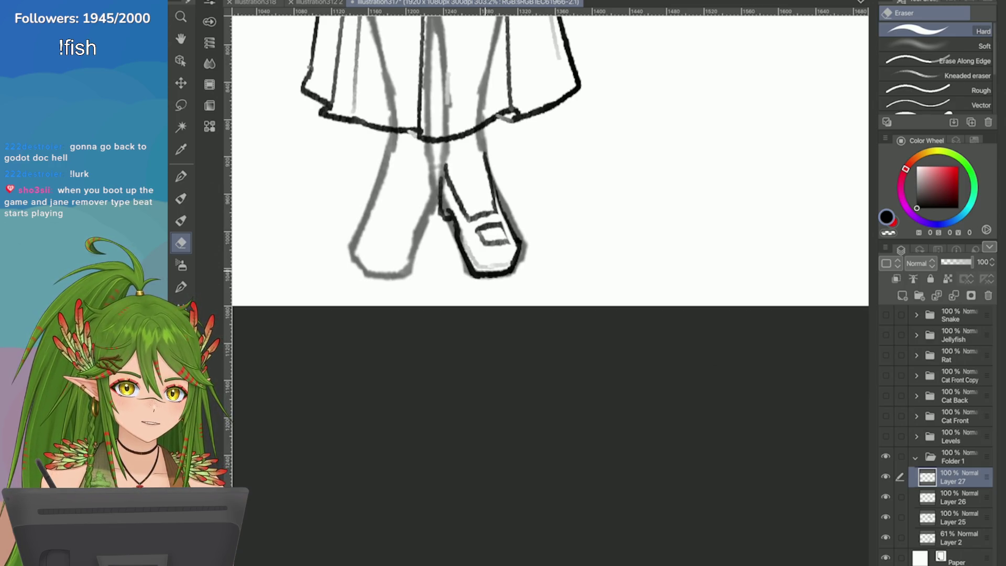
scroll(424, 270, "up", 2)
mouse_move(498, 249)
left_mouse_down()
mouse_move(500, 270)
mouse_move(518, 280)
mouse_move(561, 246)
left_mouse_up()
mouse_move(518, 273)
left_mouse_down()
mouse_move(485, 238)
mouse_move(558, 223)
mouse_move(521, 211)
mouse_move(524, 184)
mouse_move(504, 190)
mouse_move(524, 239)
left_mouse_up()
Draw the loafer's oval opening with curved left and right sides
key("p")
key("p")
key("ctrl+z")
mouse_move(505, 205)
left_mouse_down()
mouse_move(526, 237)
mouse_move(548, 239)
left_mouse_up()
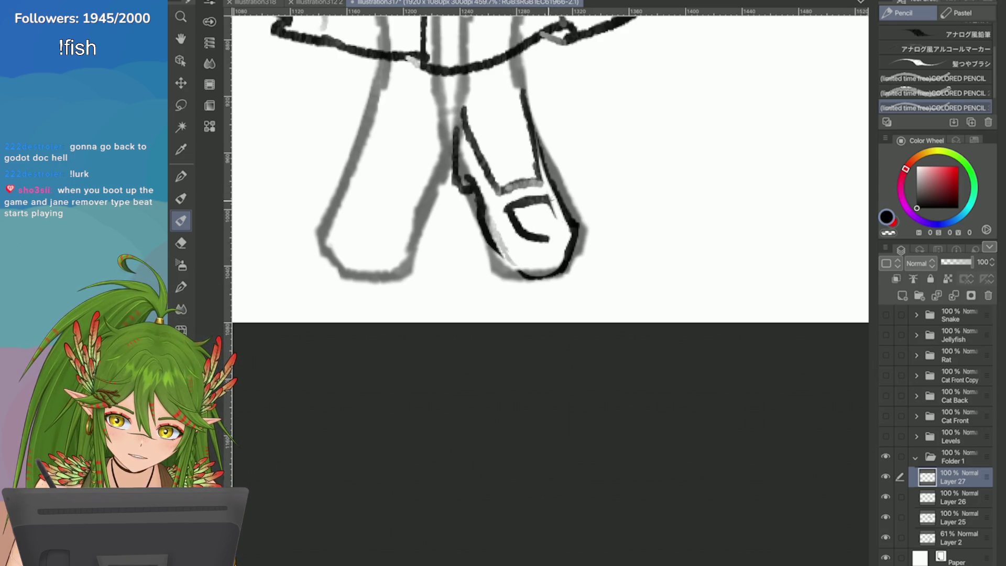
left_click_drag(546, 197, 548, 239)
key("ctrl+z")
left_click_drag(546, 197, 547, 240)
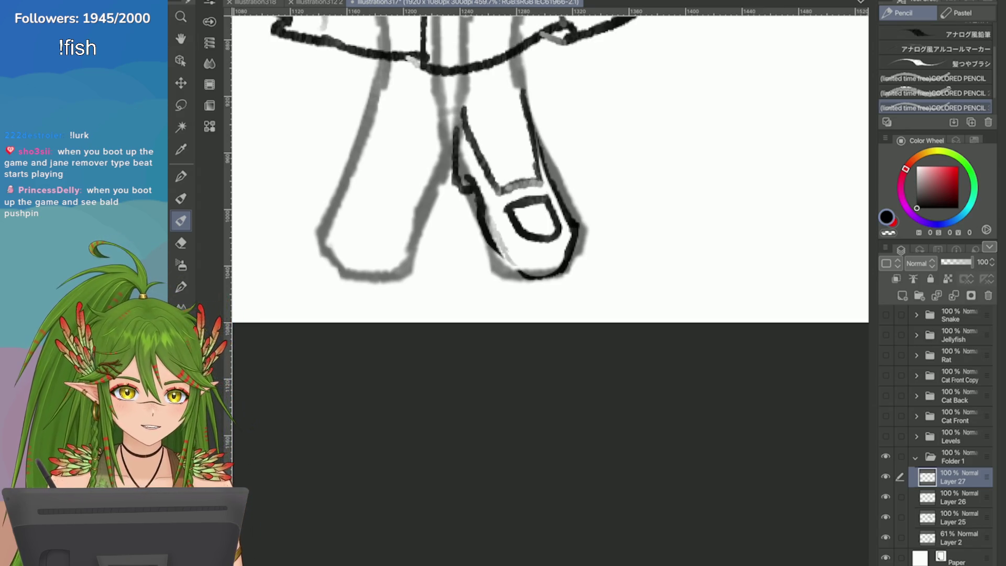
Redraw the shoe's bottom and lower-right outline darker, plus a light inner sole line
left_click_drag(492, 246, 537, 280)
key("ctrl+z")
mouse_move(495, 254)
left_mouse_down()
mouse_move(542, 282)
mouse_move(579, 249)
left_mouse_up()
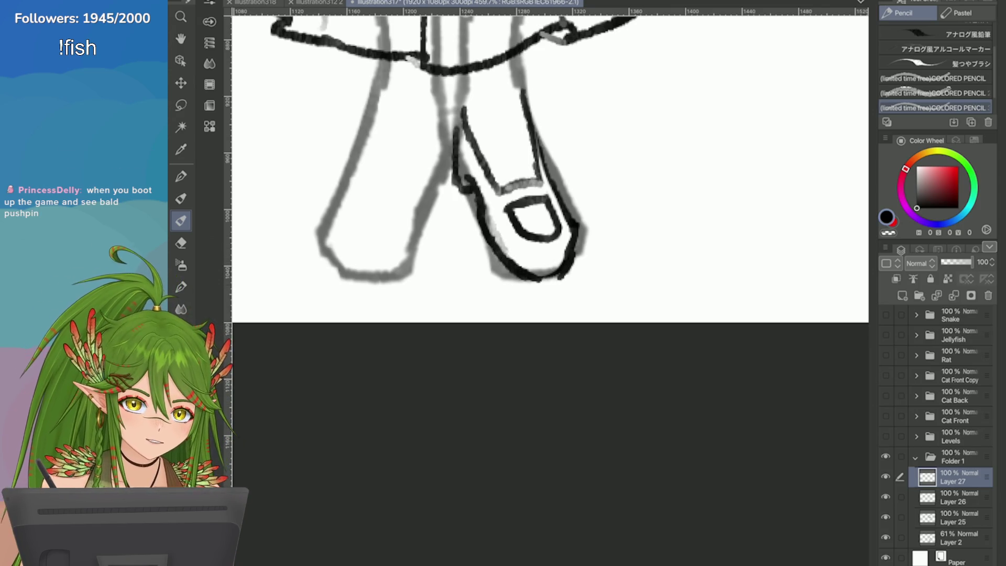
left_click_drag(575, 248, 534, 279)
mouse_move(508, 246)
left_mouse_down()
mouse_move(534, 275)
mouse_move(568, 266)
left_mouse_up()
key("ctrl+z")
left_click_drag(503, 225, 540, 264)
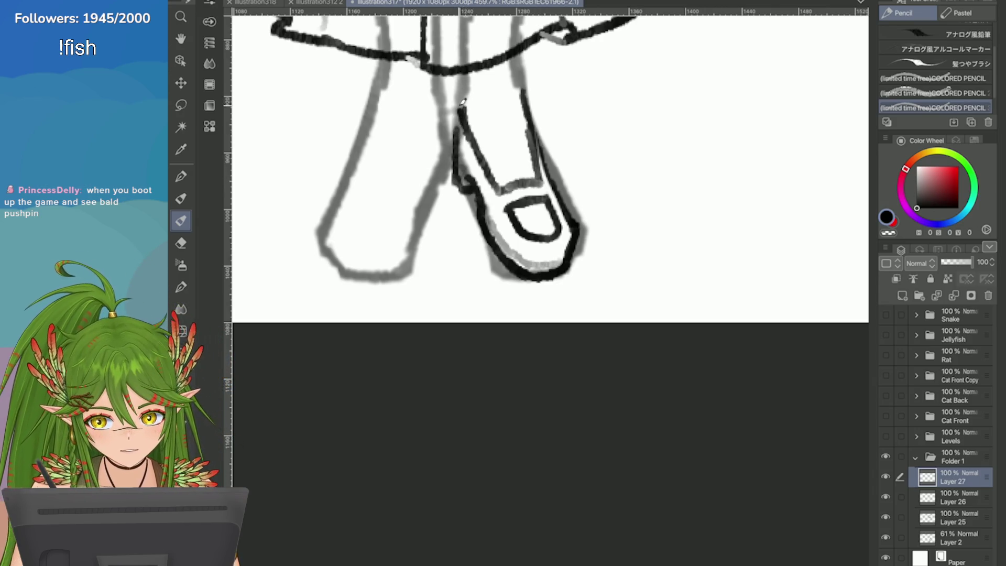
scroll(579, 230, "down", 1)
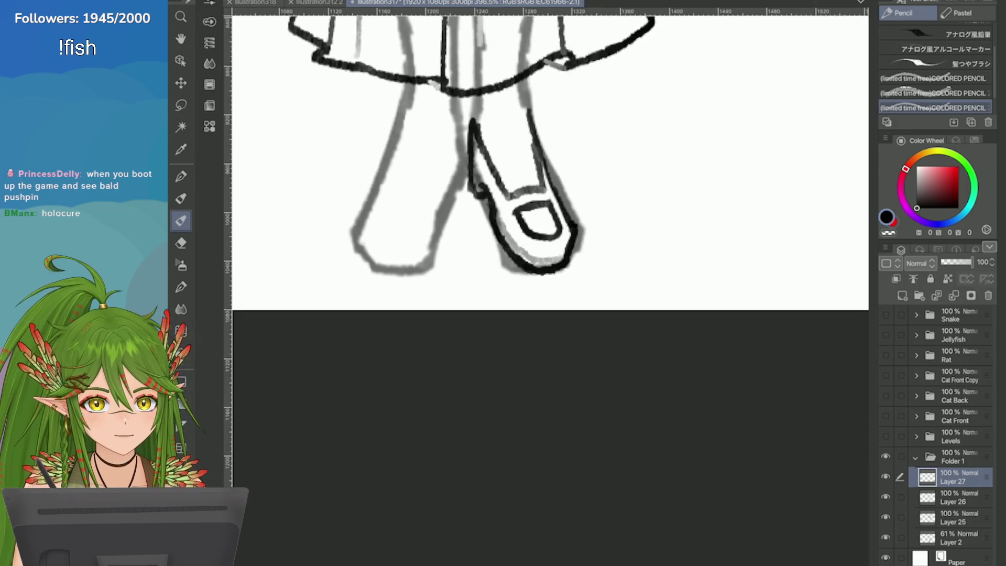
Erase grey strokes at the shoe's upper right and redraw that outline darker
scroll(523, 209, "up", 1)
key("e")
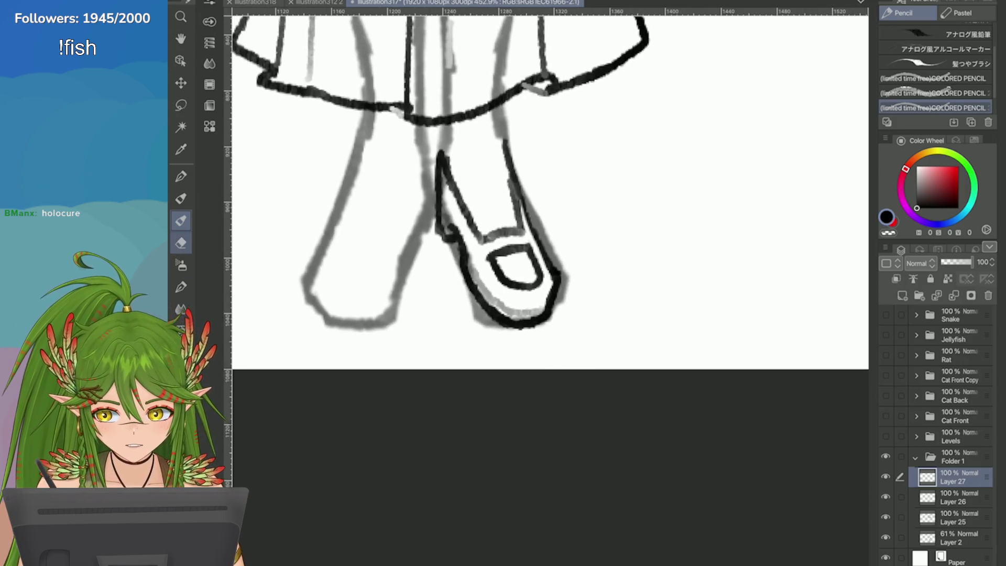
mouse_move(507, 141)
left_mouse_down()
mouse_move(516, 194)
mouse_move(513, 178)
left_mouse_up()
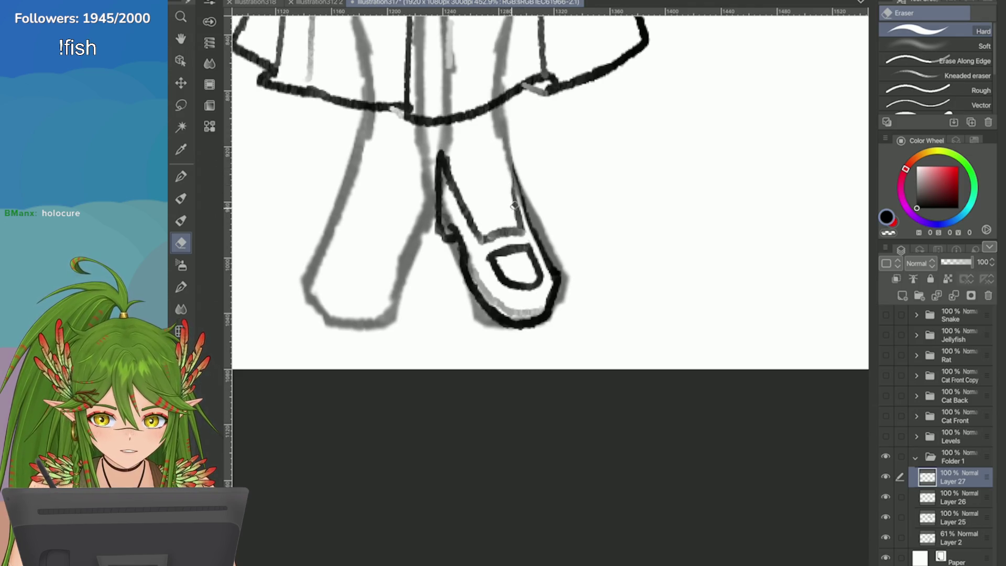
key("p")
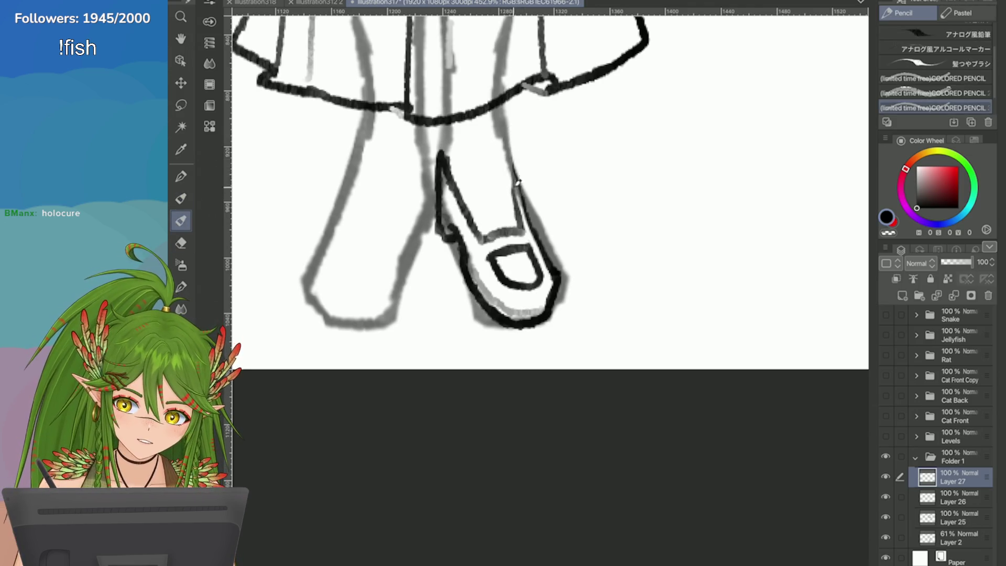
left_click_drag(510, 141, 523, 220)
key("ctrl+z")
left_click_drag(516, 179, 539, 236)
mouse_move(509, 144)
left_mouse_down()
mouse_move(523, 209)
mouse_move(516, 176)
left_mouse_up()
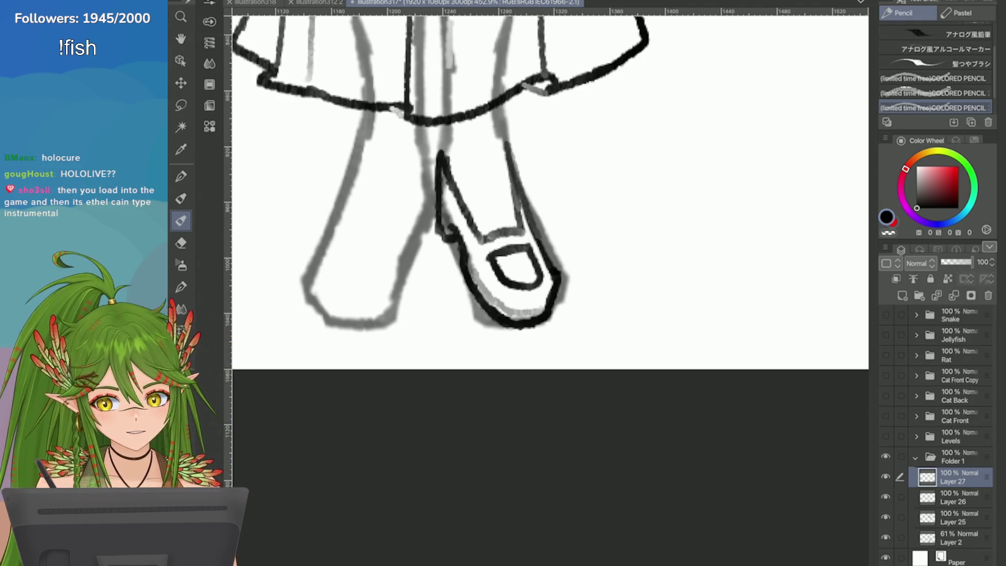
Erase the grey sketch line along the right leg
key("e")
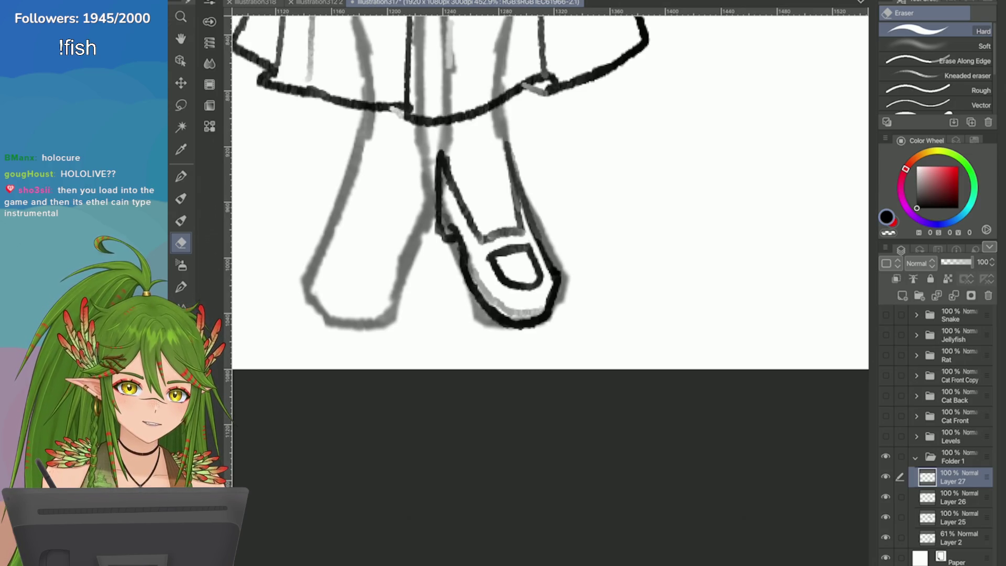
left_click_drag(526, 218, 509, 140)
key("ctrl+z")
left_click_drag(526, 219, 511, 142)
scroll(525, 219, "down", 8)
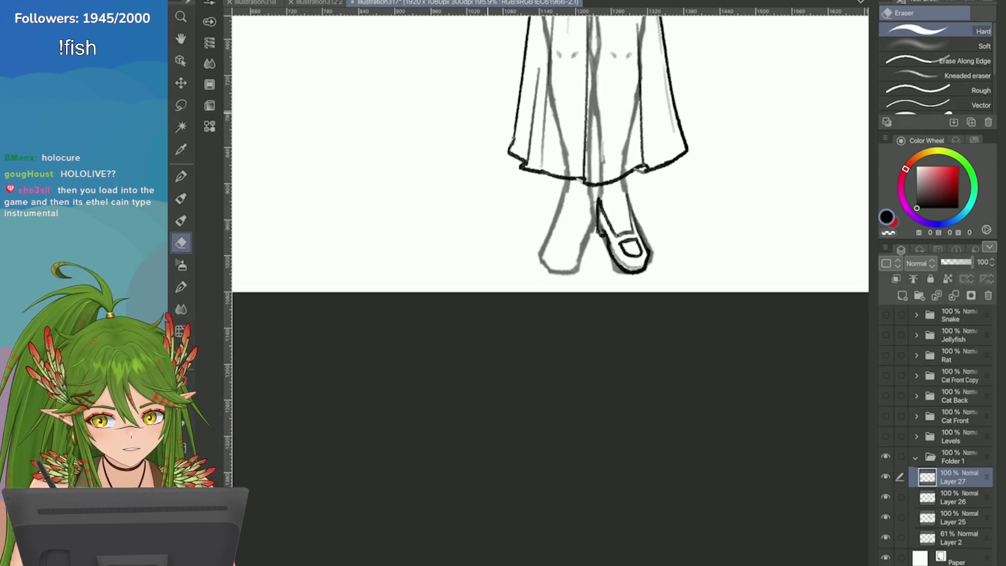
scroll(728, 241, "up", 5)
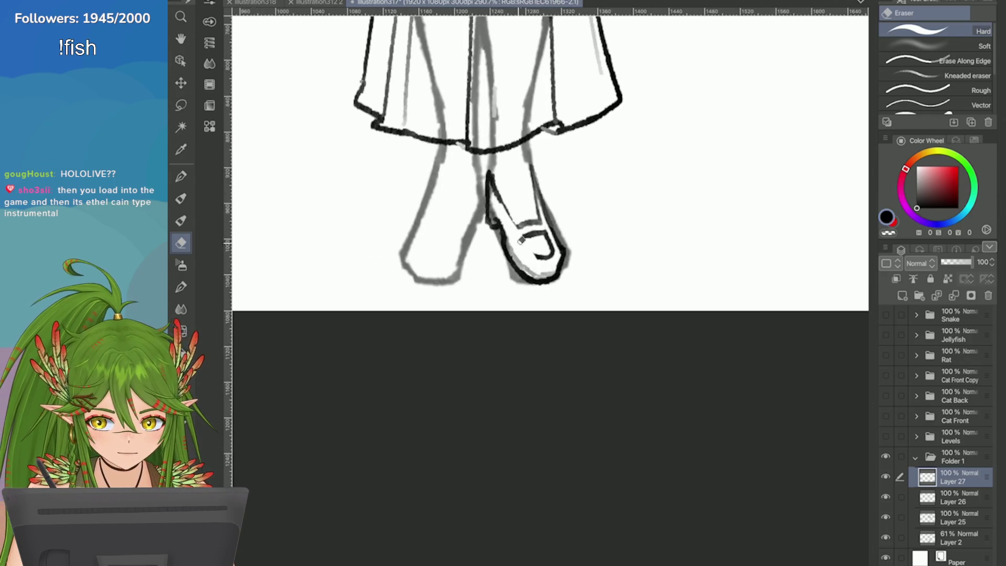
scroll(733, 262, "up", 2)
Ink the rectangular buckle and darken the shoe's right side, erasing the grey sketch there
key("p")
left_click_drag(482, 238, 456, 250)
left_click_drag(442, 215, 456, 251)
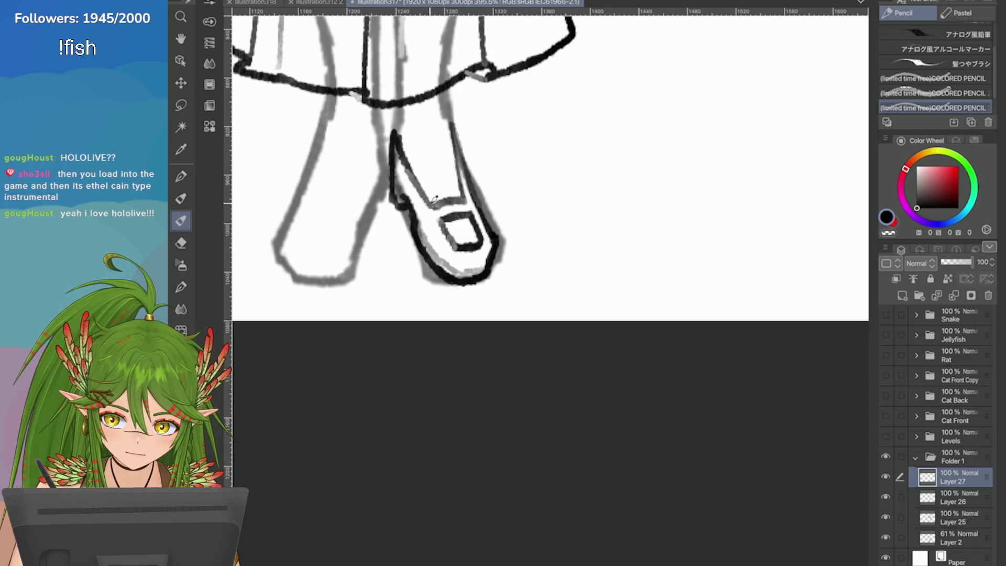
left_click_drag(451, 124, 468, 192)
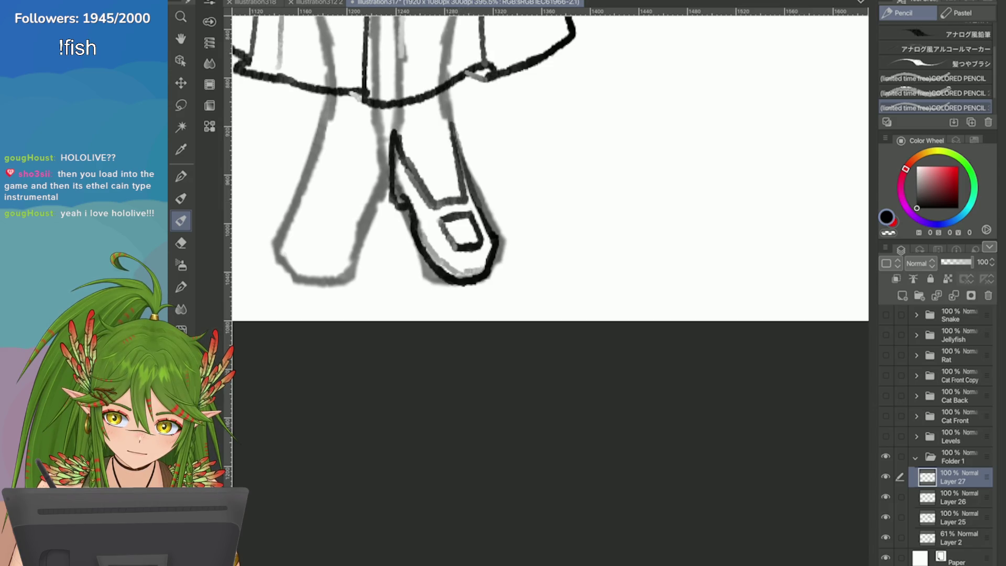
left_click(180, 242)
left_click_drag(449, 122, 466, 191)
left_click_drag(451, 126, 461, 189)
Save the drawing, then ink a longer right edge on the loafer
key("ctrl+minus")
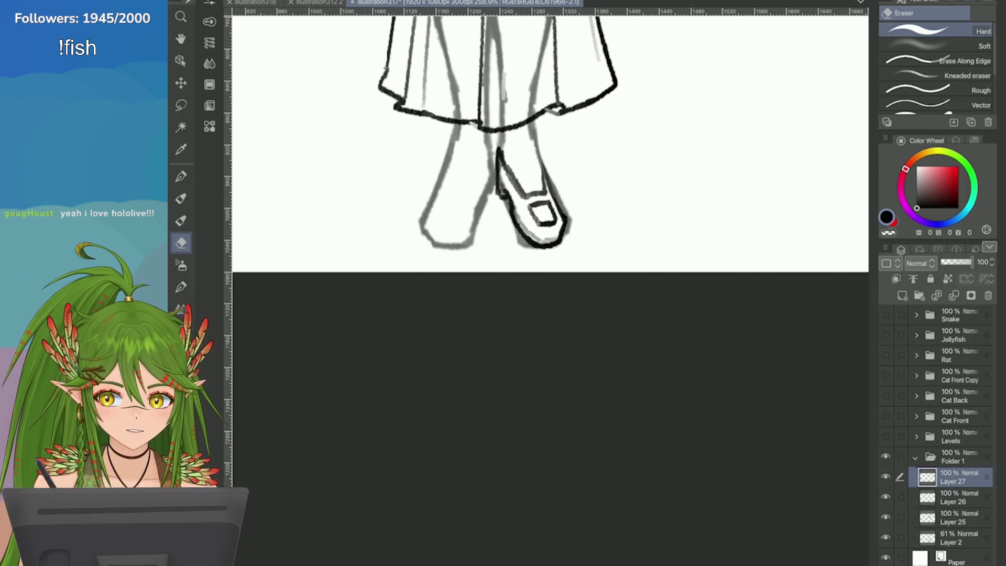
key("ctrl+s")
scroll(550, 157, "up", 2)
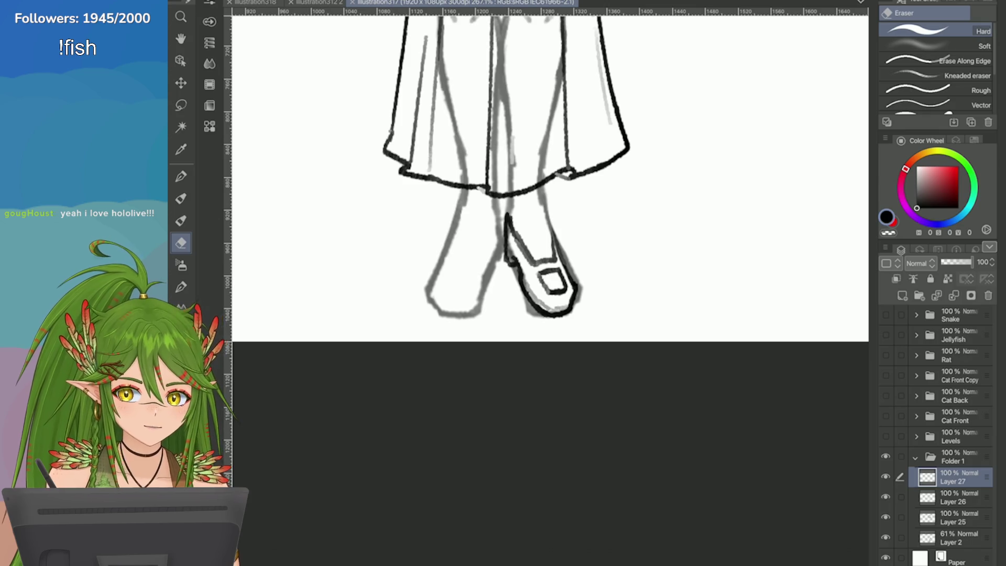
scroll(550, 178, "up", 3)
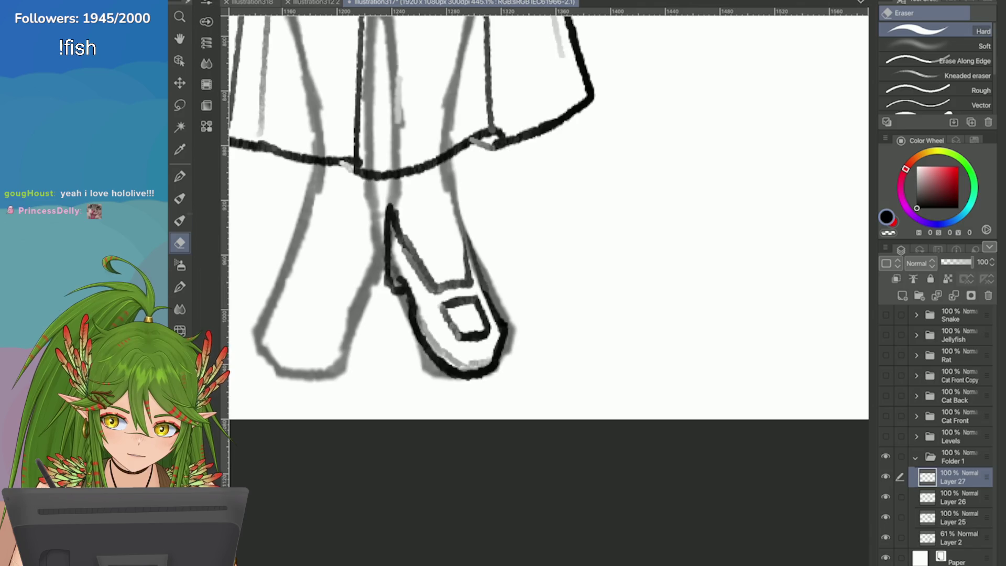
key("p")
mouse_move(470, 268)
left_mouse_down()
mouse_move(461, 209)
mouse_move(469, 268)
left_mouse_up()
key("ctrl+z")
left_click_drag(461, 217, 507, 321)
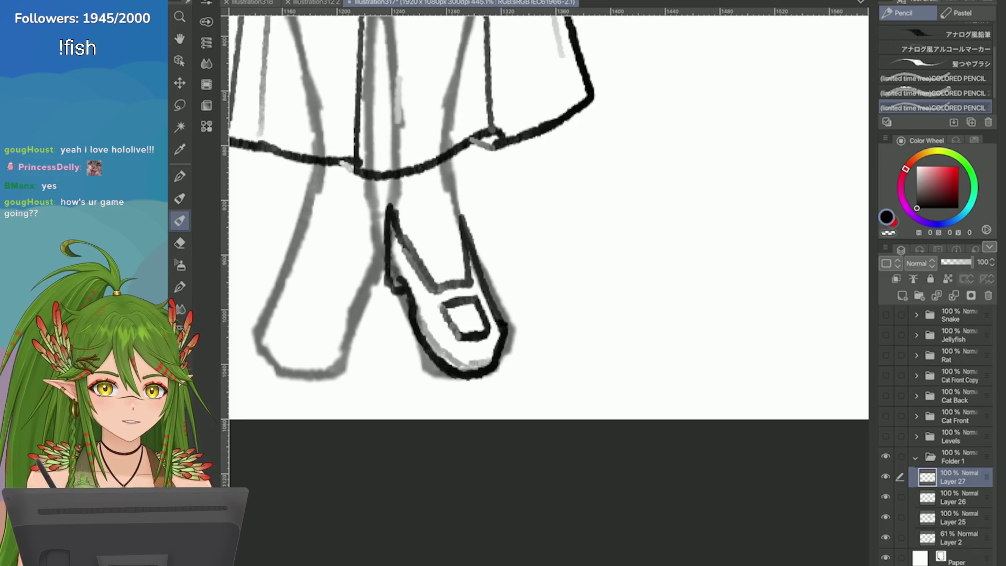
scroll(680, 410, "down", 6)
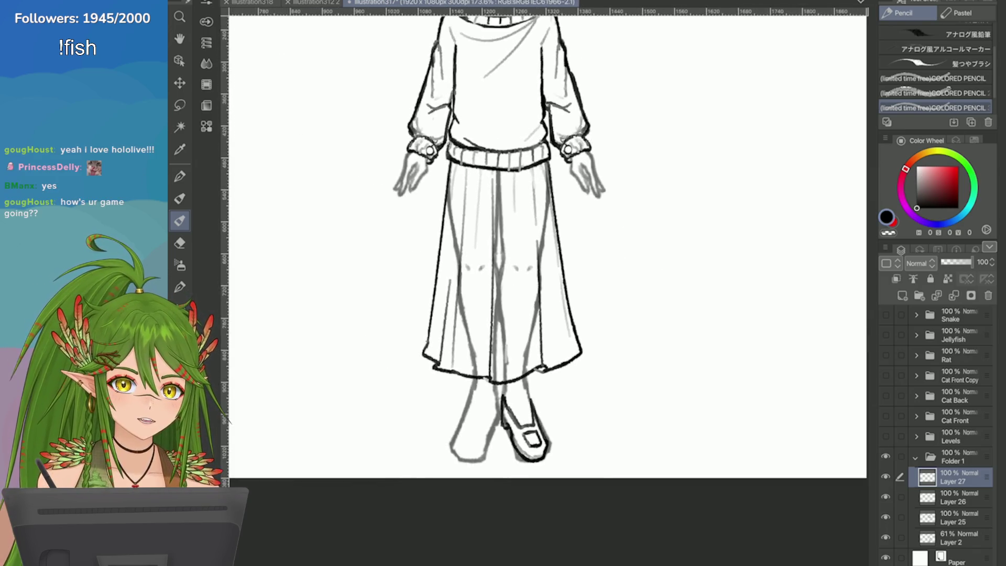
scroll(671, 396, "up", 1)
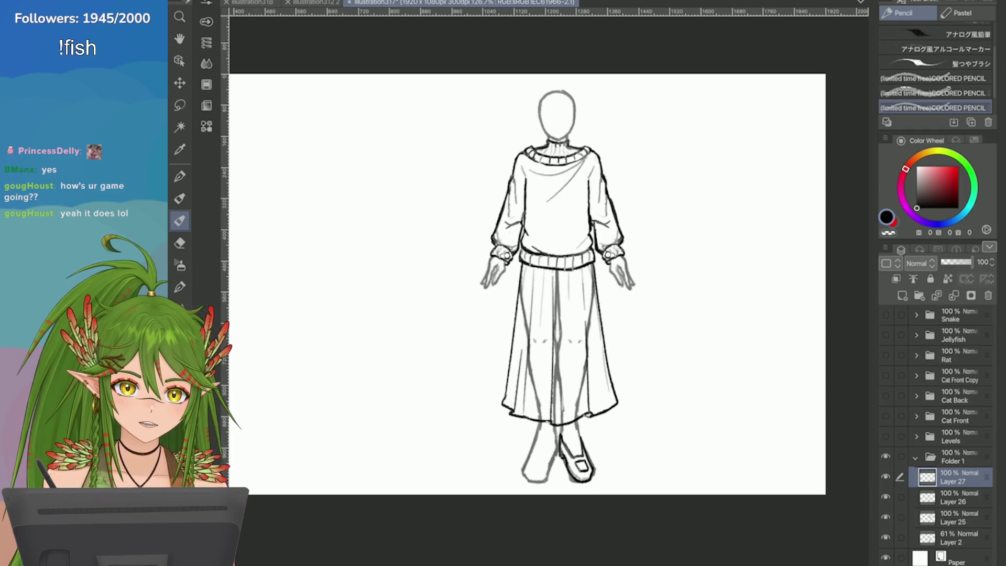
scroll(670, 395, "up", 3)
scroll(671, 396, "down", 3)
scroll(670, 396, "up", 1)
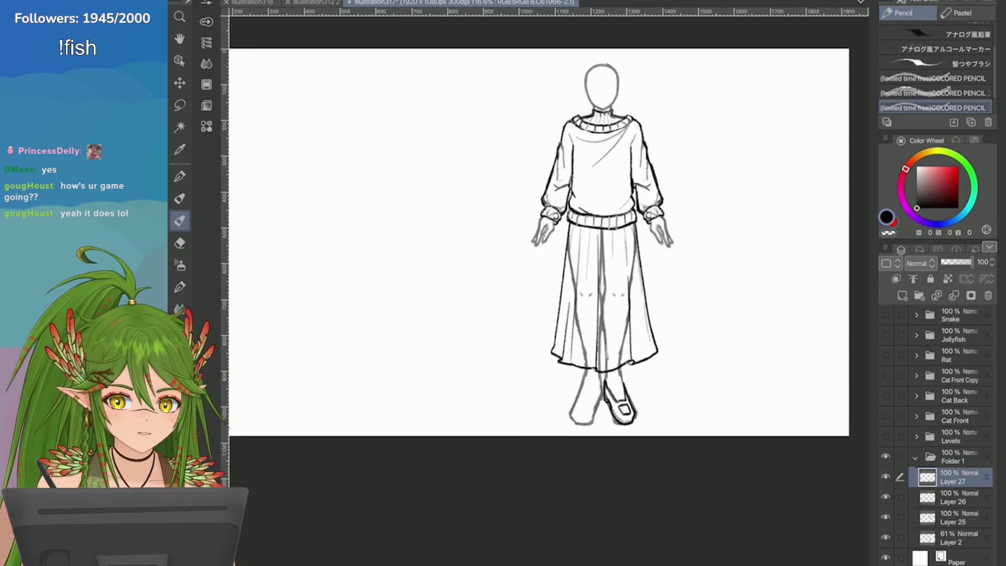
scroll(670, 396, "down", 2)
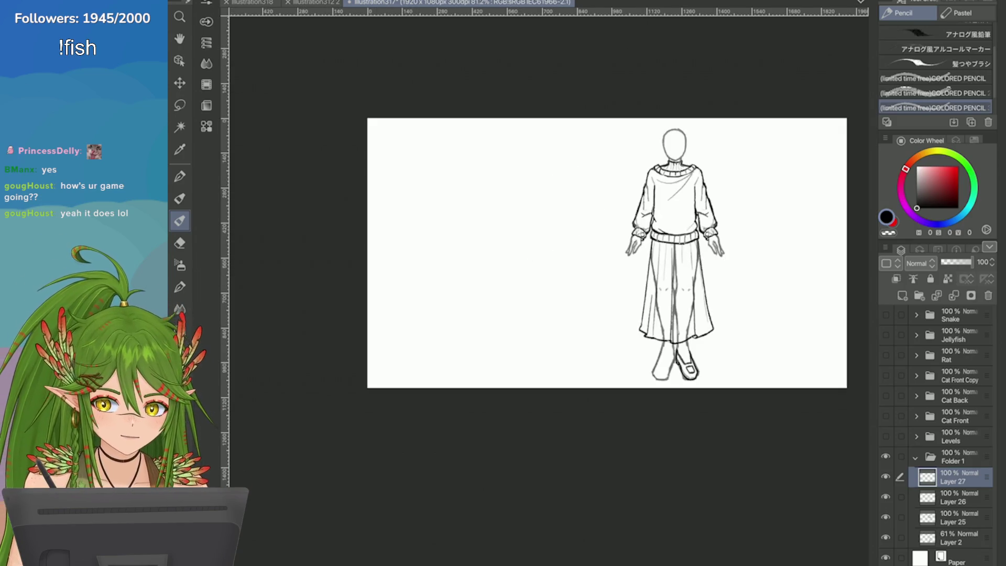
left_click(885, 436)
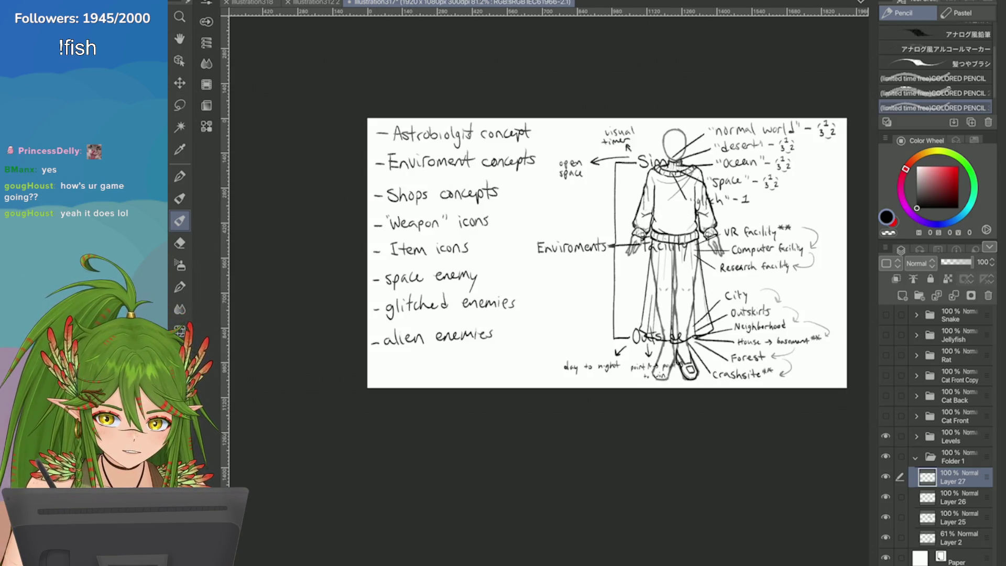
left_click(885, 456)
left_click(916, 437)
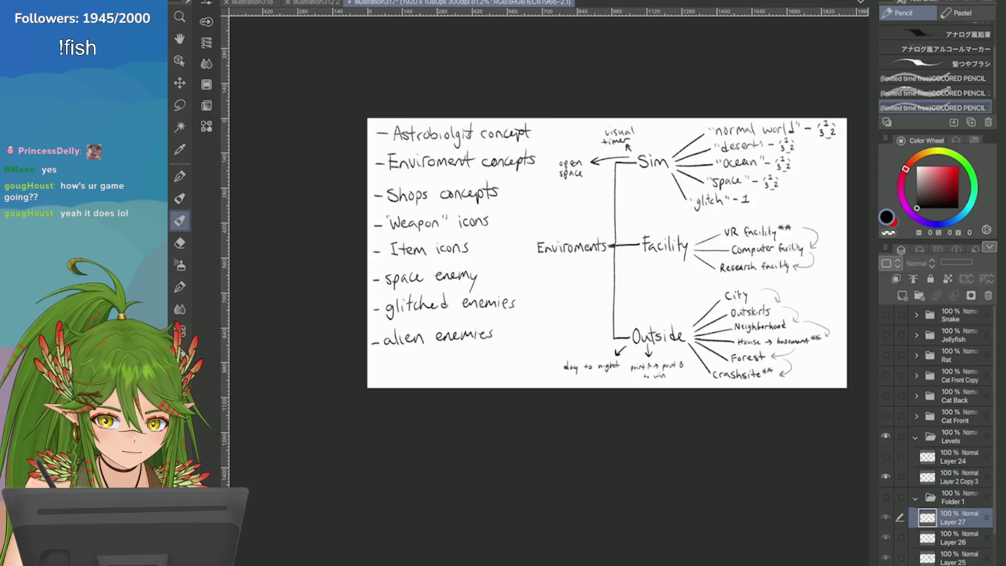
left_click(885, 476)
left_click(885, 456)
left_click(885, 456)
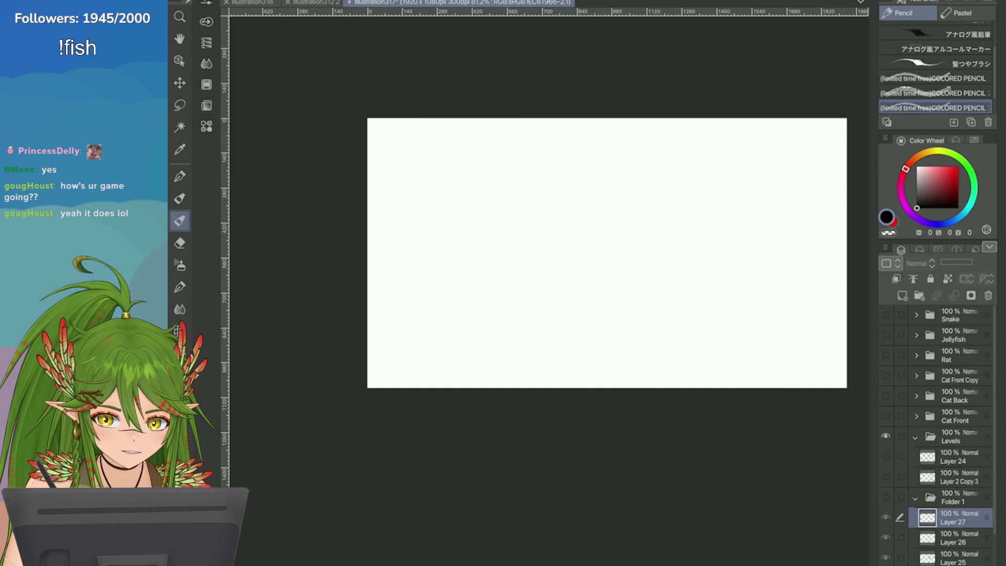
left_click(915, 437)
left_click(885, 456)
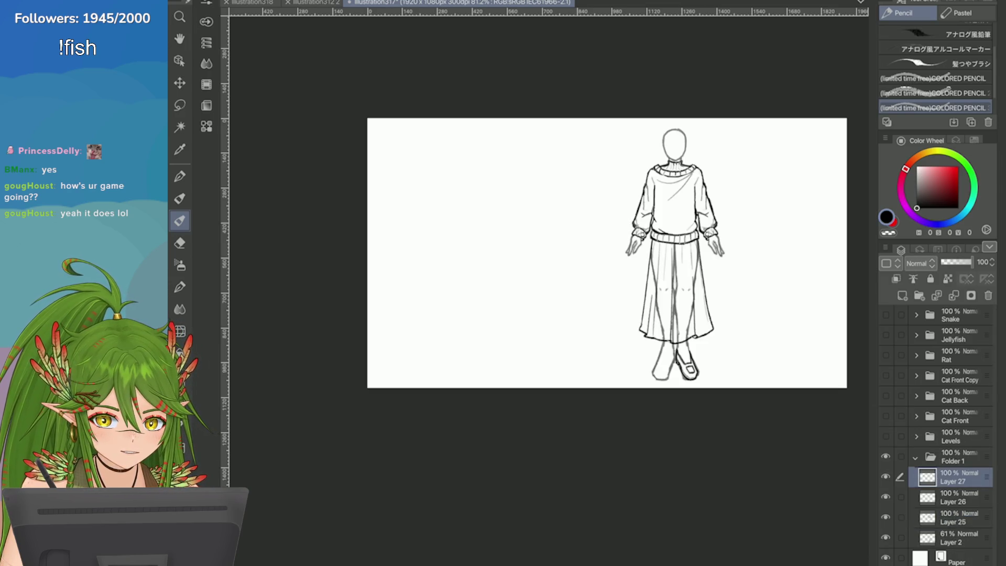
scroll(756, 256, "up", 3)
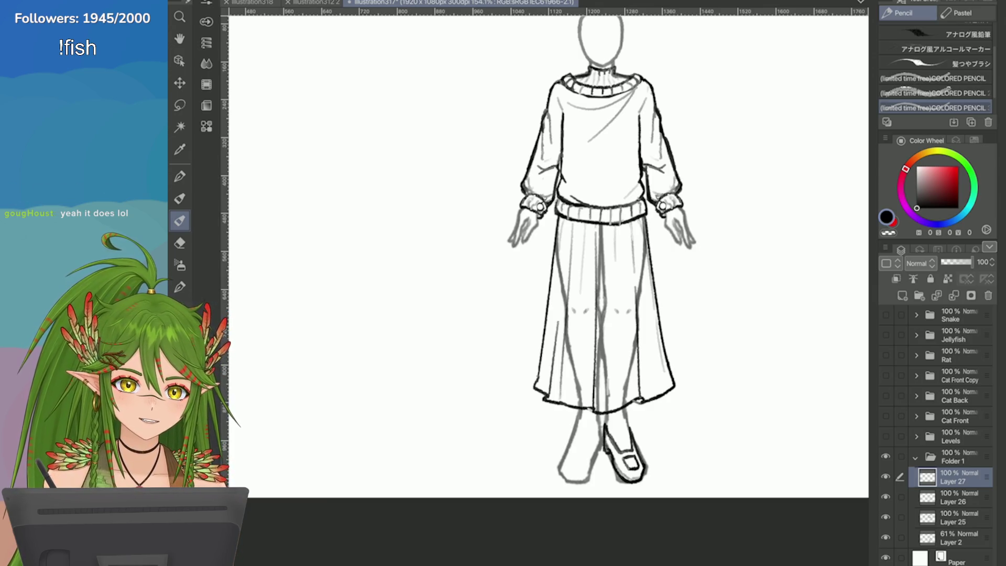
scroll(633, 466, "up", 1)
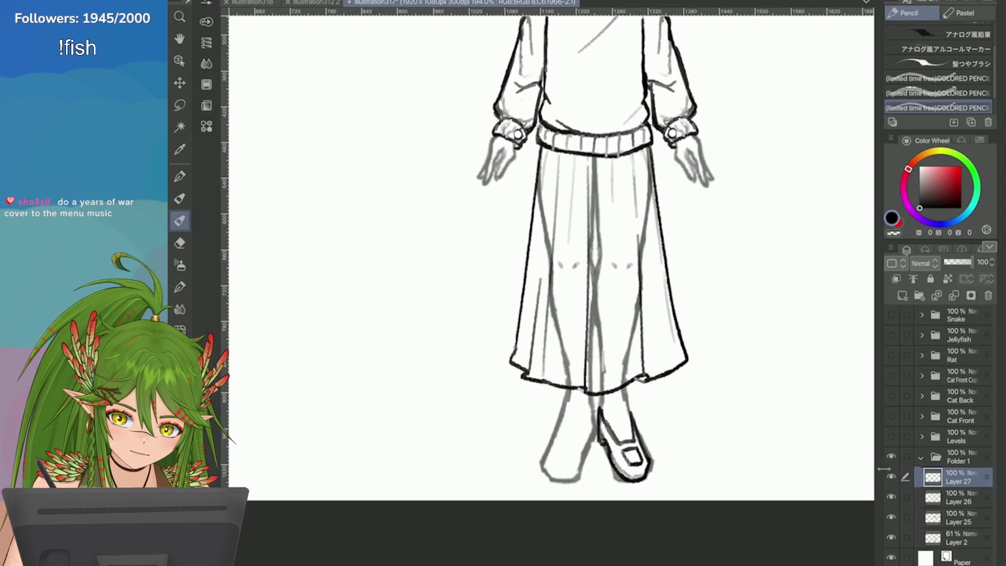
Lasso the buckle rectangle and transform it slightly upward on the loafer
scroll(623, 445, "up", 2)
key("ctrl+t")
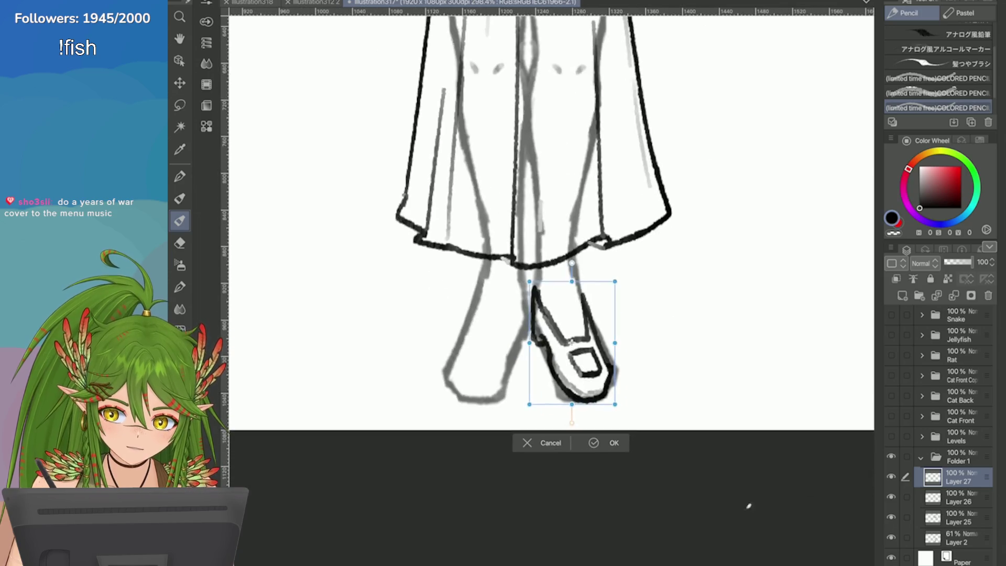
left_click(529, 443)
scroll(576, 262, "up", 1)
scroll(559, 253, "up", 1)
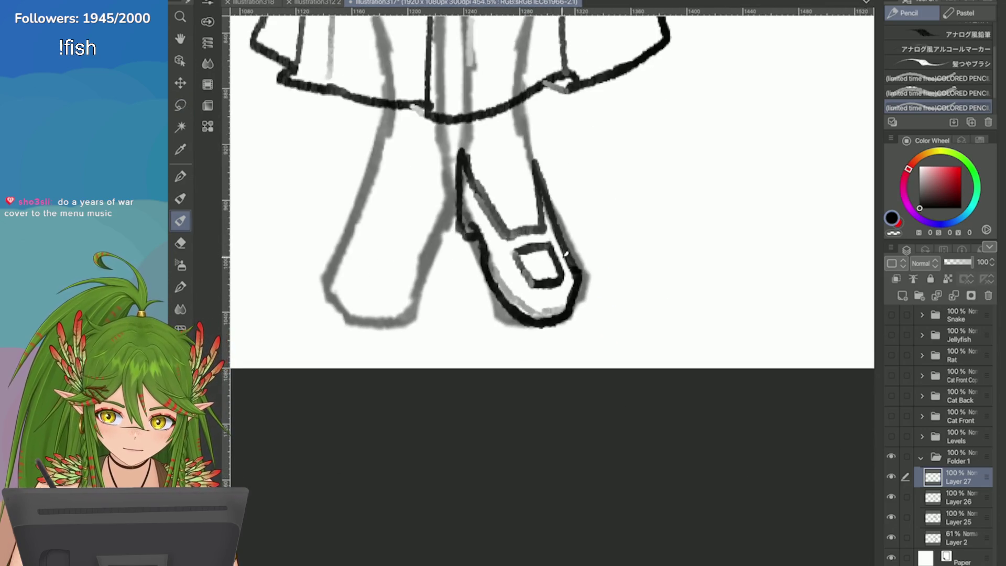
key("m")
left_click_drag(559, 253, 557, 250)
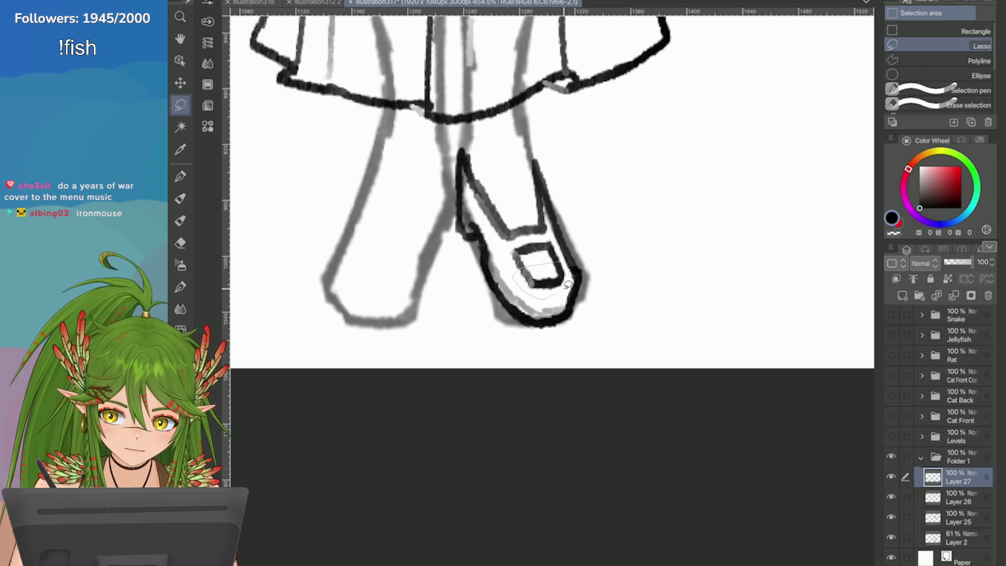
key("ctrl+t")
left_click_drag(537, 291, 537, 283)
left_click(576, 329)
Switch to the Eraser and save the drawing
scroll(736, 330, "down", 4)
scroll(672, 254, "up", 2)
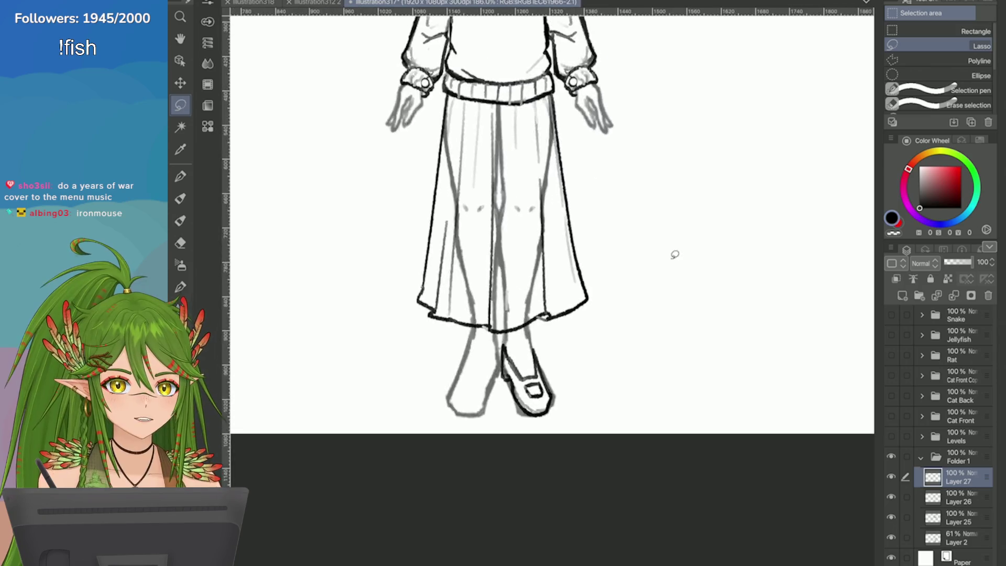
scroll(671, 254, "down", 4)
scroll(588, 364, "up", 5)
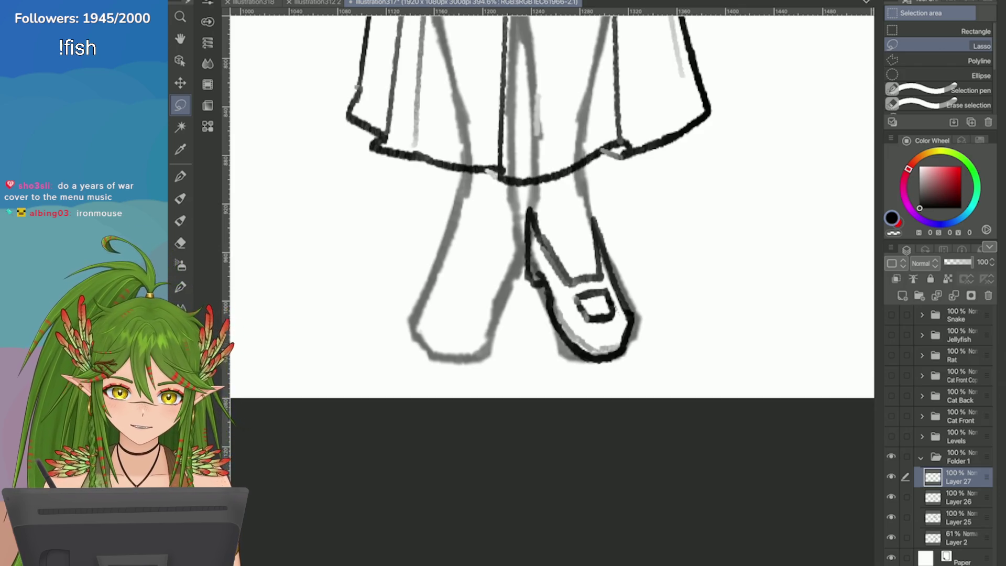
key("e")
key("ctrl+s")
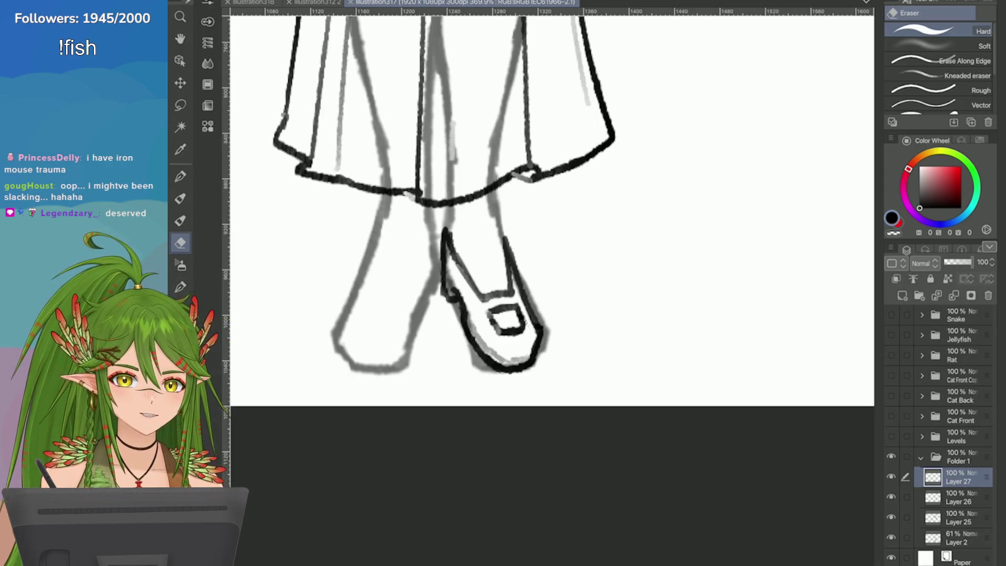
With the Pencil, try a strap curve at the buckle's upper-left, then undo it
scroll(515, 294, "up", 2)
key("p")
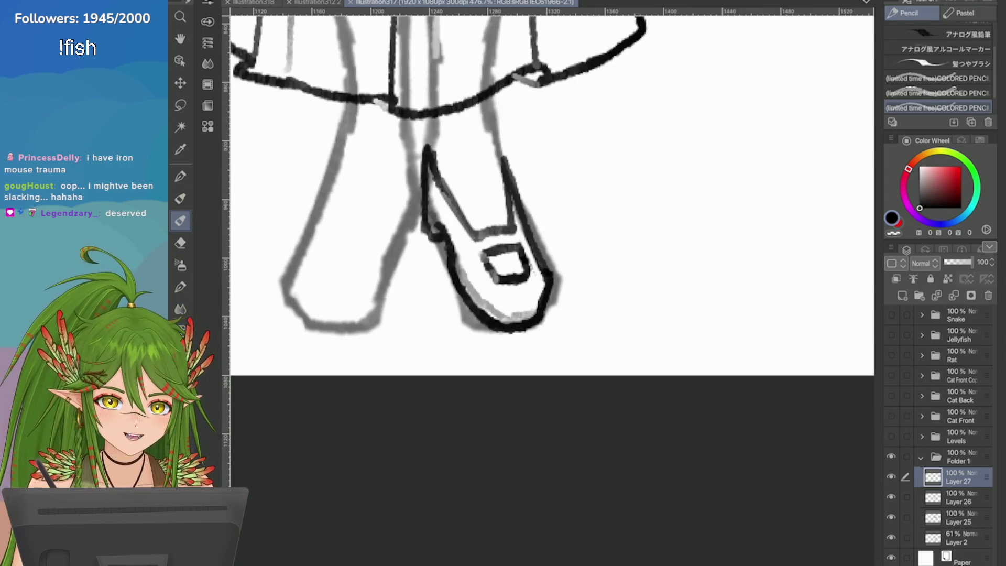
mouse_move(477, 234)
left_mouse_down()
mouse_move(481, 262)
mouse_move(478, 241)
mouse_move(526, 240)
left_mouse_up()
key("ctrl+z")
key("ctrl+z")
key("ctrl+z")
key("ctrl+z")
Ink the left side and inner edge of the loafer's toe, then zoom out to the full figure
scroll(458, 167, "down", 3)
scroll(459, 168, "up", 5)
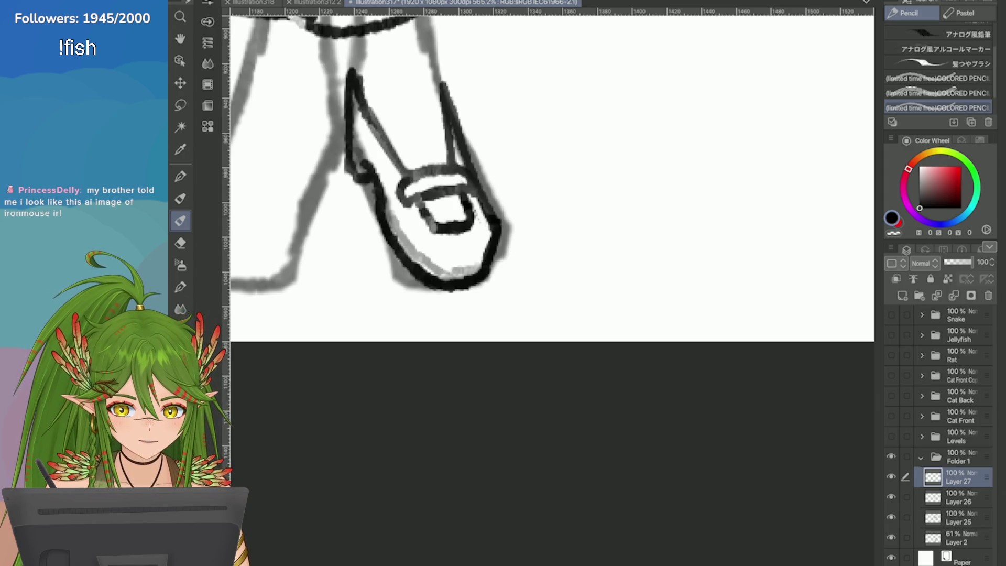
scroll(550, 173, "down", 2)
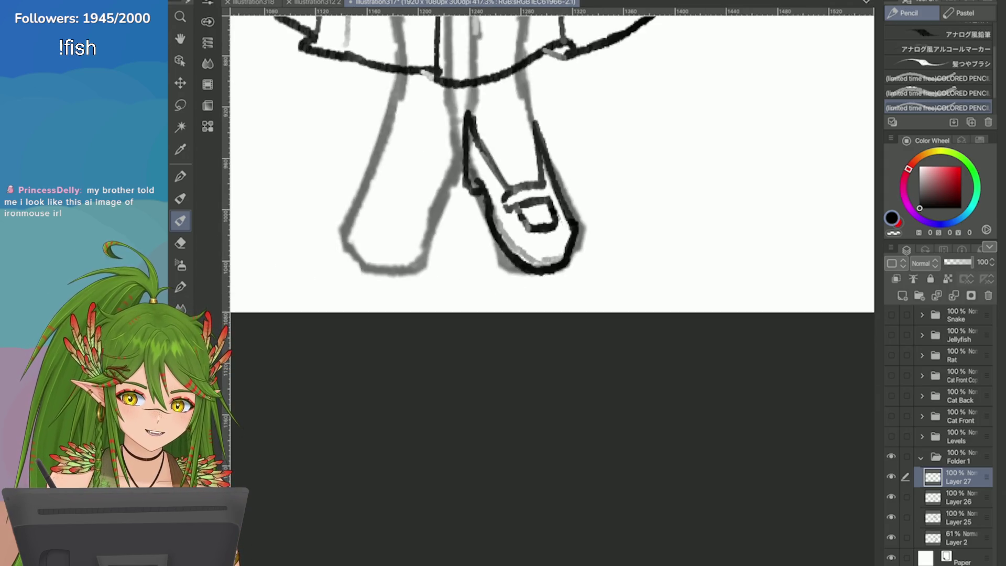
scroll(780, 163, "up", 2)
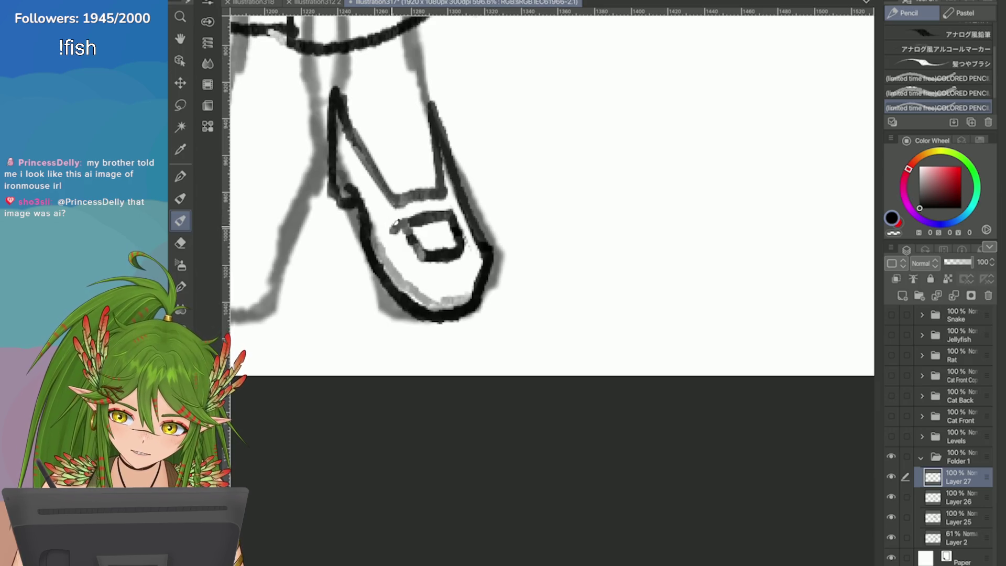
left_click_drag(401, 221, 384, 254)
mouse_move(388, 203)
left_mouse_down()
mouse_move(369, 236)
mouse_move(386, 246)
left_mouse_up()
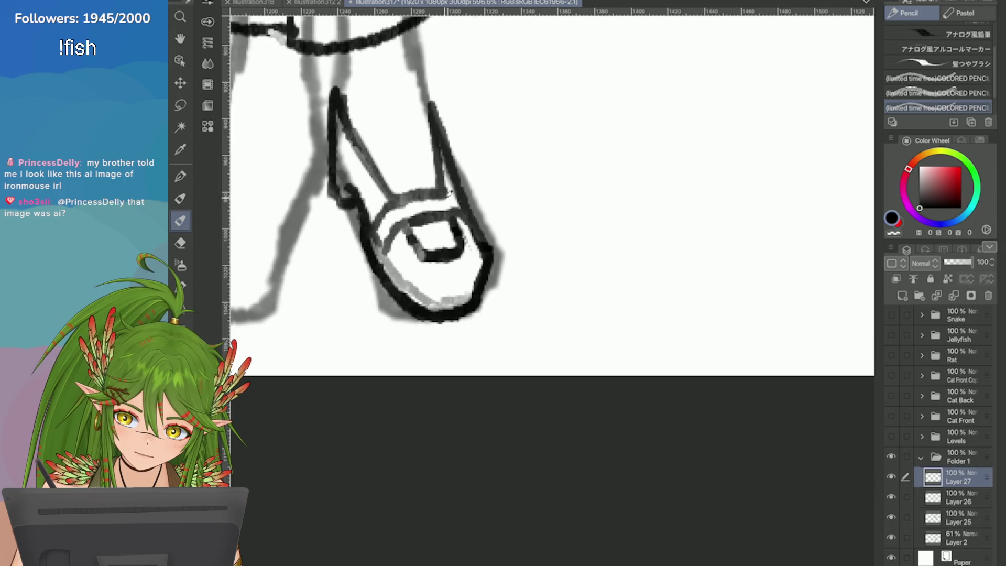
key("ctrl+0")
Zoom into the shoe and ink a dark stroke over the loafer's strap sketch on Layer 27
scroll(733, 354, "down", 3)
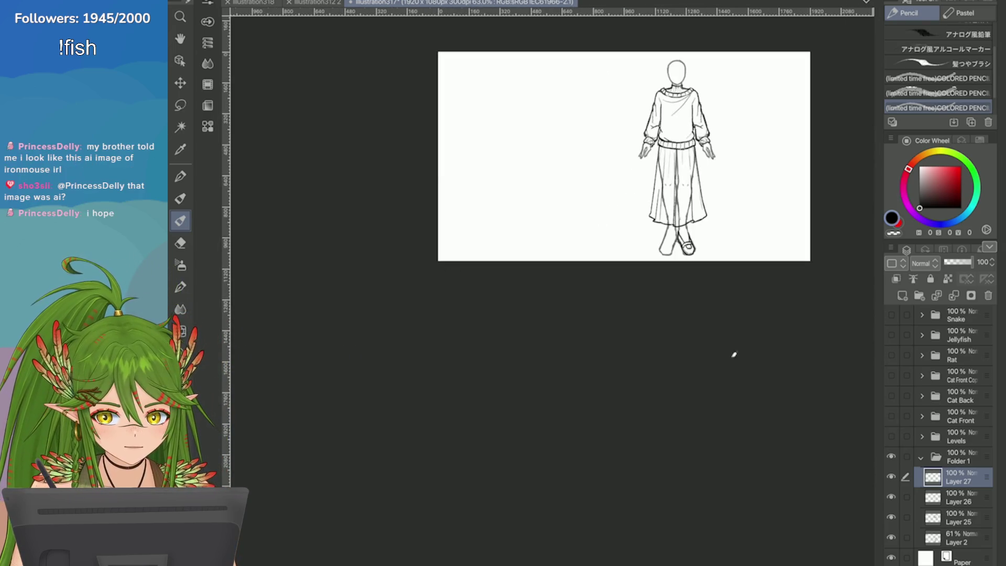
scroll(765, 254, "up", 6)
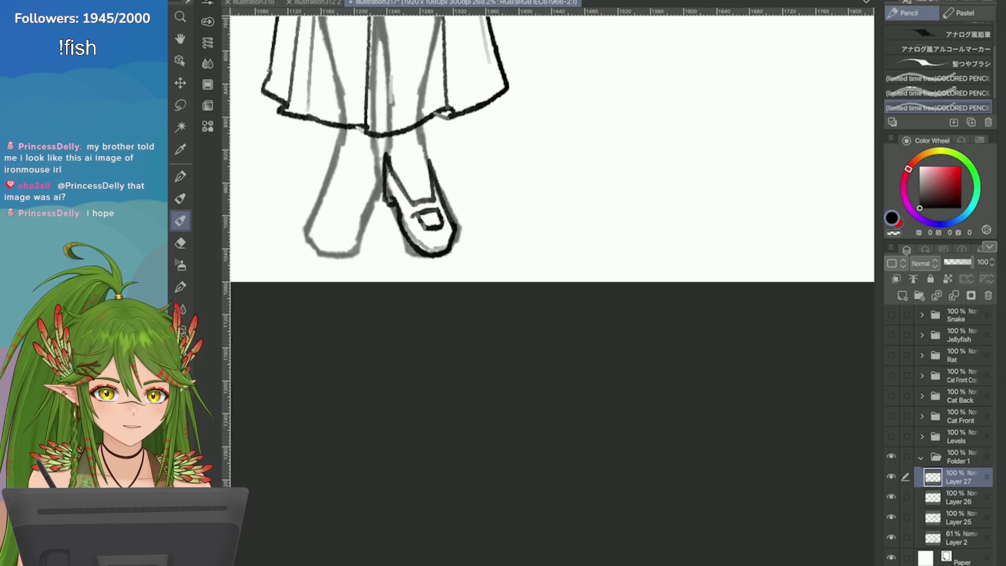
scroll(550, 157, "up", 2)
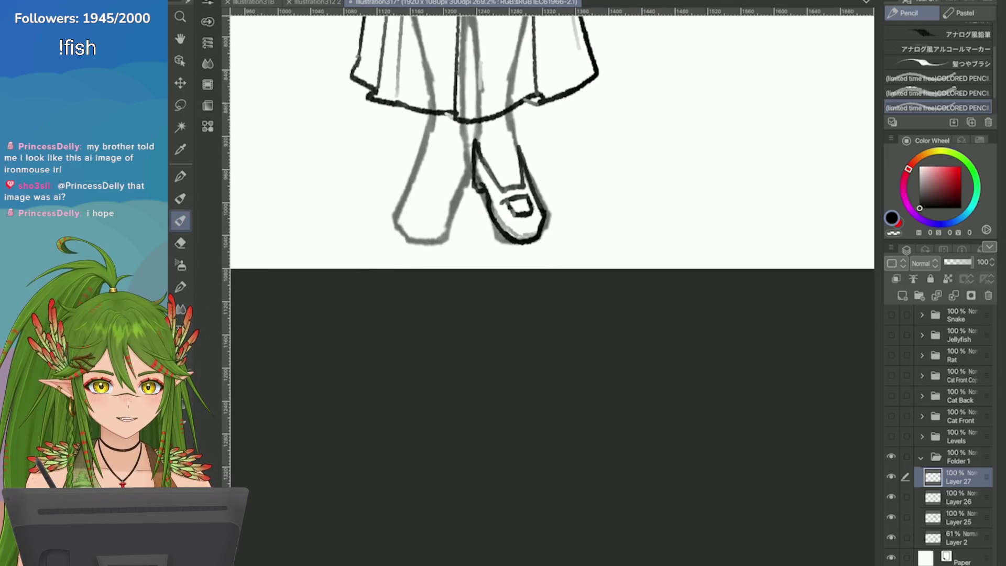
left_click_drag(481, 198, 491, 206)
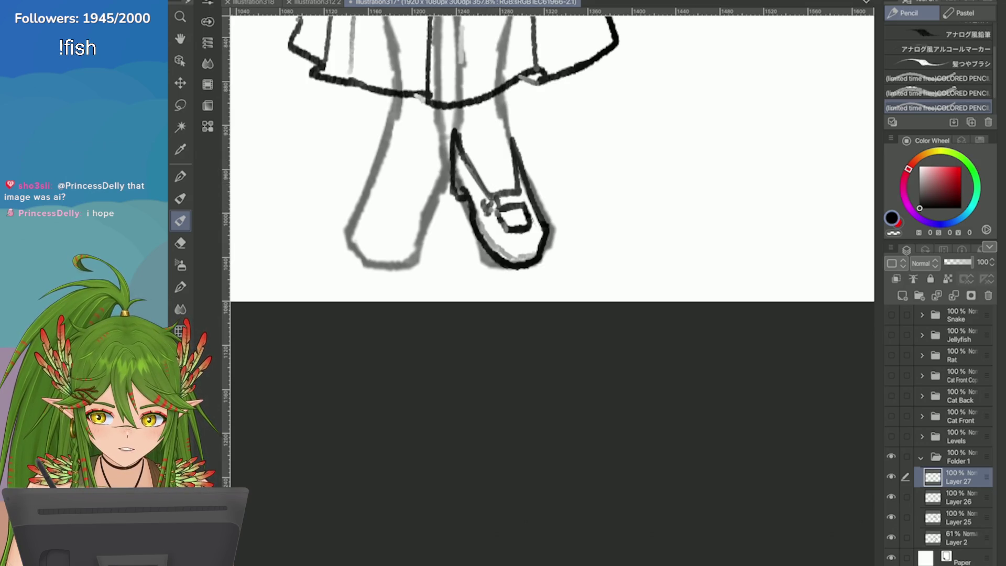
scroll(491, 204, "down", 2)
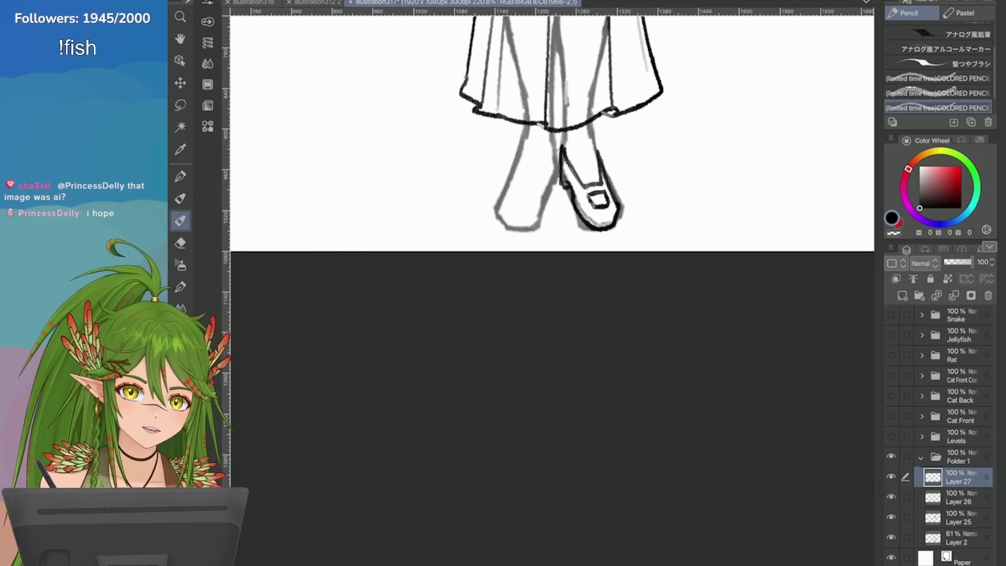
scroll(550, 210, "up", 1)
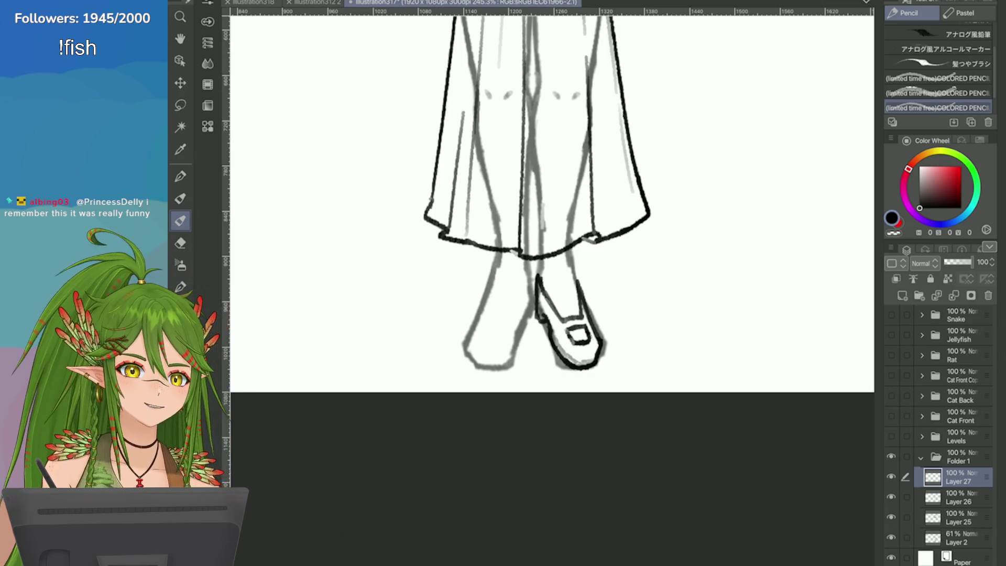
Draw a short pencil stroke on the loafer, then undo it as misplaced
scroll(617, 379, "up", 5)
mouse_move(474, 210)
left_mouse_down()
mouse_move(489, 246)
mouse_move(497, 241)
left_mouse_up()
key("ctrl+z")
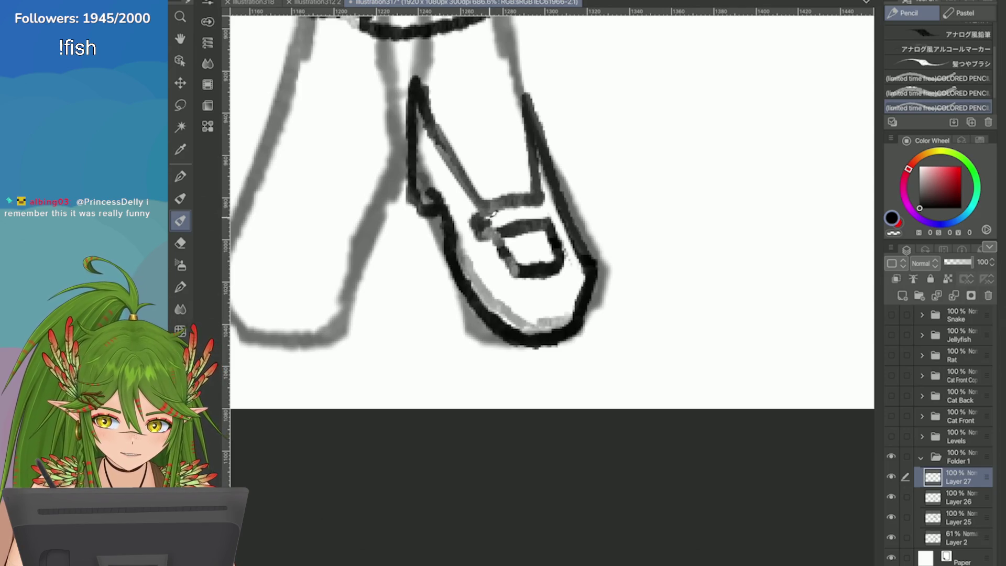
scroll(487, 220, "down", 5)
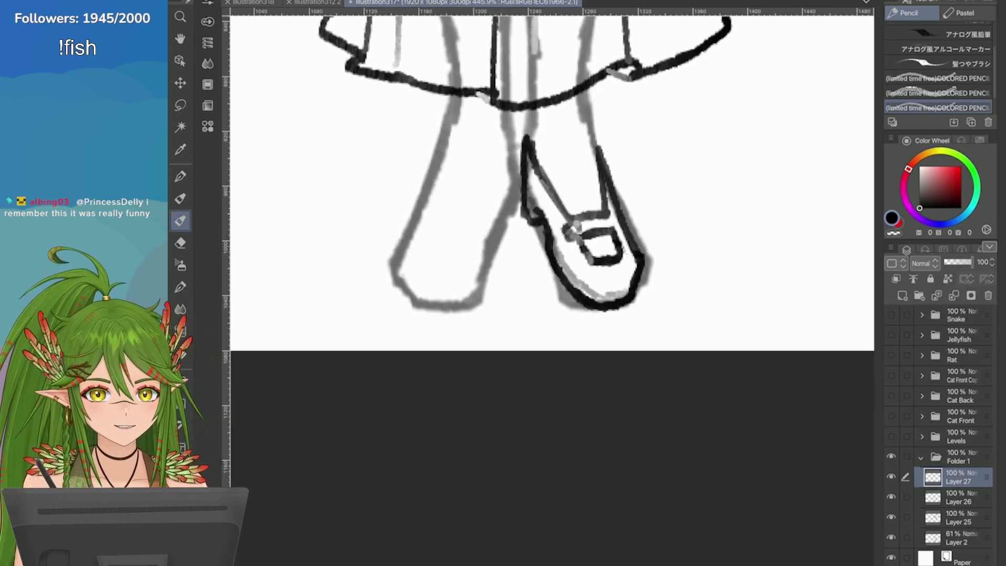
scroll(442, 200, "up", 6)
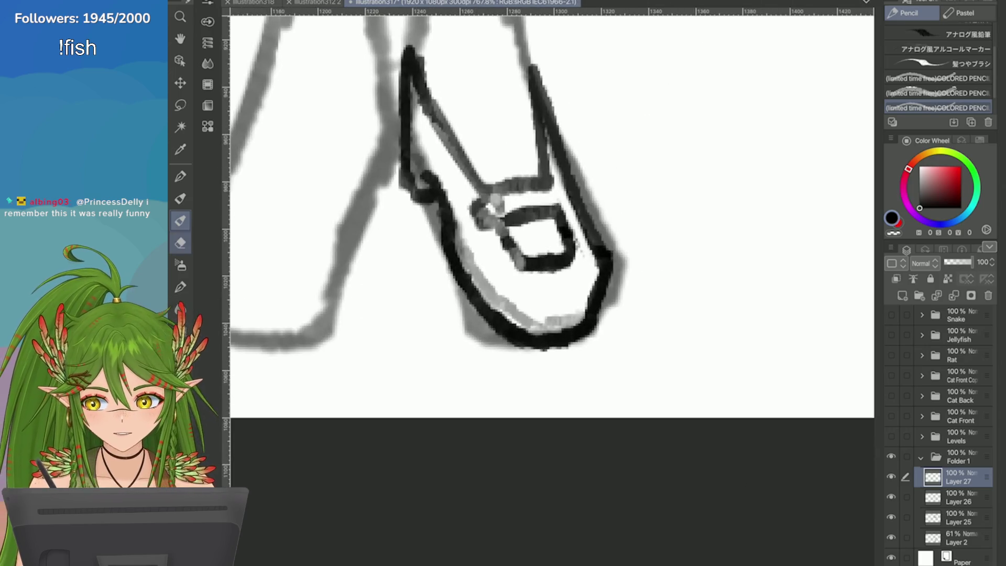
Use the Hard Eraser to tidy stray marks around the loafer's strap
key("e")
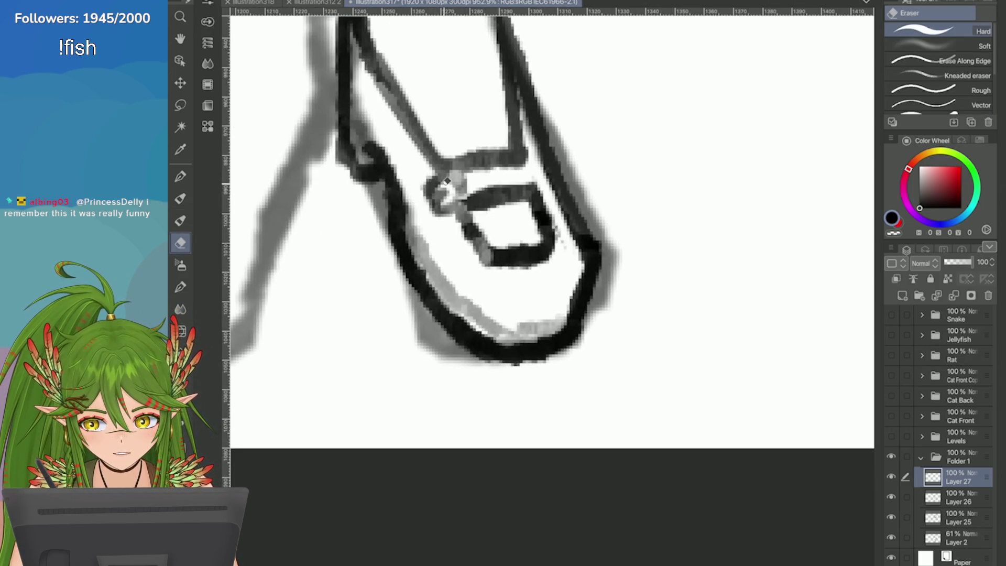
scroll(692, 270, "down", 6)
scroll(422, 189, "up", 4)
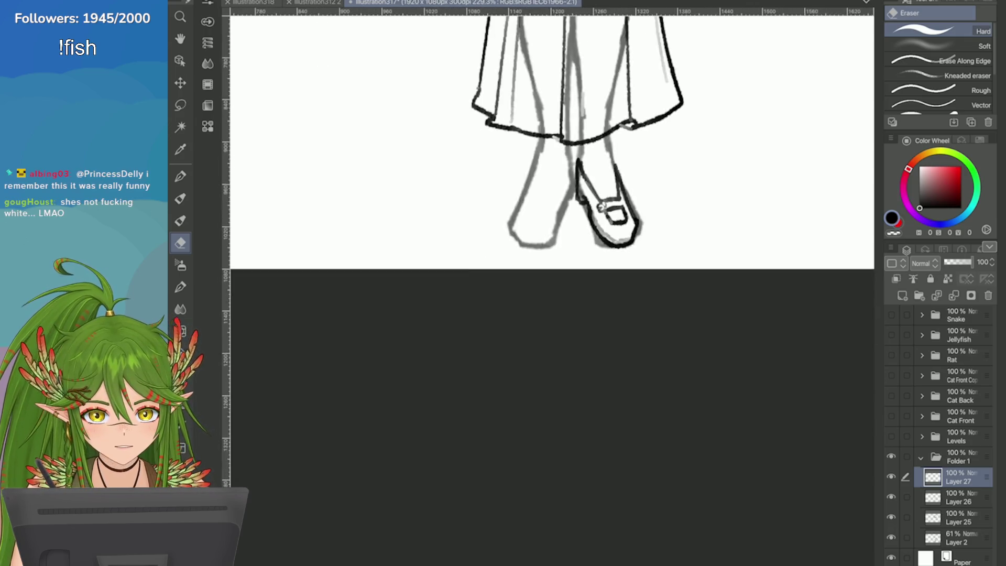
scroll(455, 189, "down", 4)
scroll(684, 361, "down", 1)
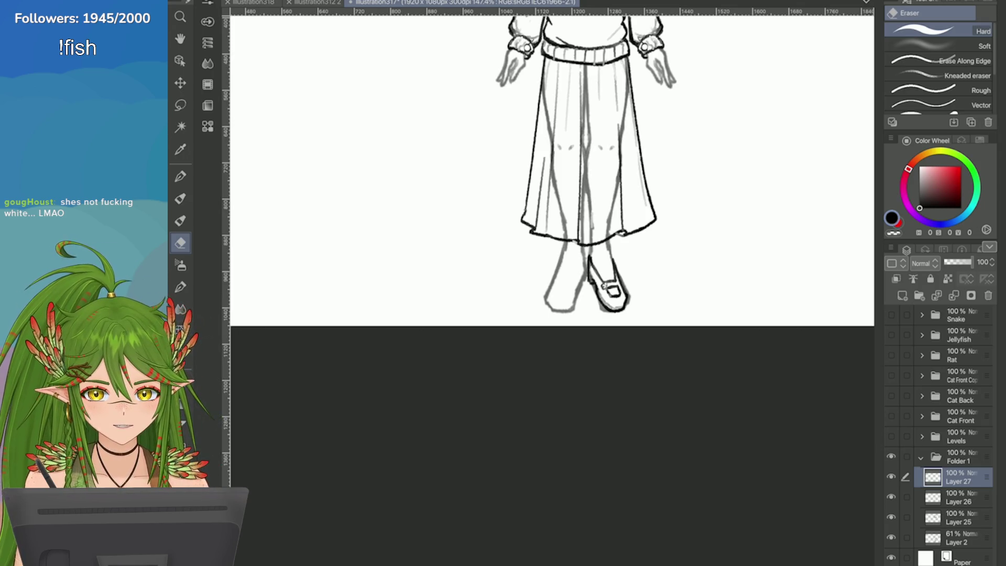
scroll(610, 272, "up", 5)
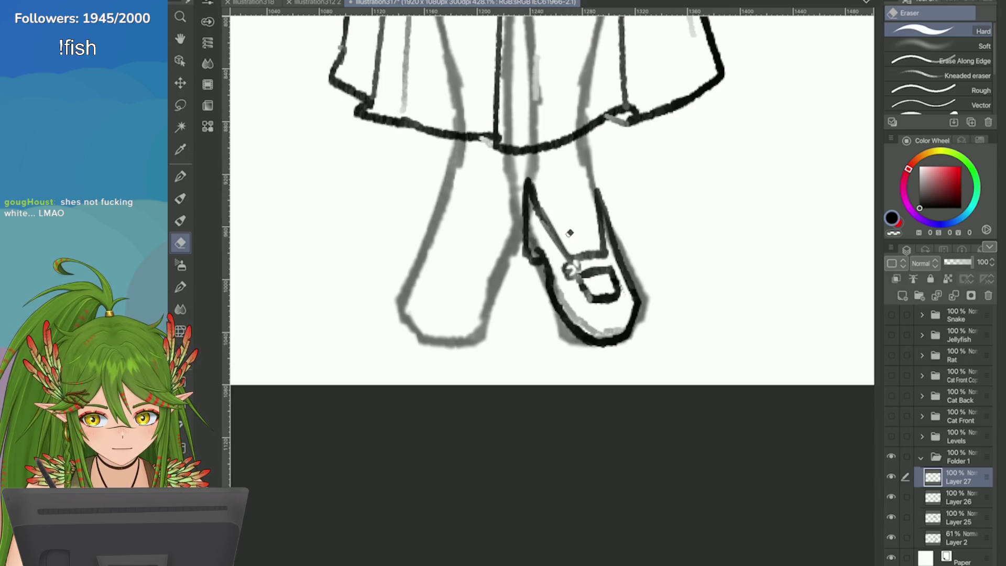
scroll(723, 424, "down", 4)
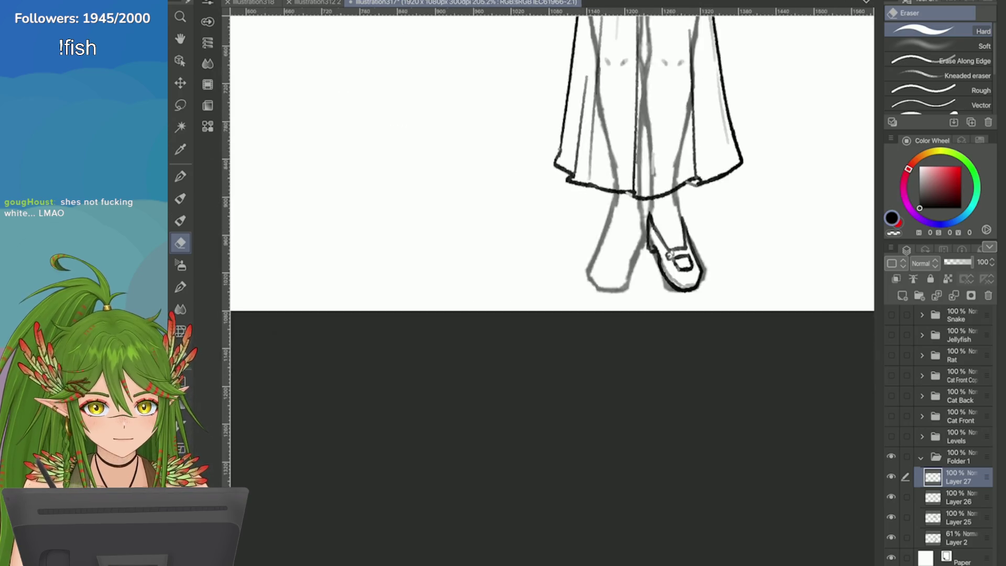
scroll(723, 424, "up", 4)
Lasso the loafer, scale it up slightly with Ctrl+T, and deselect
key("l")
mouse_move(636, 197)
left_mouse_down()
mouse_move(689, 327)
mouse_move(639, 195)
left_mouse_up()
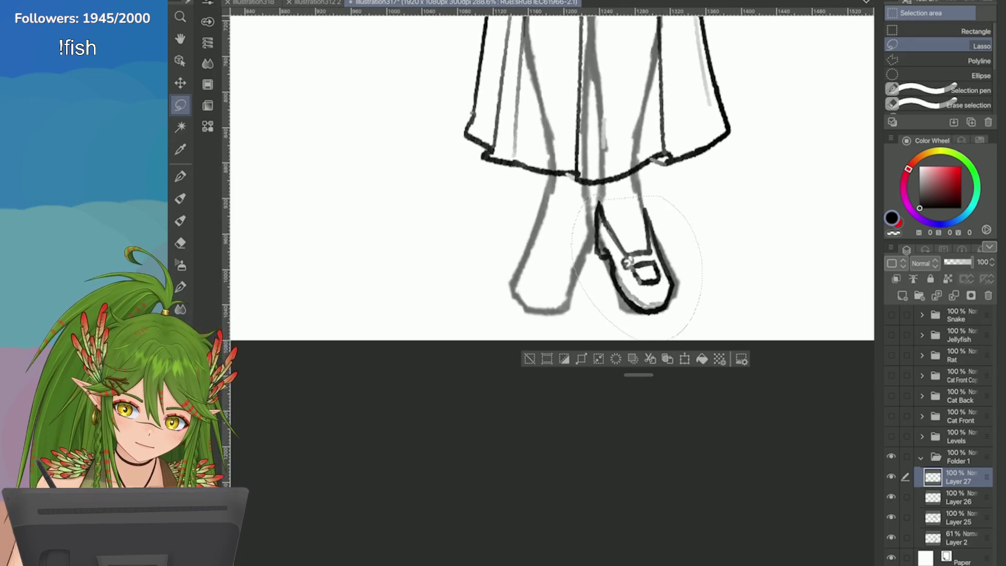
key("ctrl+t")
left_click_drag(703, 341, 707, 347)
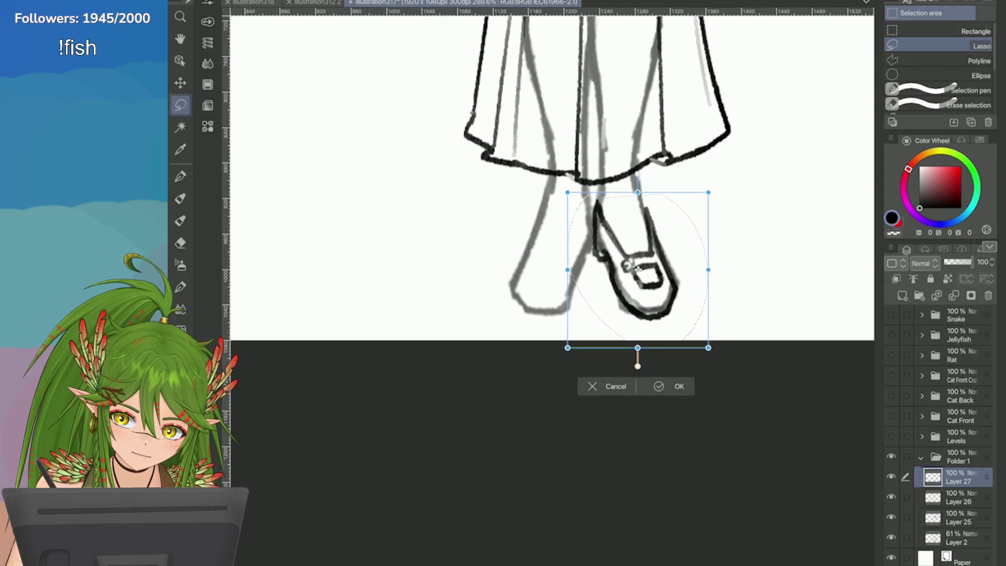
key("Return")
key("ctrl+d")
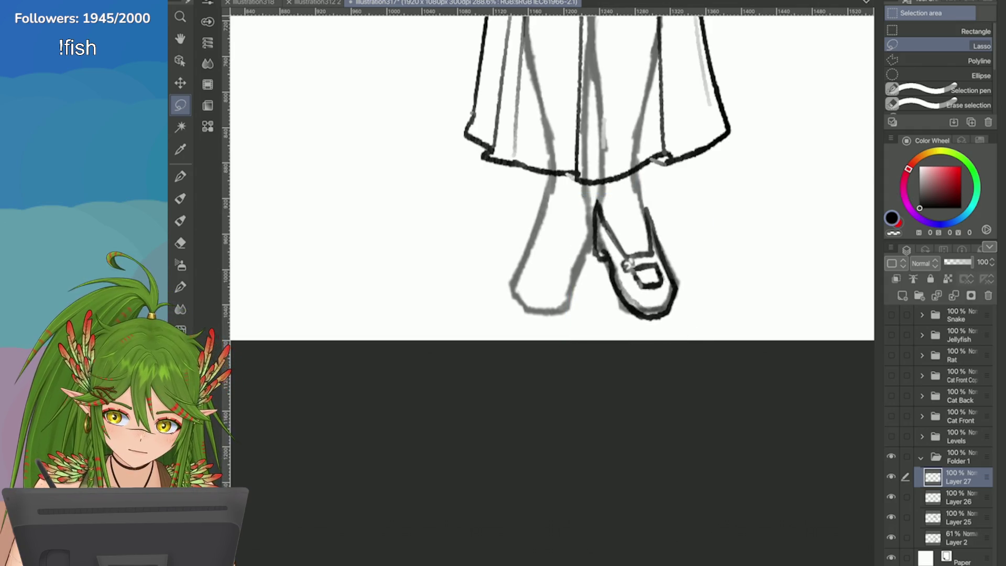
Darken the loafer's inner left and right outlines with the Pencil
scroll(550, 178, "up", 3)
key("p")
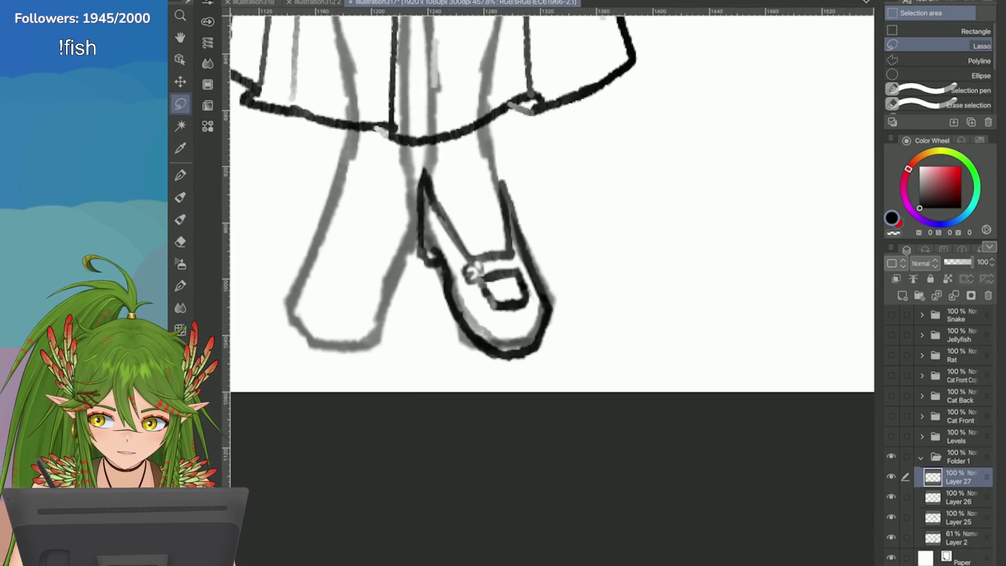
left_click_drag(474, 257, 427, 175)
left_click_drag(513, 253, 503, 183)
scroll(503, 183, "down", 2)
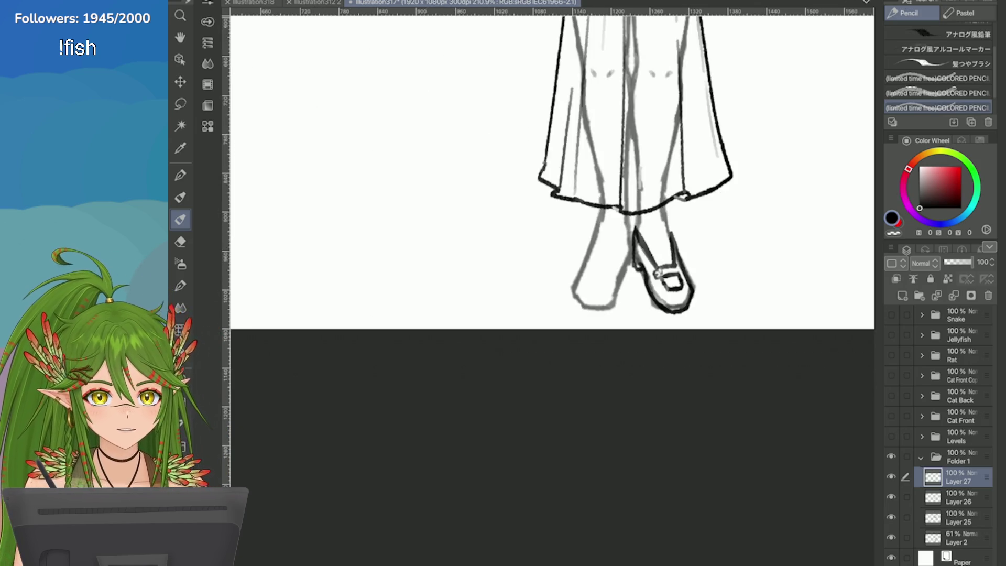
Darken the stroke at the shoe tip, then switch to the Eraser
scroll(812, 241, "up", 2)
mouse_move(469, 225)
left_mouse_down()
mouse_move(463, 198)
mouse_move(501, 287)
mouse_move(463, 213)
left_mouse_up()
key("e")
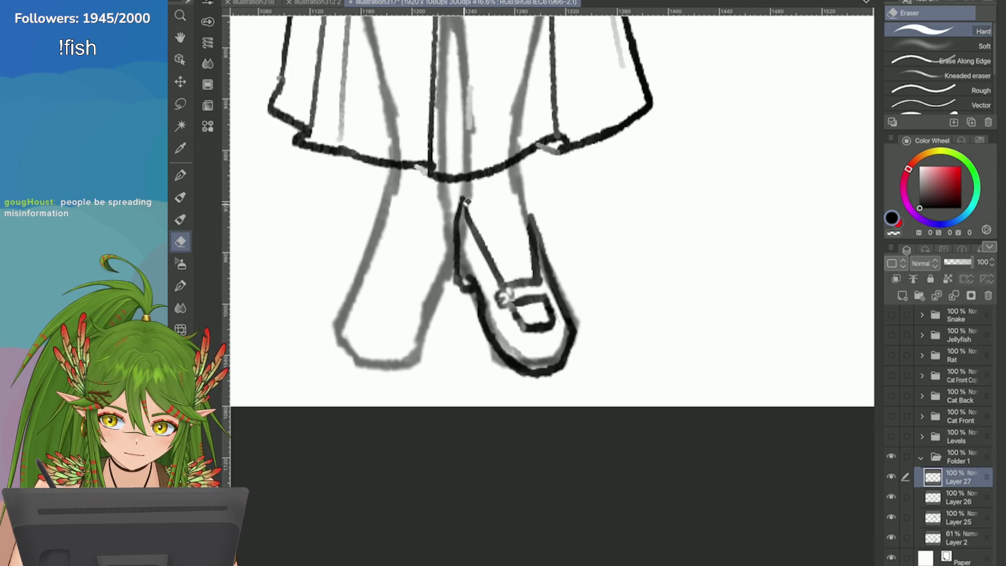
scroll(464, 198, "down", 5)
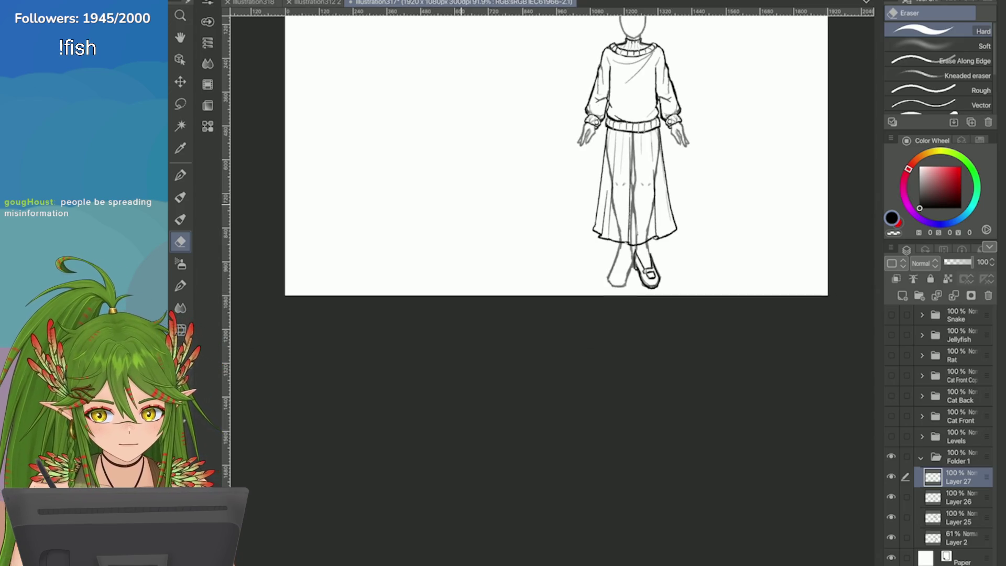
scroll(753, 264, "up", 5)
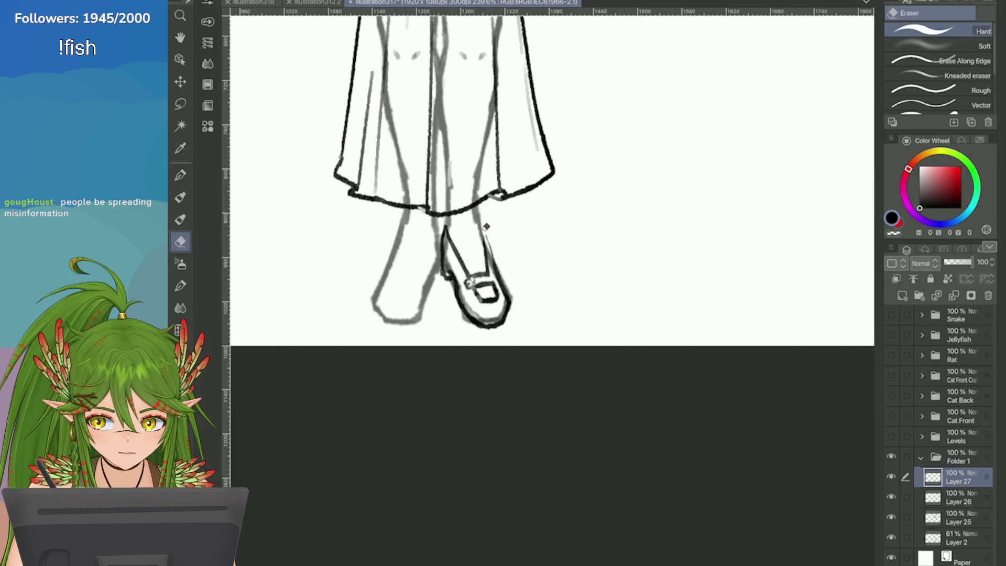
scroll(486, 226, "up", 3)
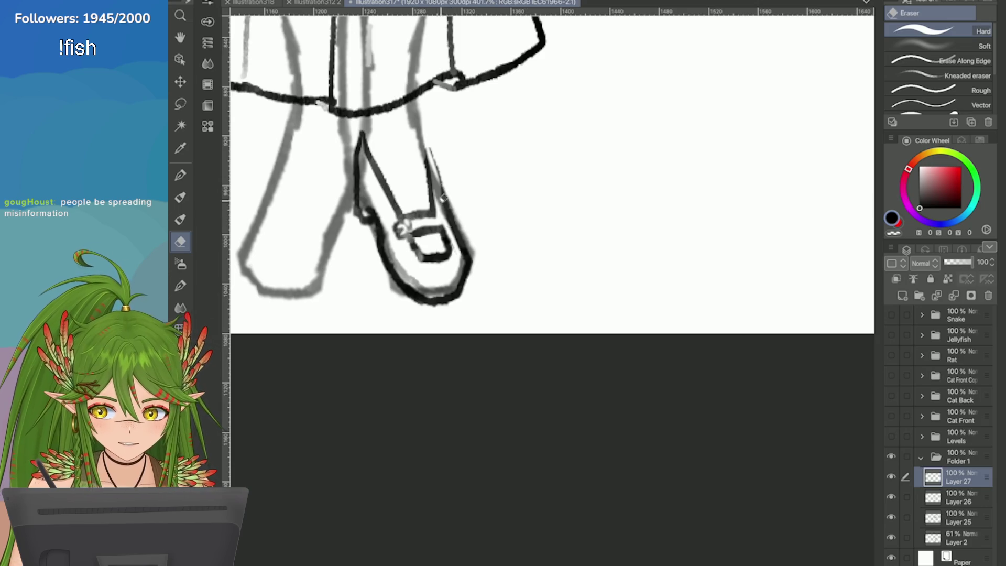
Try textured-brush and pencil strokes along the shoe's right edge, undoing each
key("b")
left_click_drag(427, 140, 446, 193)
key("ctrl+z")
key("p")
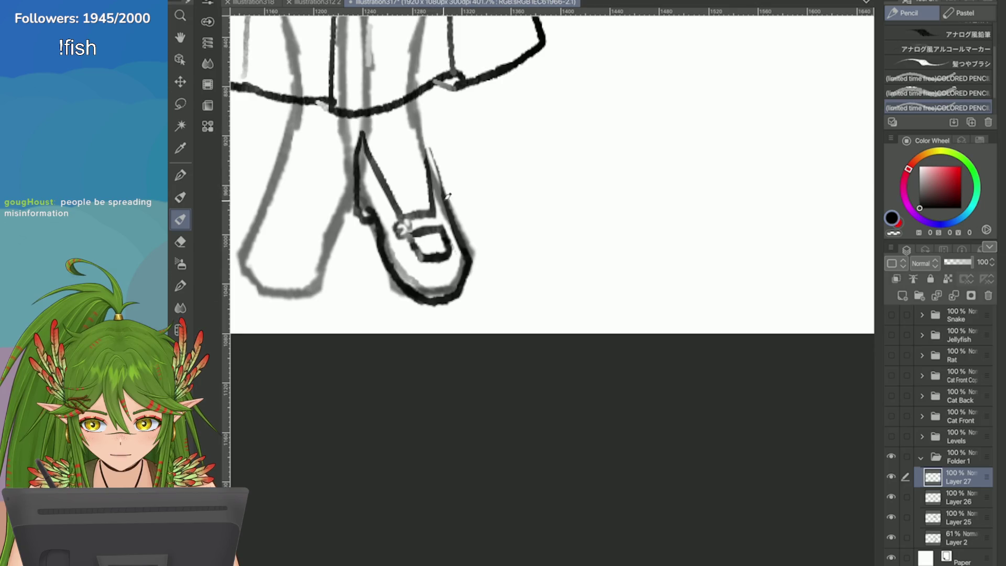
key("ctrl+z")
left_click_drag(425, 128, 450, 196)
key("ctrl+z")
left_click_drag(424, 135, 440, 176)
key("ctrl+z")
Redraw the right edge line several more times with the Pencil, undoing each attempt
scroll(423, 171, "down", 3)
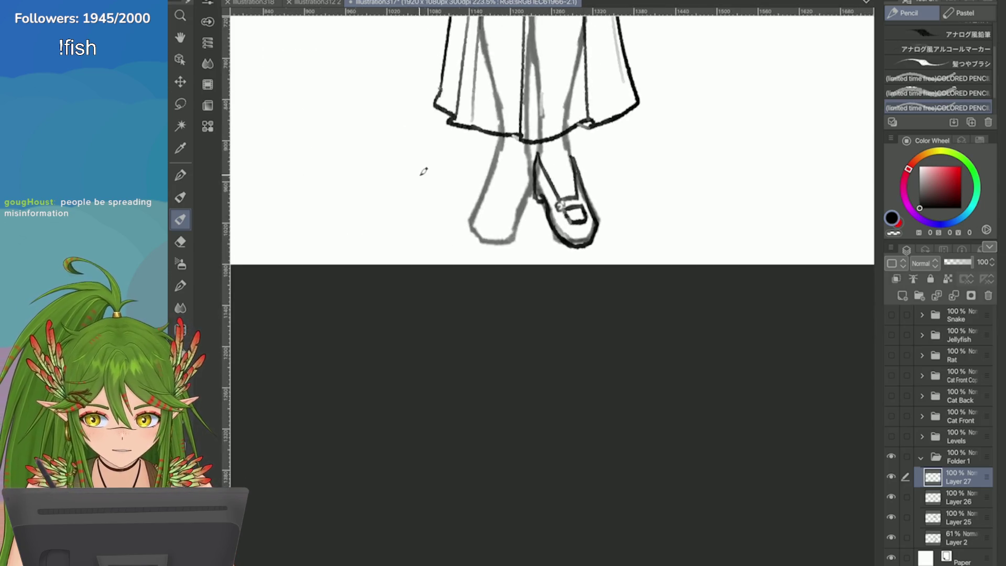
scroll(423, 172, "up", 4)
left_click_drag(490, 136, 505, 209)
key("ctrl+z")
left_click_drag(490, 138, 507, 215)
key("ctrl+z")
left_click_drag(489, 138, 516, 214)
key("ctrl+z")
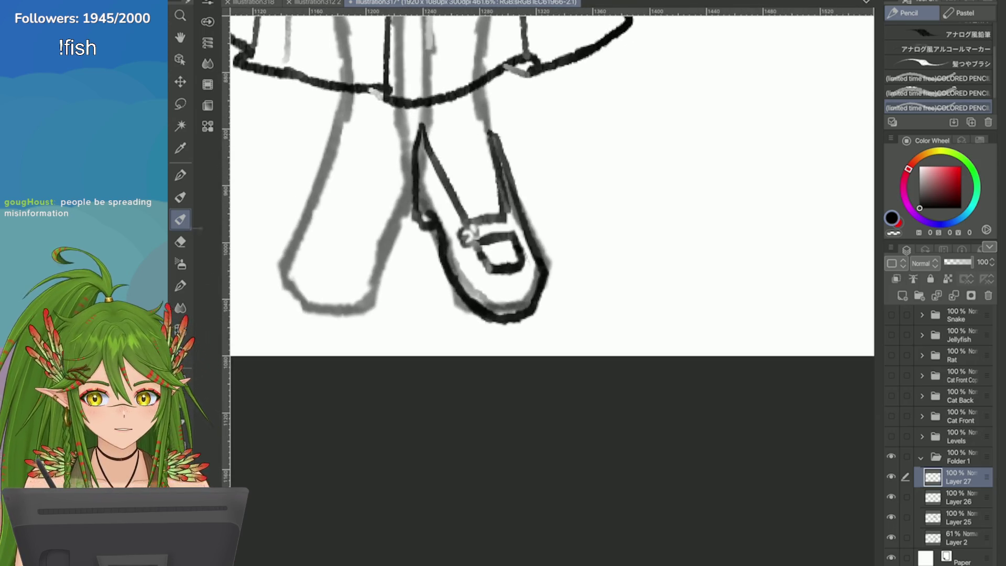
Pencil a thicker line along the shoe's right edge down to the strap
key("e")
scroll(481, 130, "up", 1)
scroll(481, 130, "down", 3)
scroll(481, 130, "up", 3)
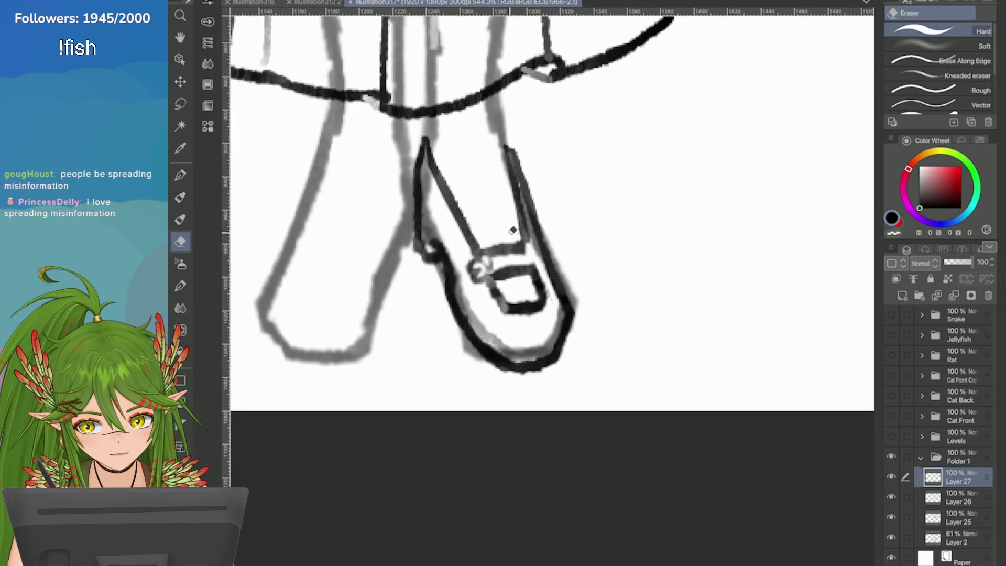
key("p")
key("p")
left_click_drag(524, 229, 525, 249)
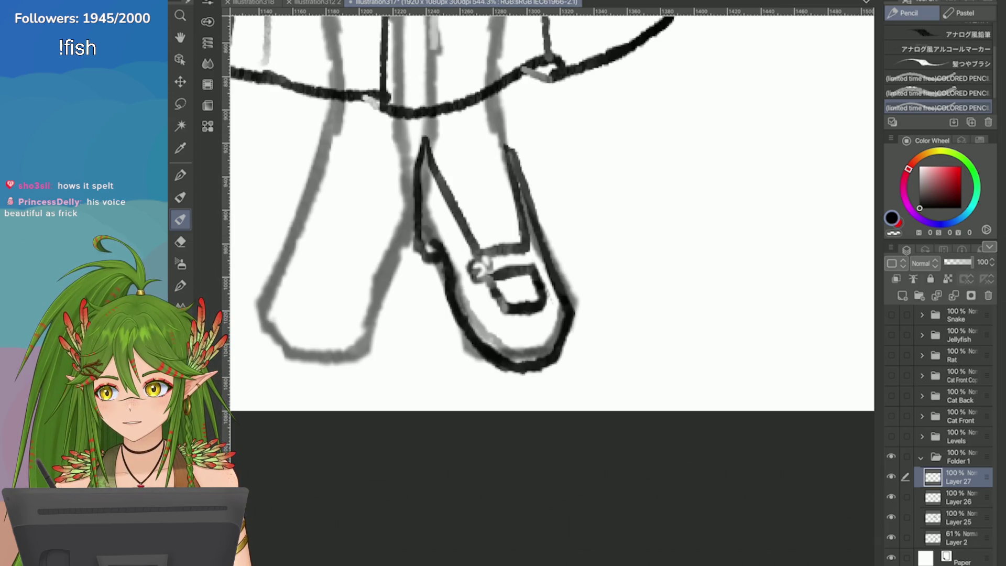
Save illustration317 with Ctrl+S
key("ctrl+s")
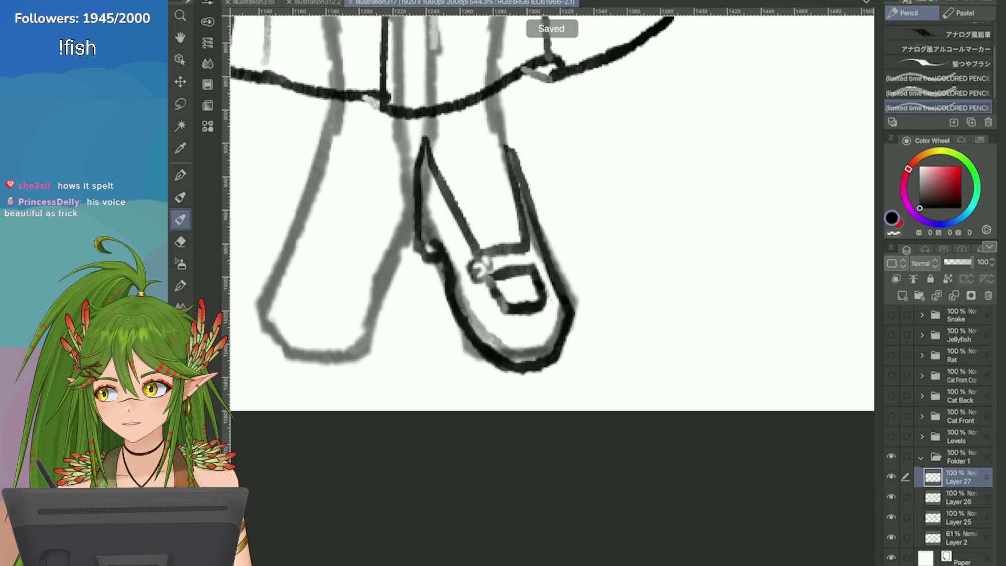
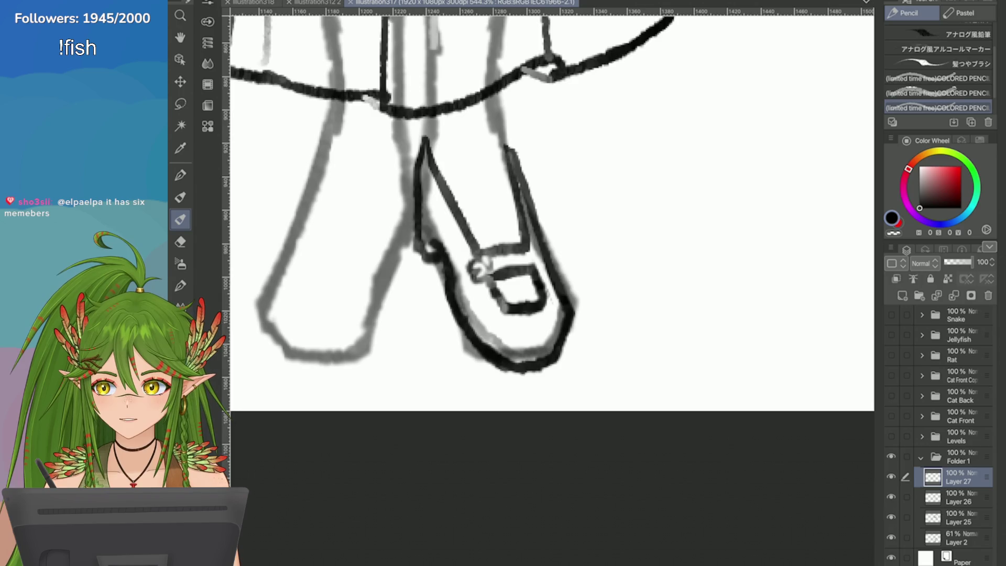
Duplicate the loafer layer, Layer 27
scroll(738, 429, "down", 5)
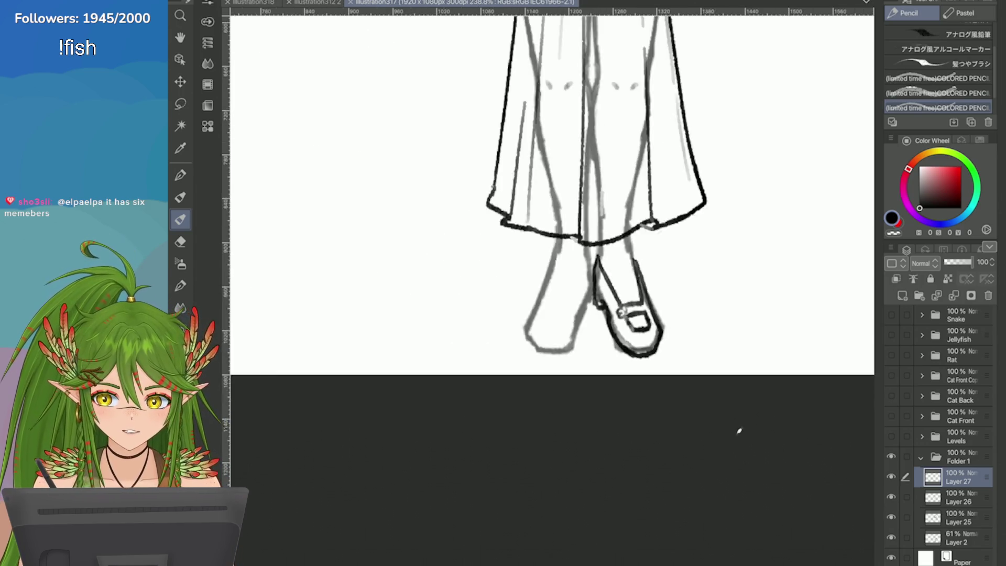
scroll(739, 428, "up", 4)
scroll(764, 256, "up", 2)
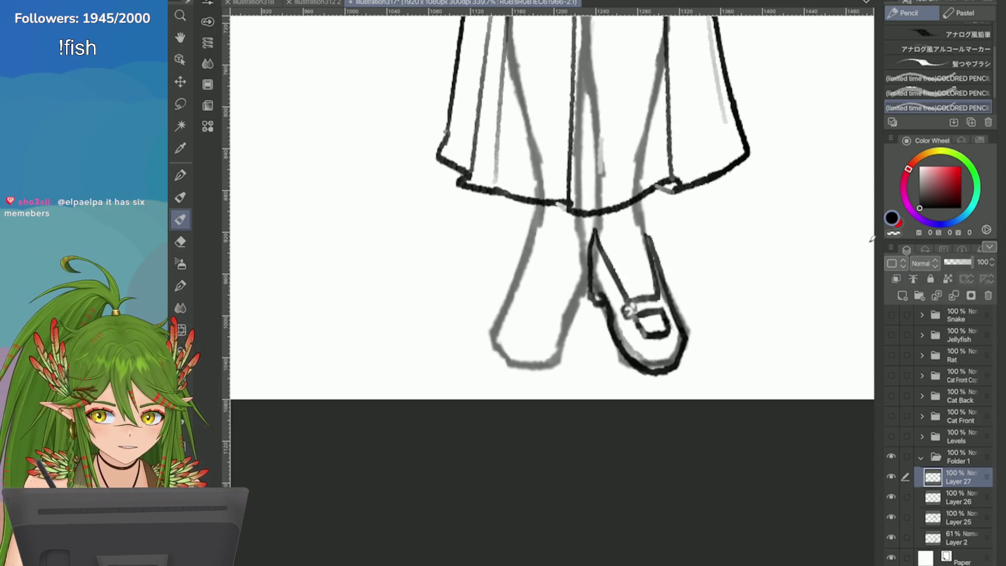
left_click(890, 247)
left_click(780, 172)
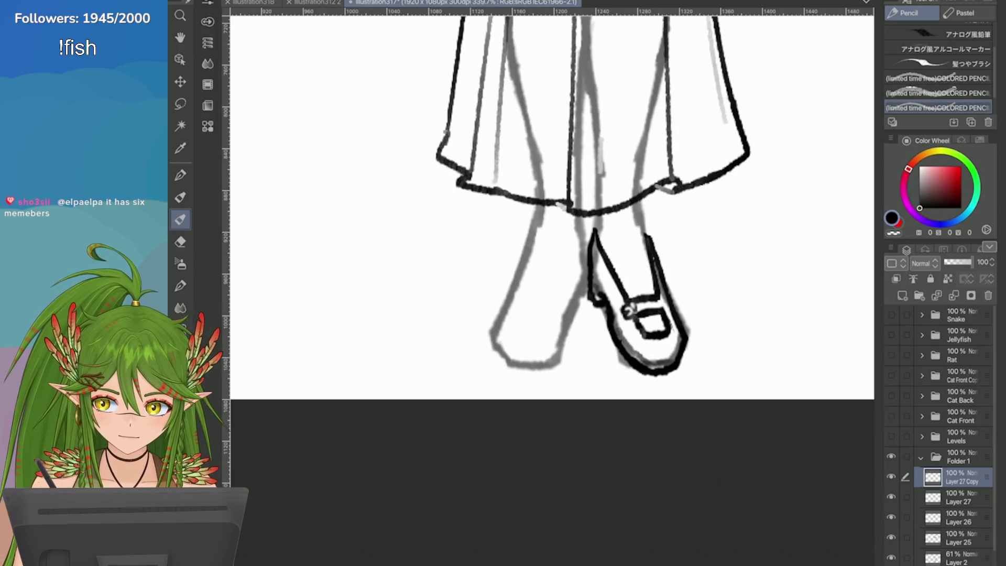
Flip the copied loafer horizontally onto the other foot and merge it down into the line layer
left_click(493, 348)
mouse_move(628, 309)
left_mouse_down()
mouse_move(521, 309)
mouse_move(521, 325)
left_mouse_up()
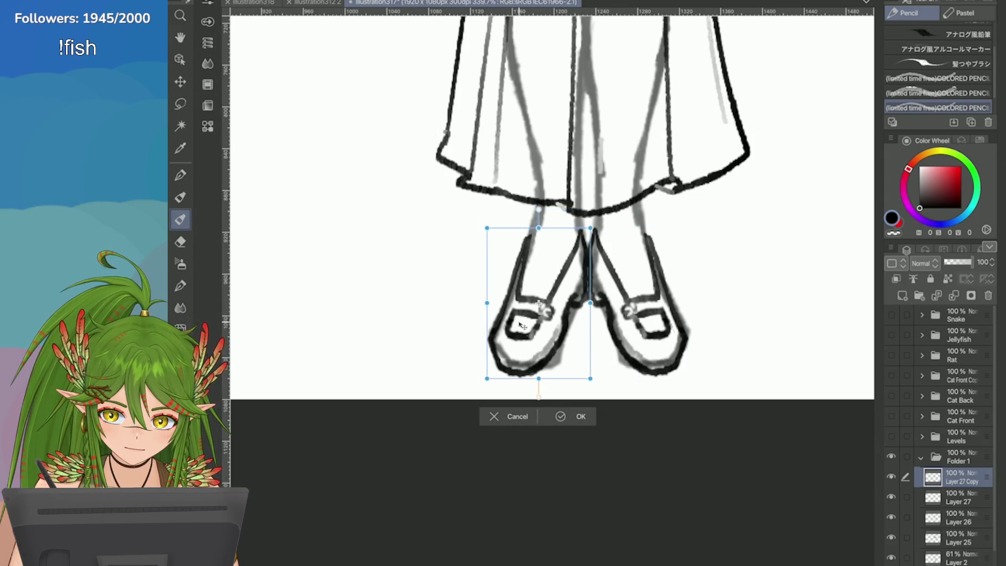
scroll(524, 322, "up", 4)
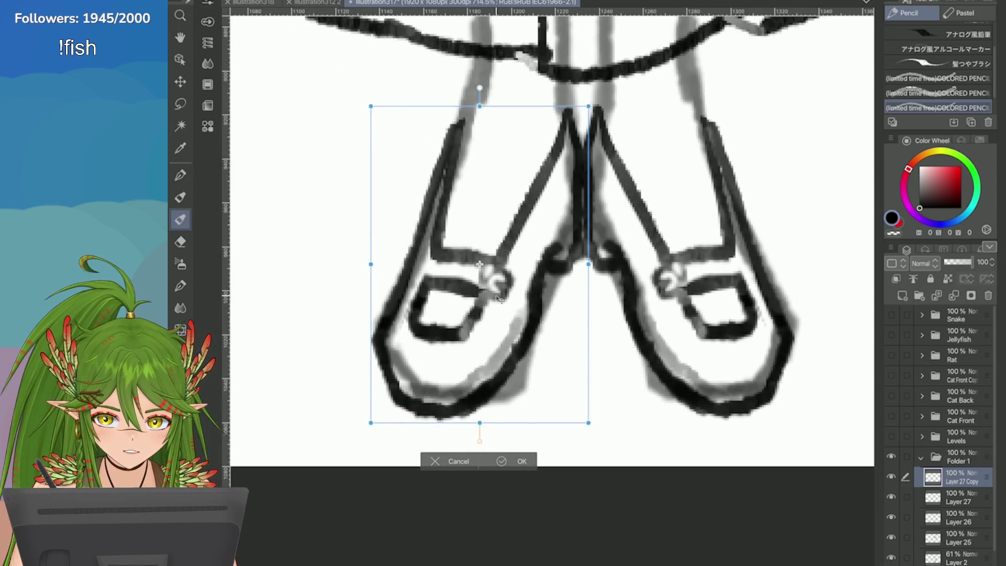
scroll(499, 298, "down", 3)
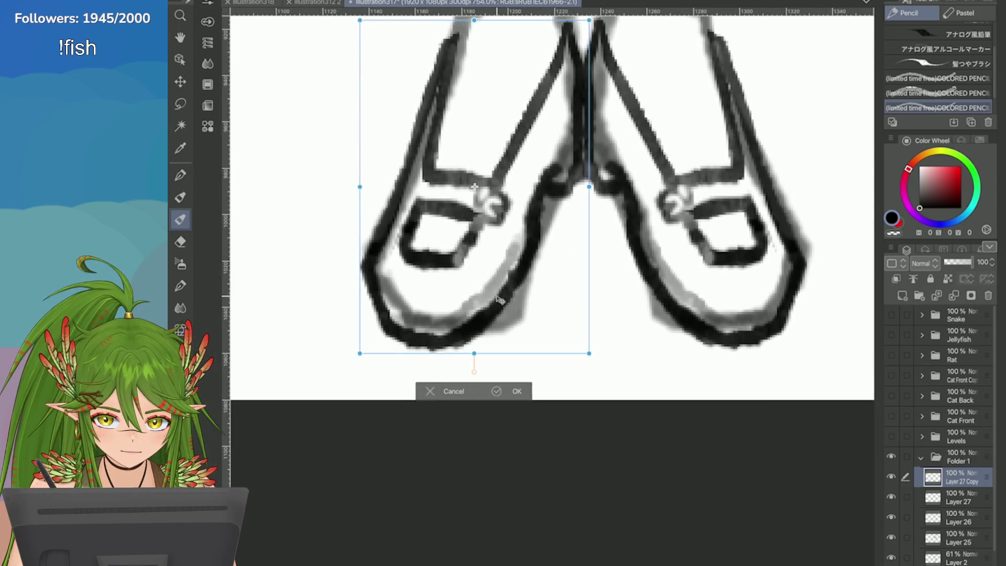
scroll(498, 298, "down", 1)
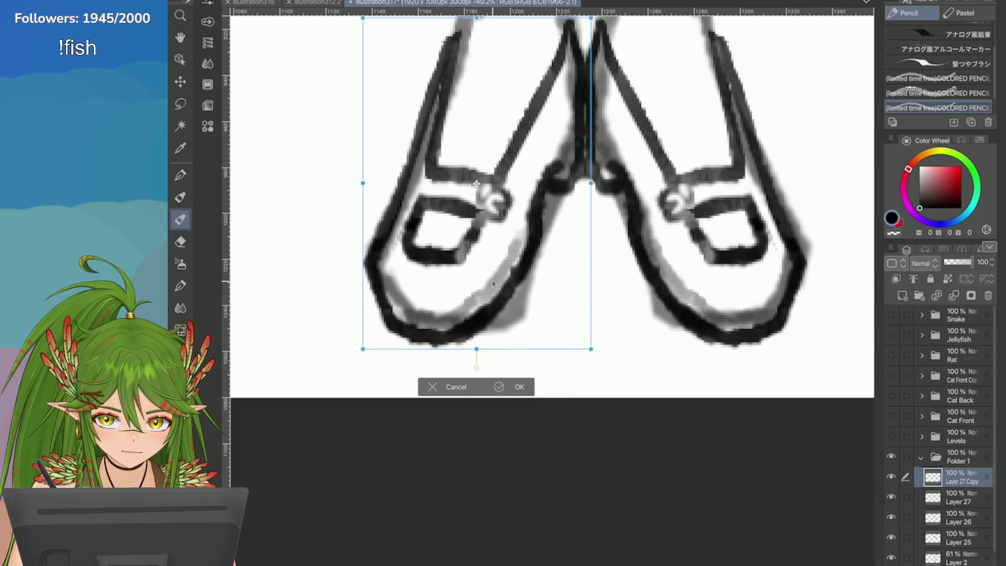
left_click(502, 386)
scroll(552, 207, "up", 4)
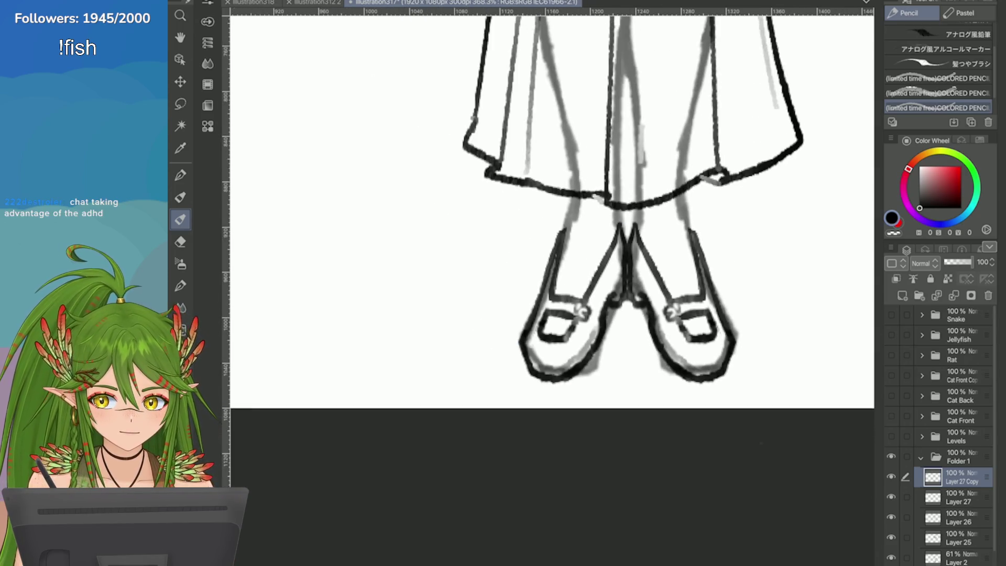
key("ctrl+e")
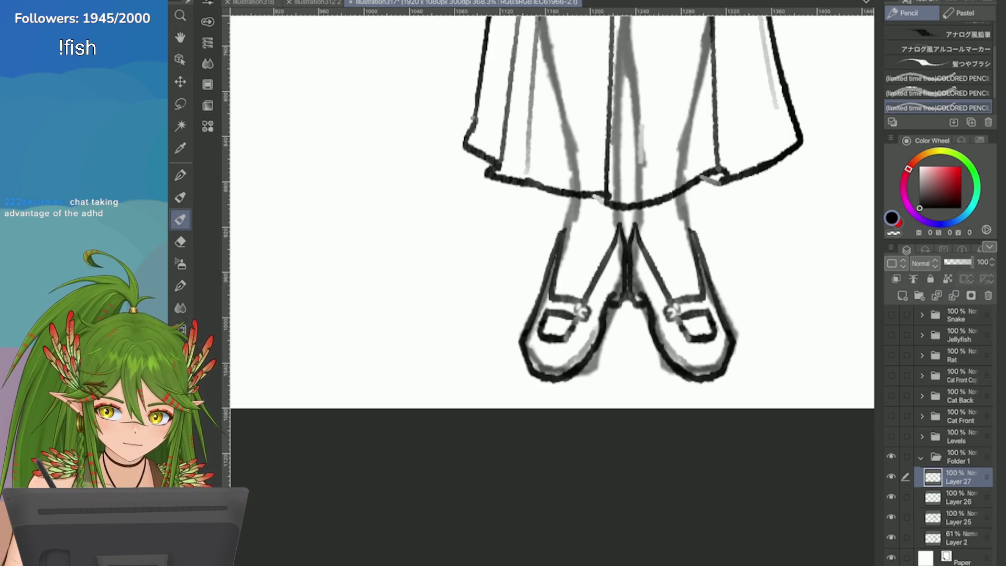
Try a dark brush stroke below the skirt hem, undo it, and return to the pencil
key("b")
scroll(552, 262, "up", 1)
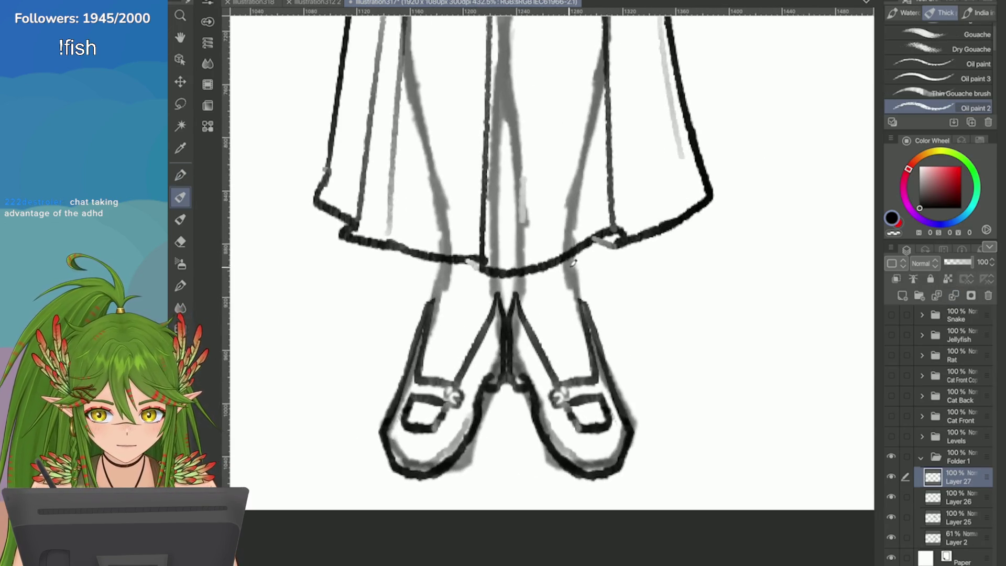
left_click_drag(566, 259, 586, 306)
key("ctrl+z")
key("p")
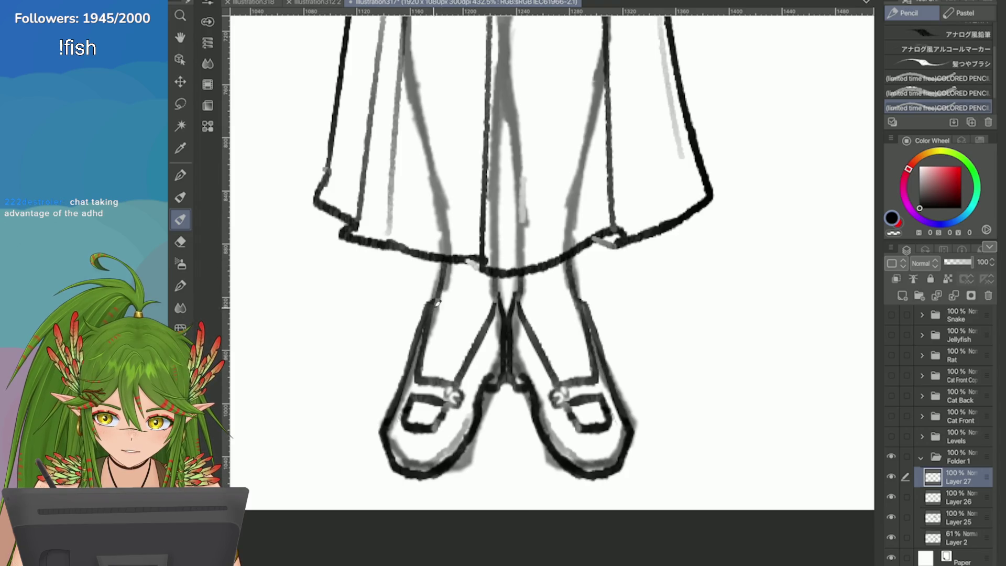
Select Layer 2 and toggle its visibility to compare the body sketch
scroll(434, 253, "down", 3)
scroll(434, 253, "down", 3)
scroll(435, 253, "up", 2)
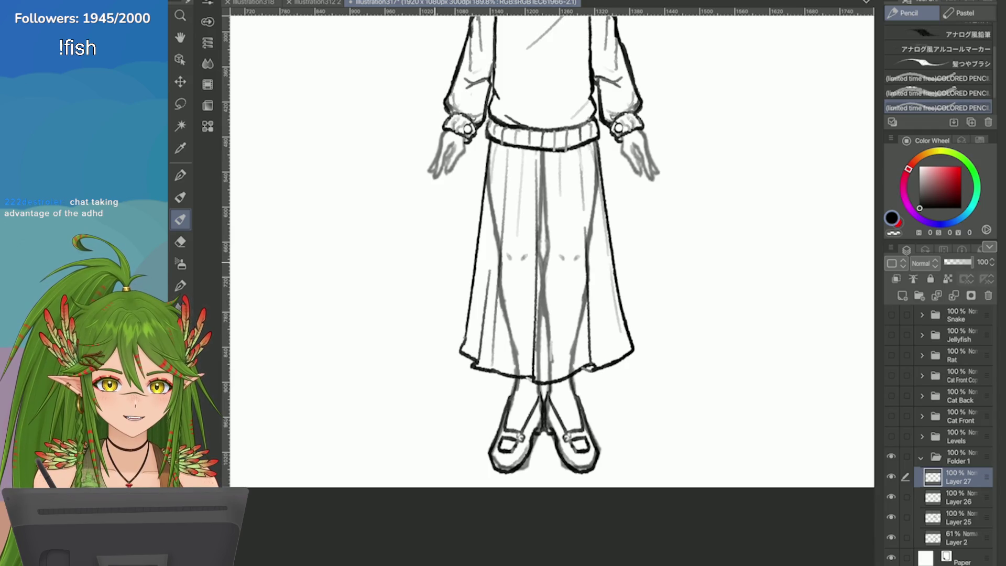
scroll(705, 411, "down", 2)
scroll(705, 411, "up", 2)
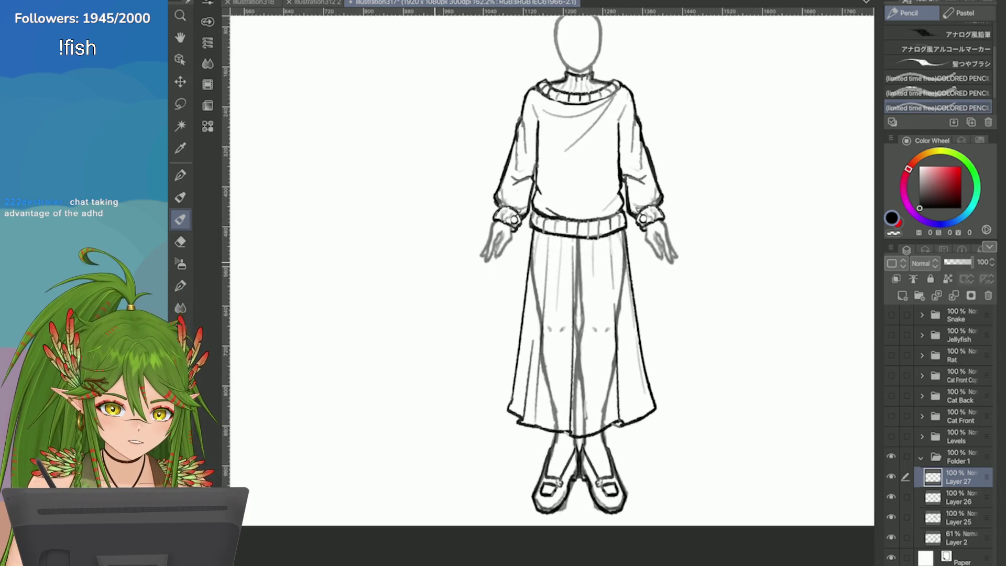
left_click(958, 537)
left_click(890, 537)
left_click(891, 537)
left_click(890, 537)
left_click(890, 537)
Mask Layer 2 and erase the body line under the skirt, then undo it
left_click(971, 295)
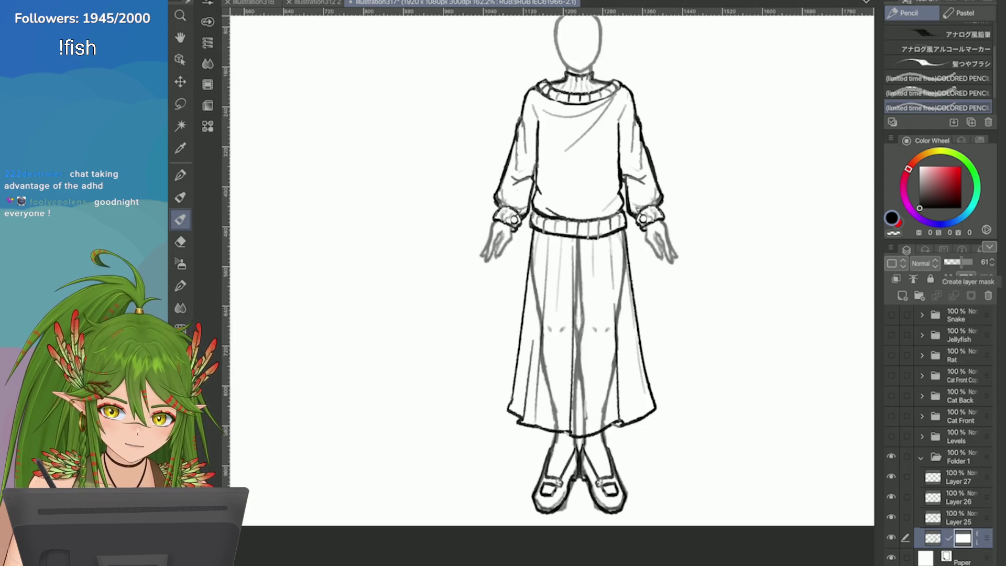
key("e")
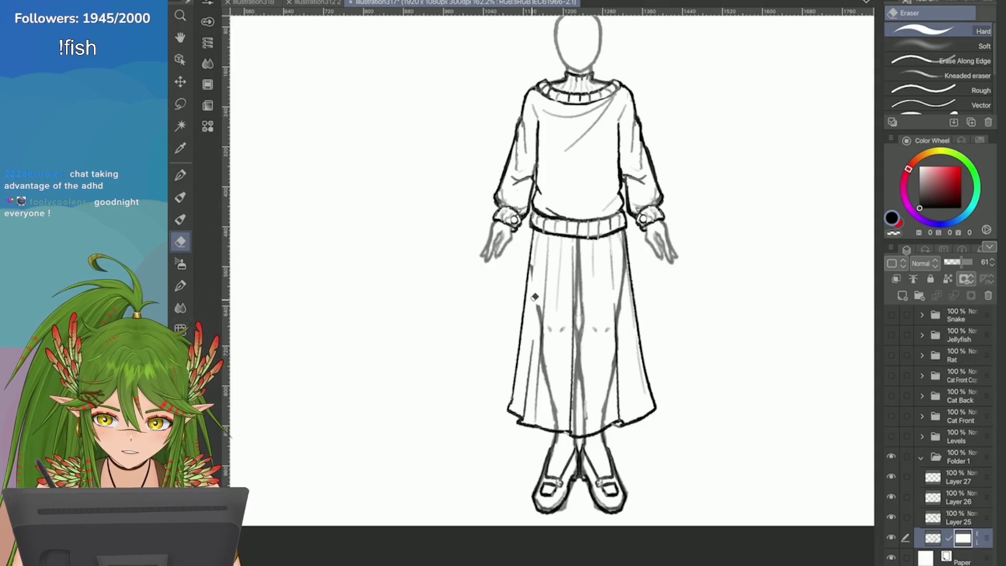
left_click_drag(581, 240, 579, 341)
key("ctrl+z")
key("ctrl+z")
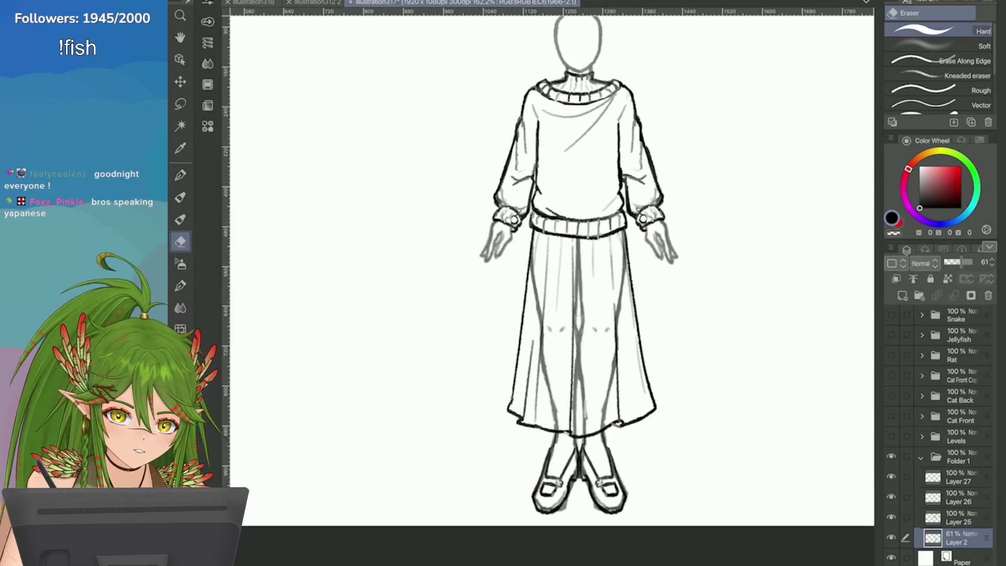
Toggle Layer 25 on and off to compare, then duplicate Layer 2 as 'Layer 2 Copy'
left_click(891, 517)
left_click(890, 517)
left_click(891, 497)
left_click(890, 496)
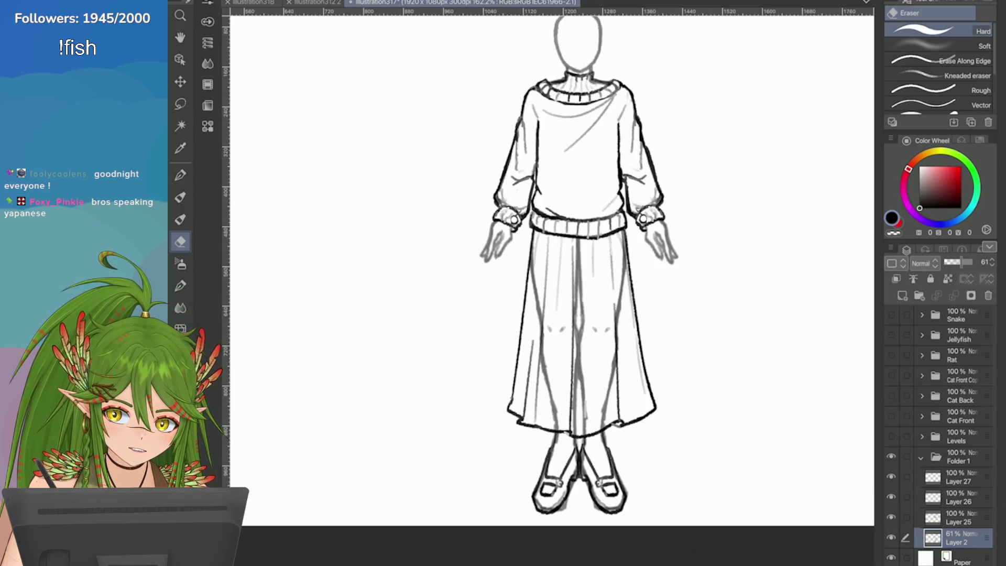
left_click(890, 517)
left_click(891, 517)
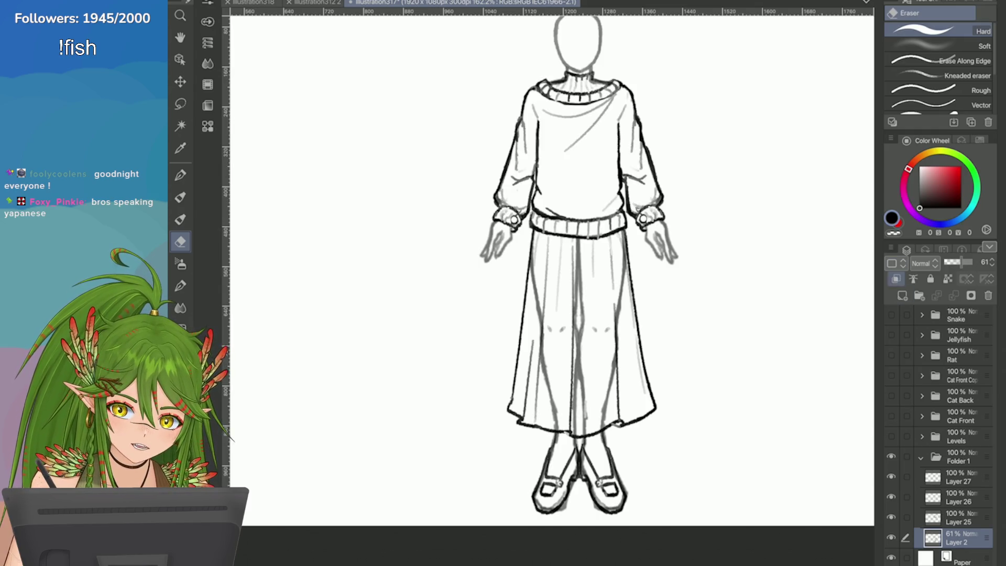
left_click(890, 247)
left_click(779, 172)
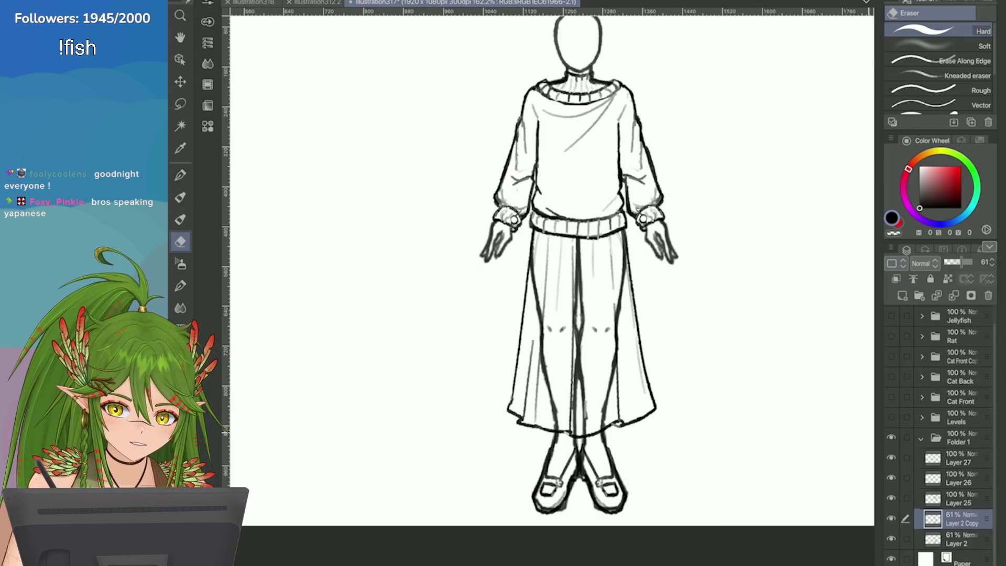
Move the Layer 2 body sketch left beside the clothed figure
key("ctrl+t")
left_click_drag(594, 320, 374, 332)
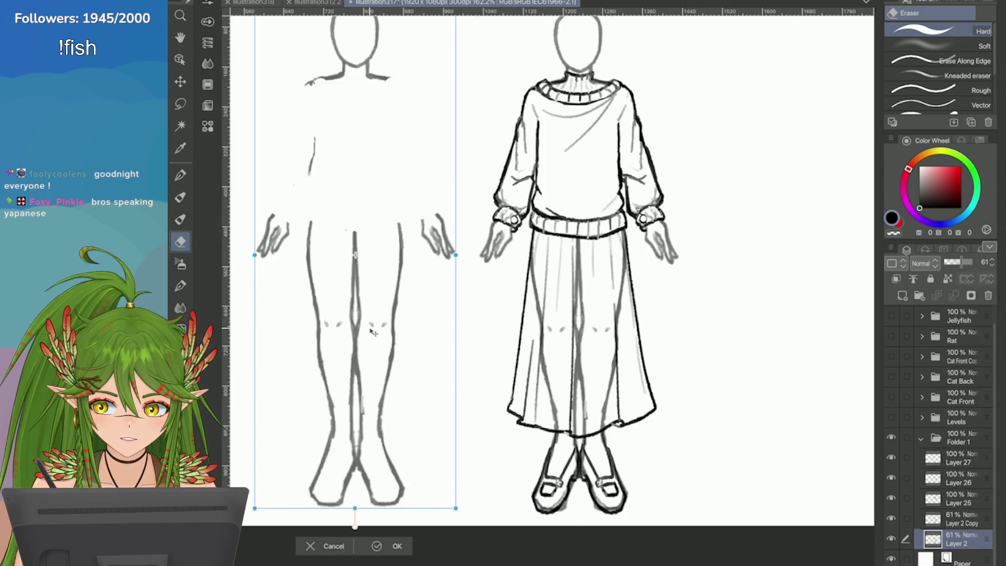
key("ctrl+minus")
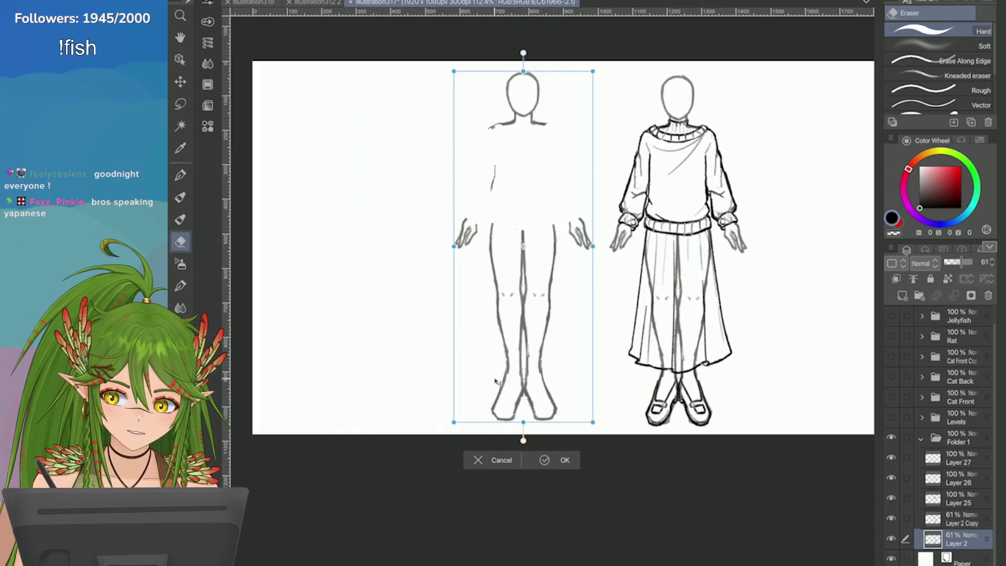
left_click(545, 464)
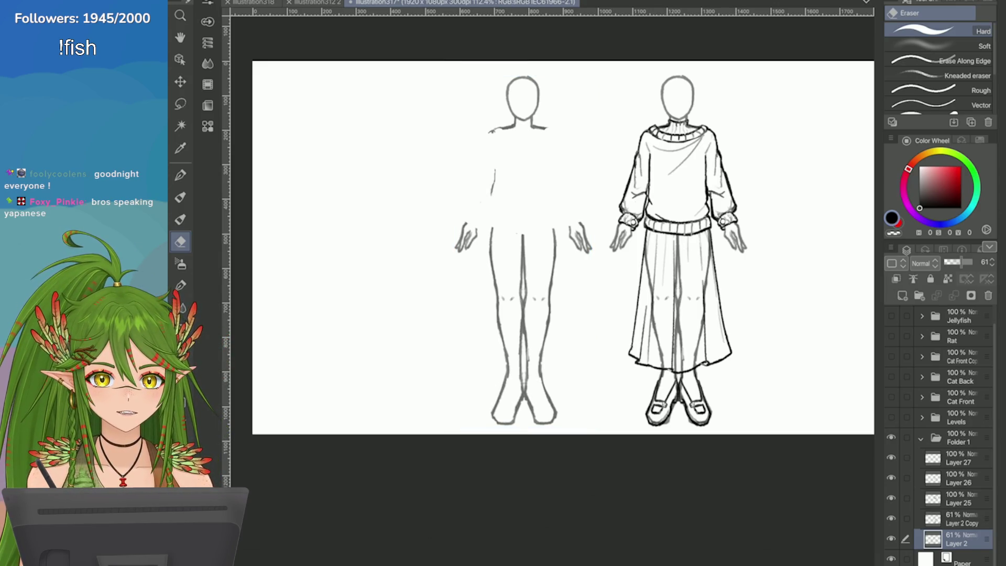
On Layer 2 Copy, erase body strokes inside the skirt, around the legs and shoes
left_click(959, 437)
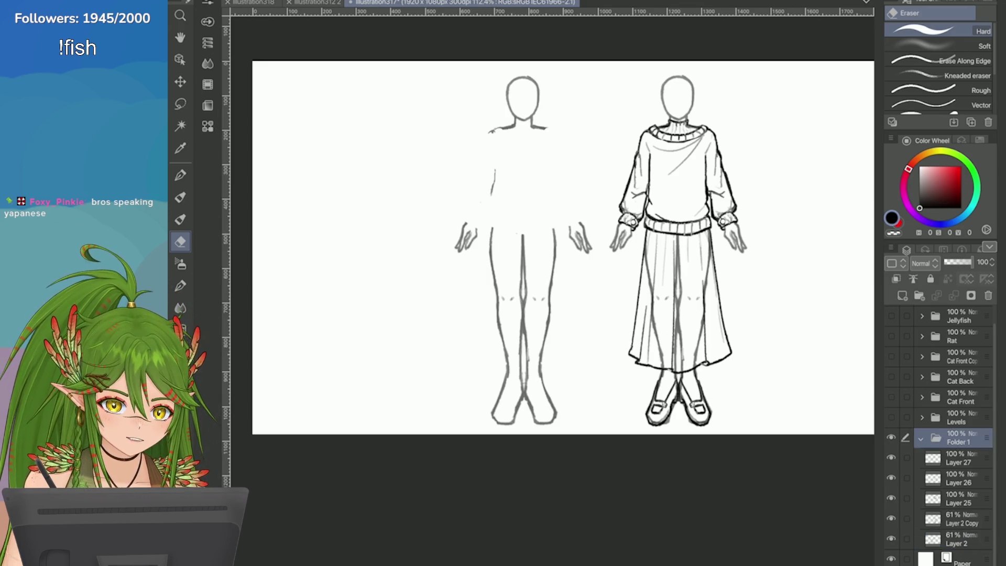
left_click(959, 519)
key("ctrl+plus")
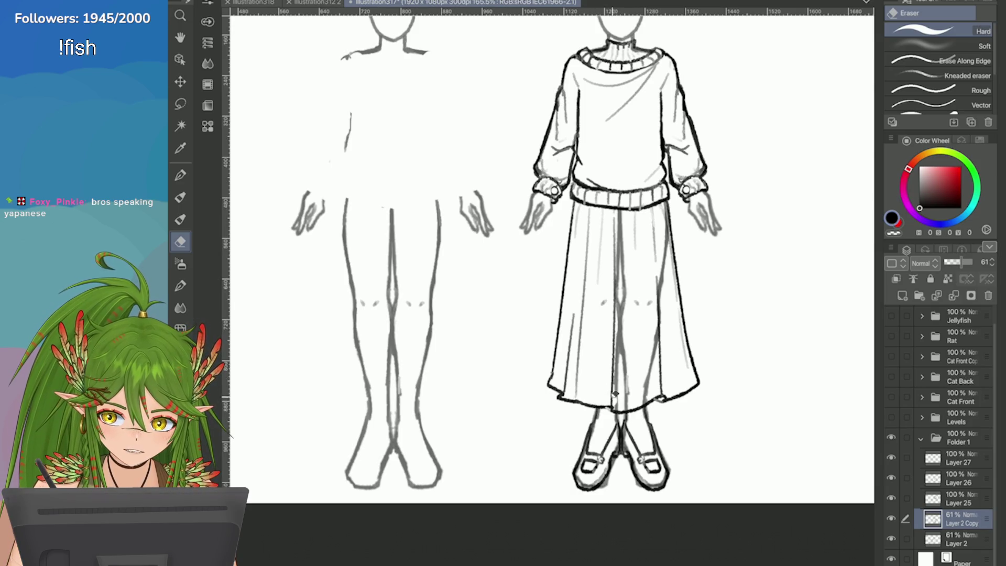
mouse_move(639, 403)
left_mouse_down()
mouse_move(665, 292)
mouse_move(668, 207)
mouse_move(616, 343)
mouse_move(635, 368)
left_mouse_up()
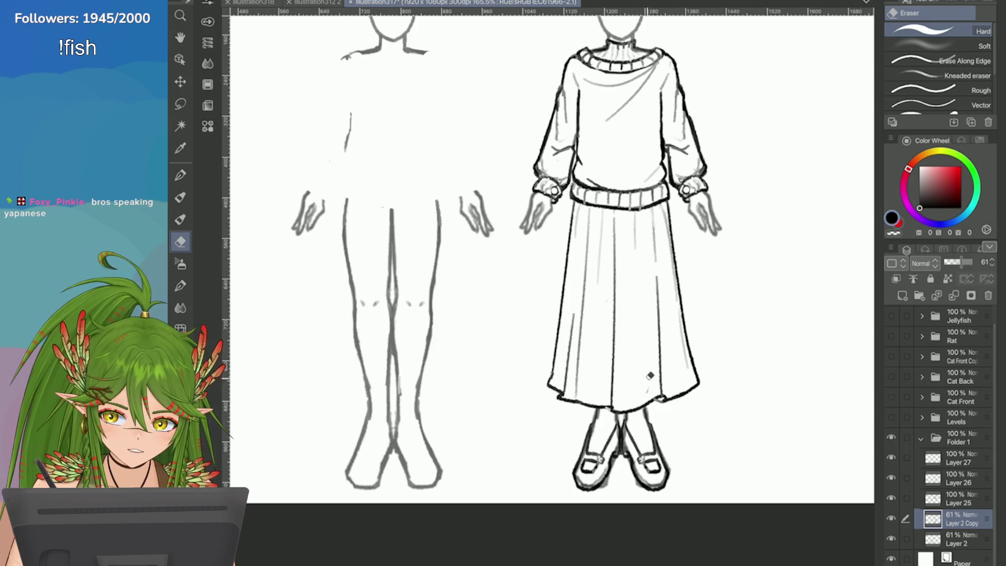
key("ctrl+plus")
mouse_move(610, 330)
left_mouse_down()
mouse_move(608, 456)
mouse_move(589, 467)
mouse_move(549, 450)
mouse_move(529, 344)
mouse_move(517, 386)
left_mouse_up()
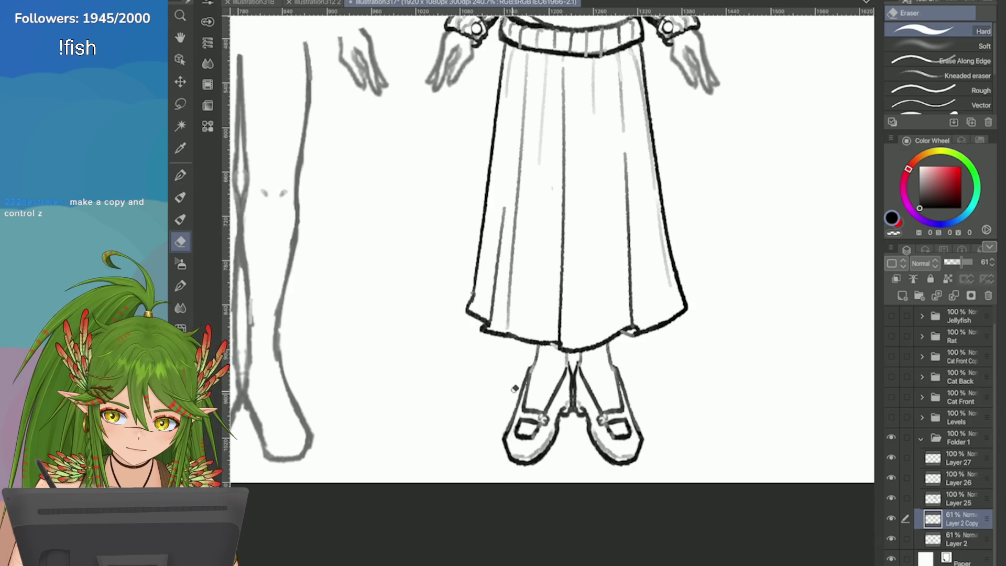
key("ctrl+minus")
key("ctrl+minus")
key("ctrl+minus")
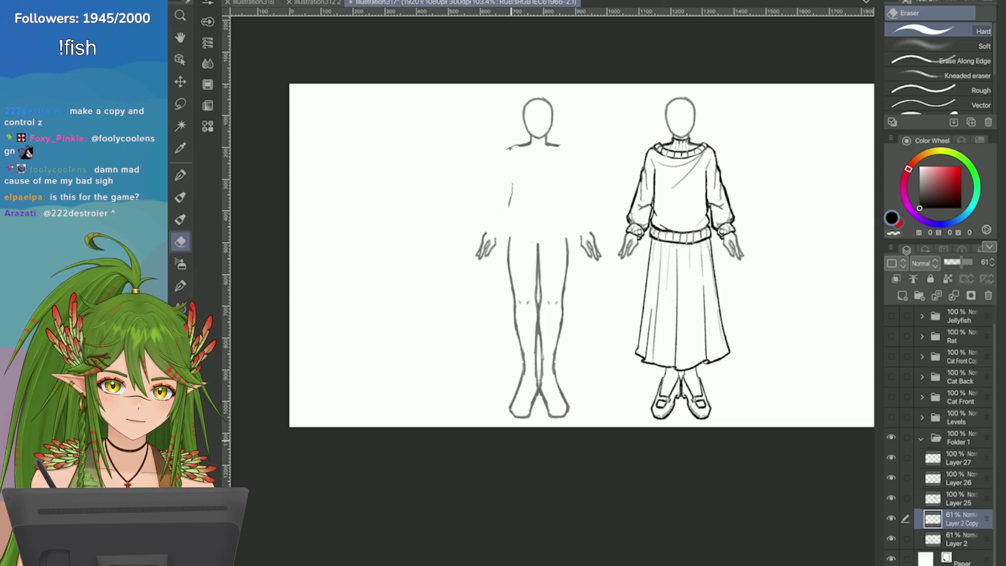
scroll(566, 265, "up", 3)
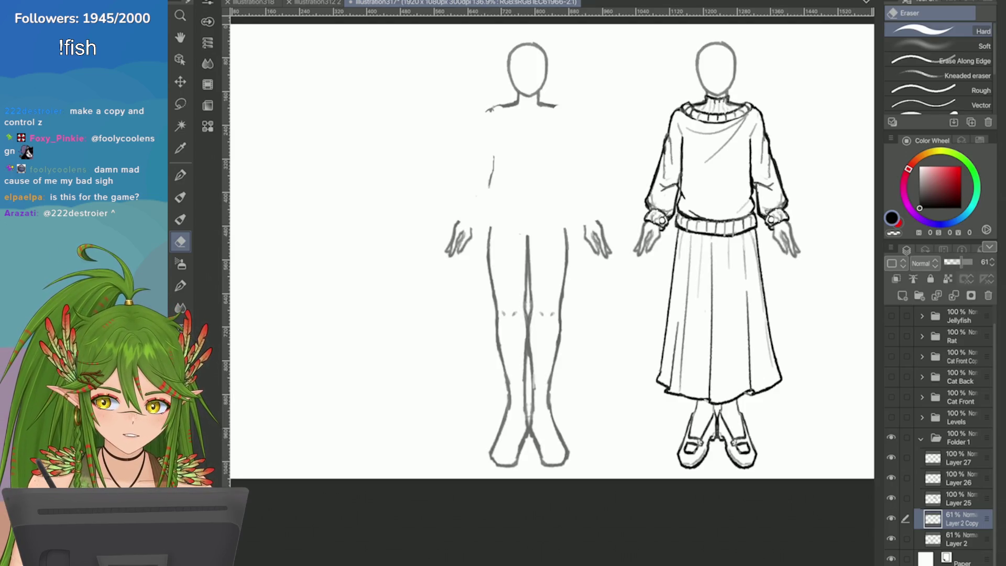
left_click(958, 538)
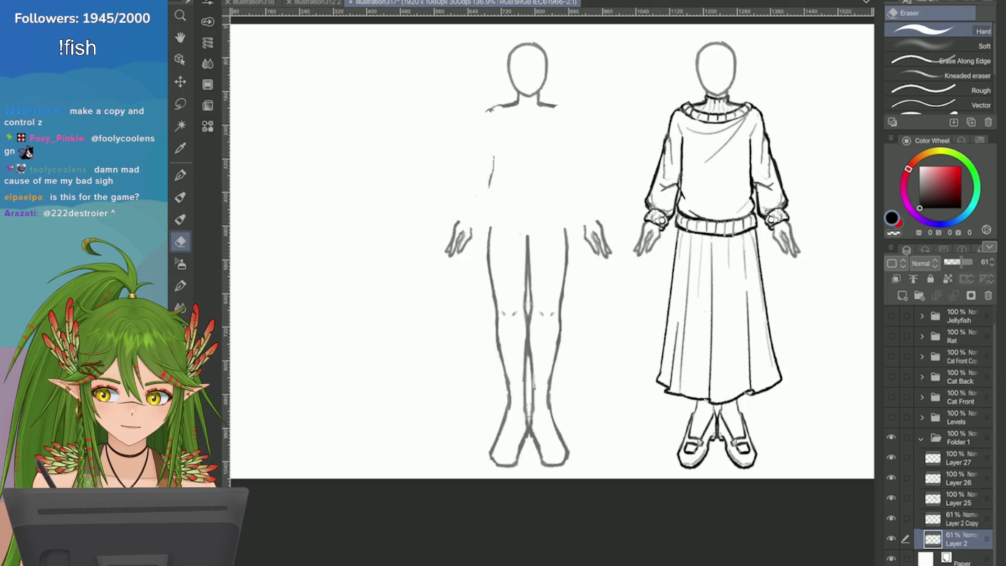
scroll(549, 262, "up", 2)
Redraw the sweater's left shoulder and sleeve outline with darker pencil strokes
key("p")
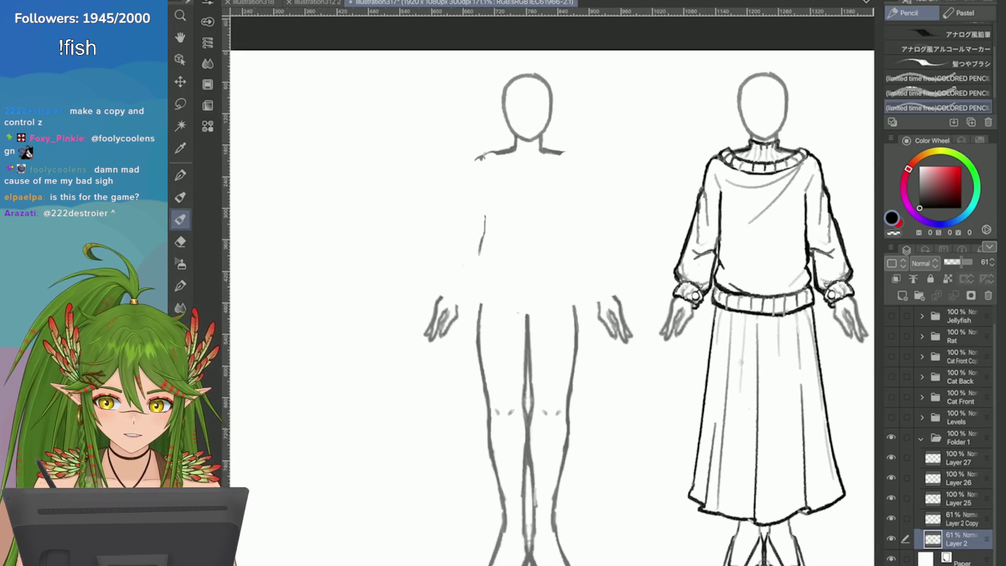
scroll(646, 137, "up", 3)
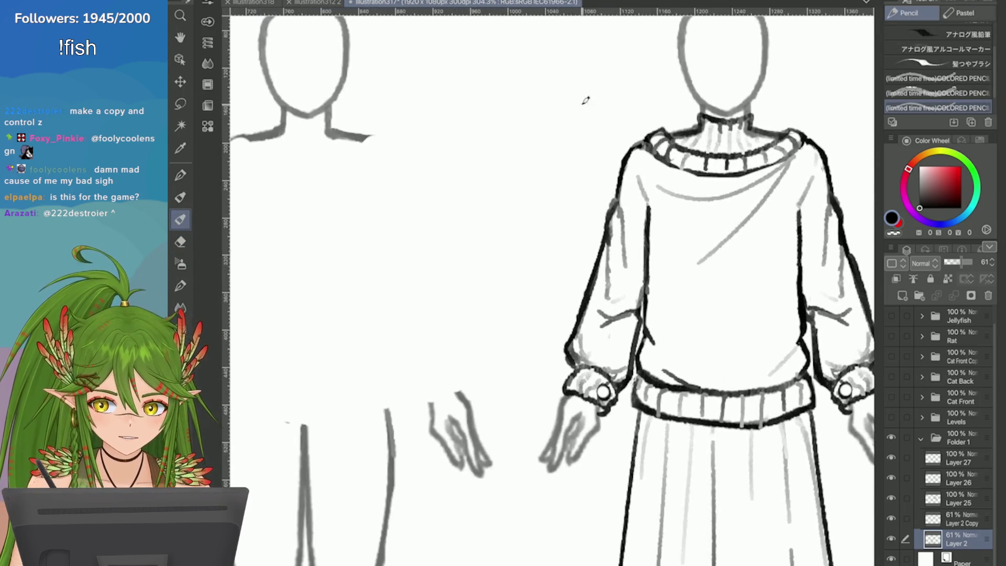
scroll(586, 100, "down", 1)
mouse_move(652, 157)
left_mouse_down()
mouse_move(636, 217)
mouse_move(646, 184)
left_mouse_up()
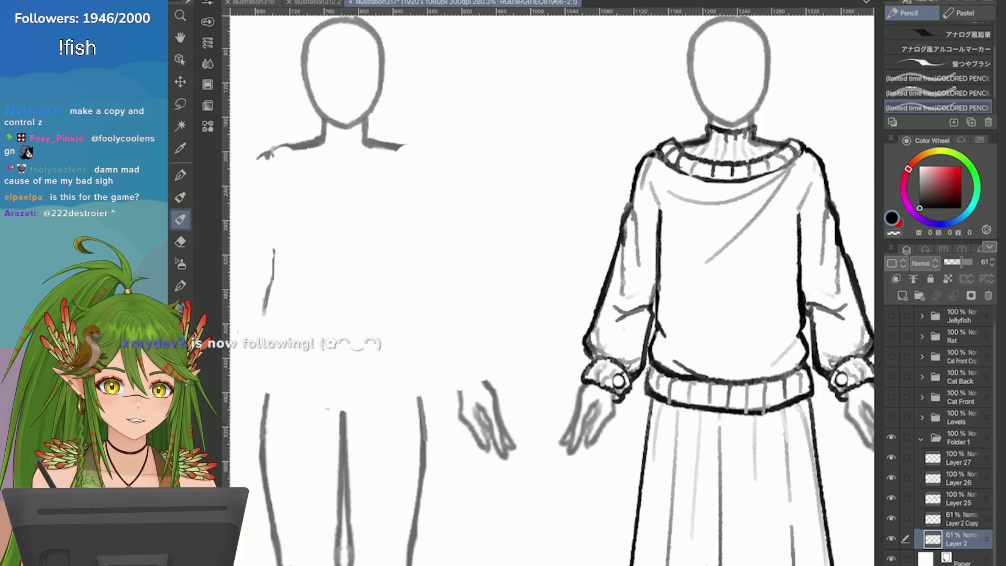
left_click_drag(655, 153, 610, 314)
left_click_drag(626, 268, 597, 359)
scroll(597, 359, "down", 1)
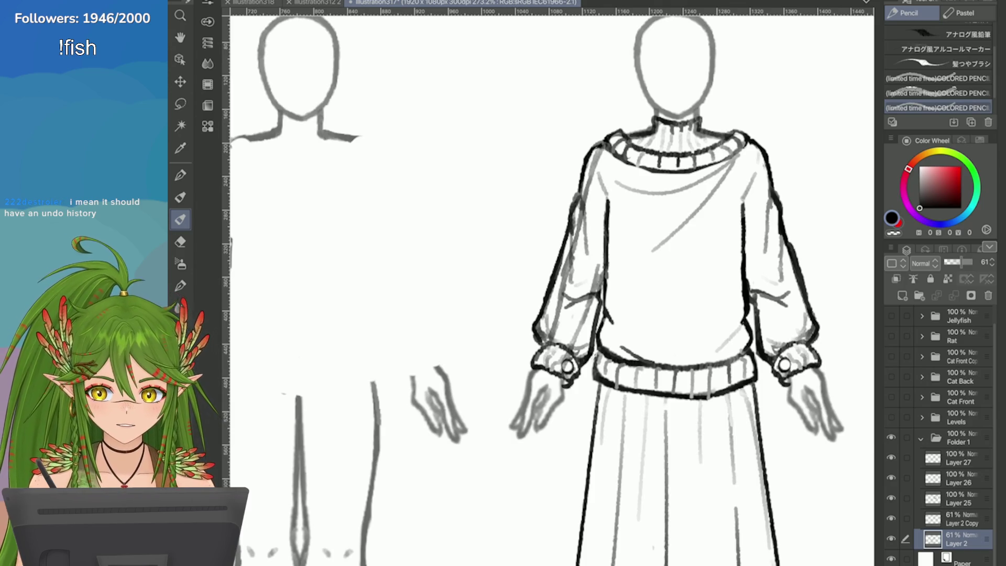
scroll(599, 268, "down", 3)
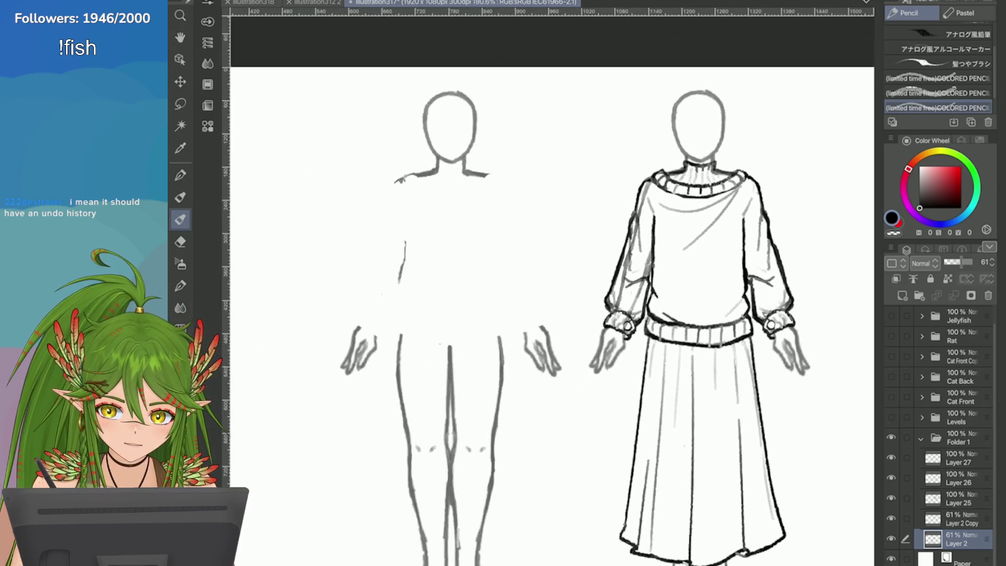
scroll(621, 147, "up", 2)
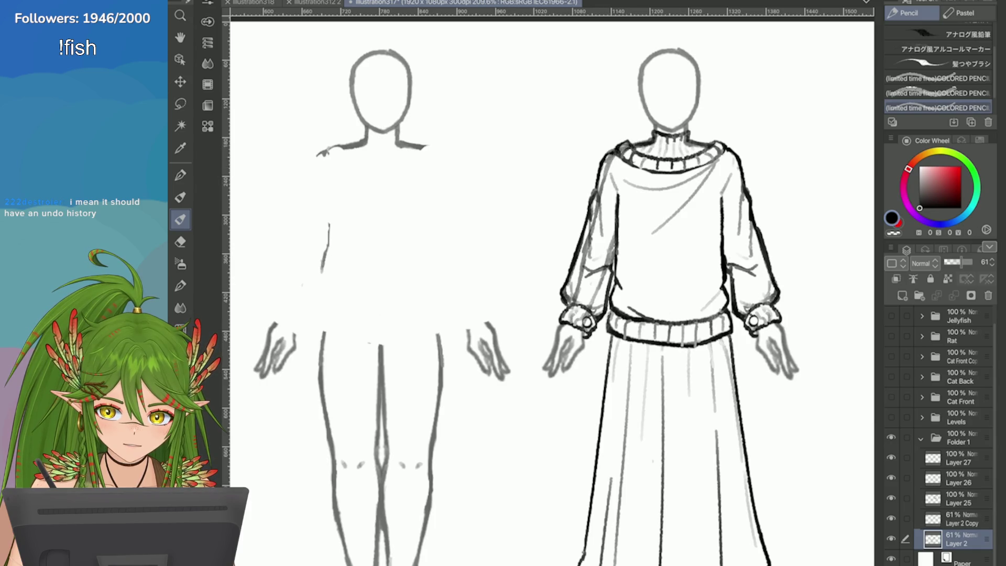
scroll(618, 152, "up", 1)
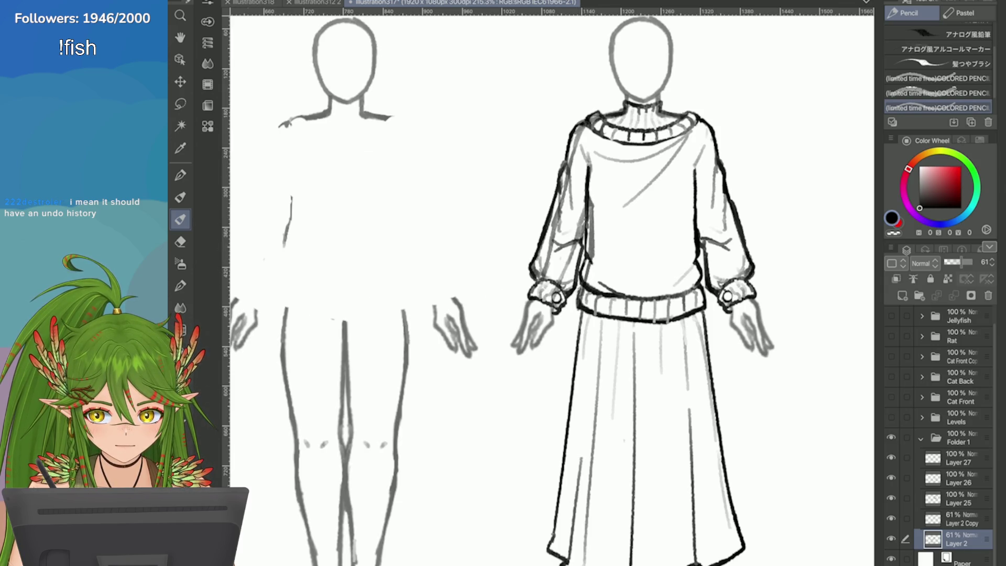
Zoom out to fit the whole canvas, cancelling an accidental transform
key("ctrl+minus")
key("ctrl+t")
left_click(580, 506)
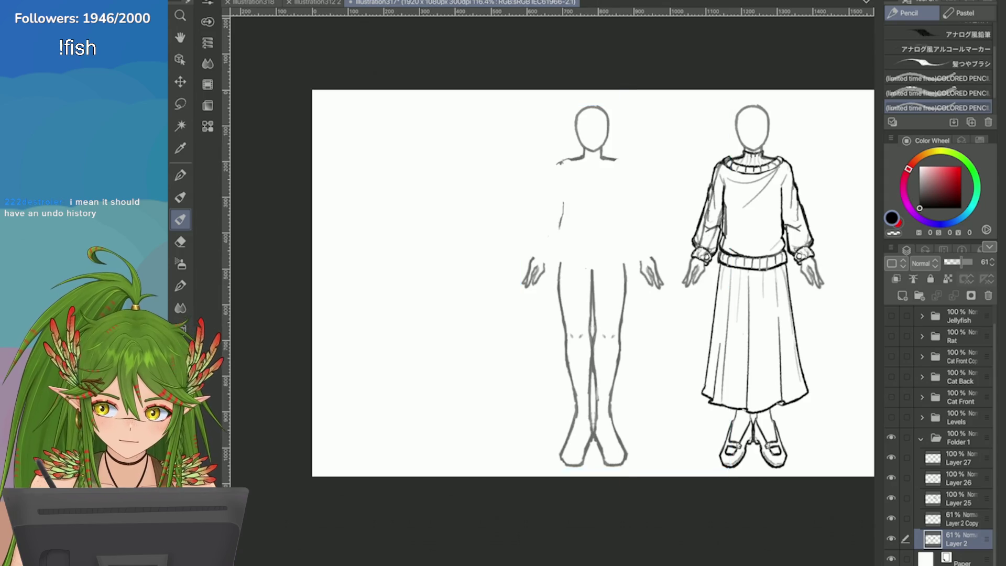
Lasso the body outline, copy it to a new layer, and fit it over the left figure's torso and arms
key("m")
mouse_move(691, 111)
left_mouse_down()
mouse_move(704, 361)
mouse_move(692, 112)
left_mouse_up()
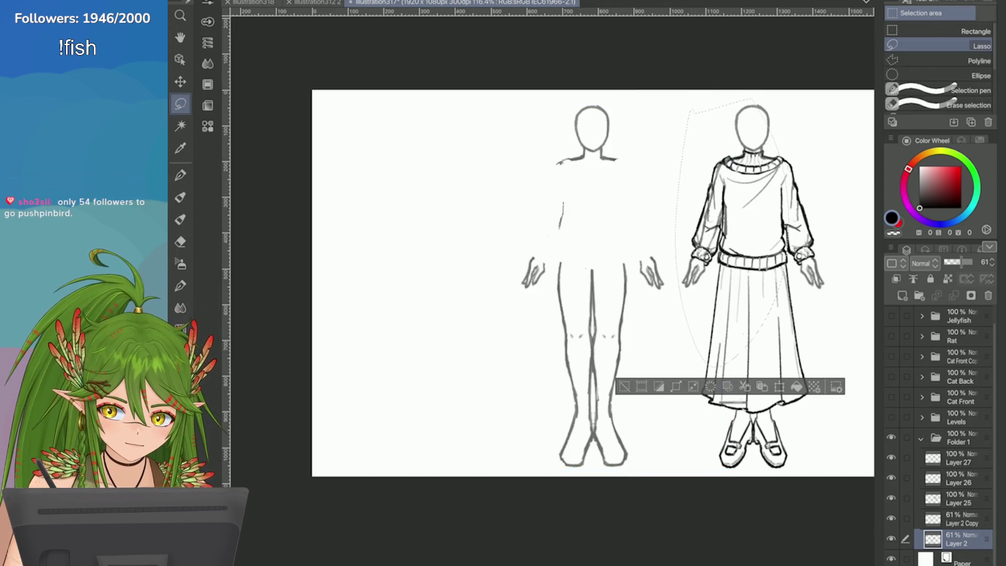
left_click(743, 386)
key("ctrl+t")
mouse_move(731, 232)
left_mouse_down()
mouse_move(558, 236)
mouse_move(567, 236)
left_mouse_up()
scroll(618, 257, "up", 2)
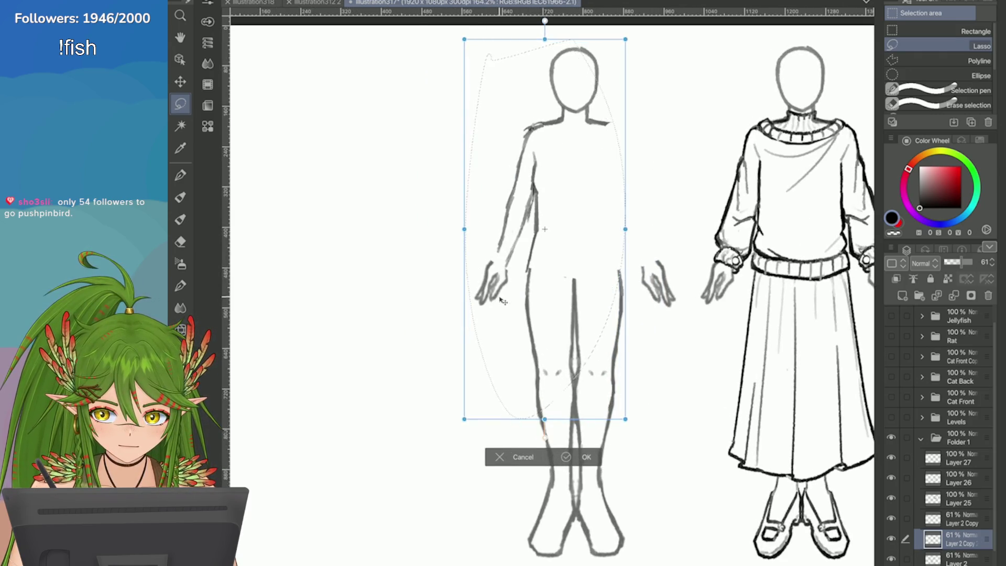
mouse_move(502, 304)
left_mouse_down()
mouse_move(483, 307)
mouse_move(509, 315)
mouse_move(498, 311)
left_mouse_up()
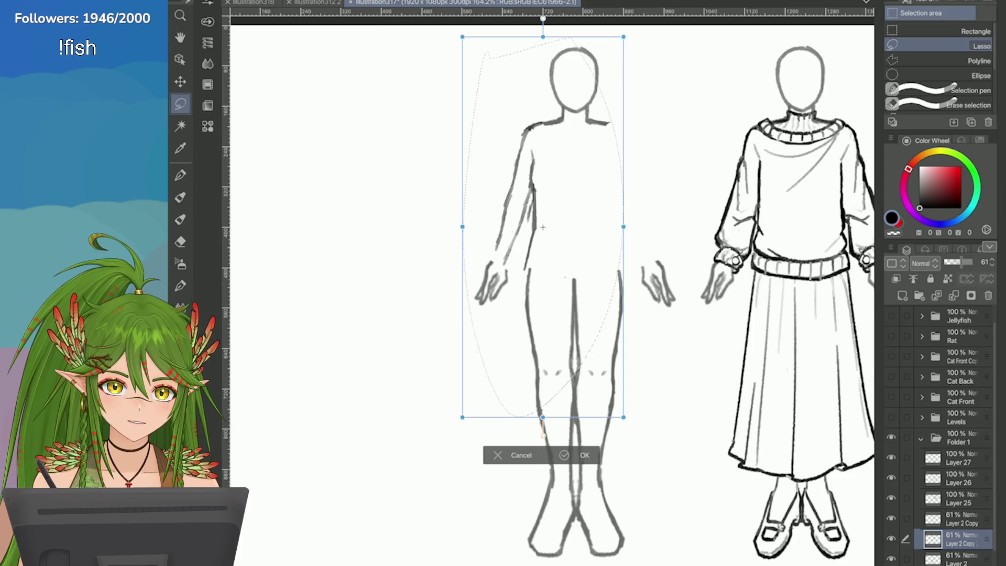
left_click_drag(494, 344, 497, 367)
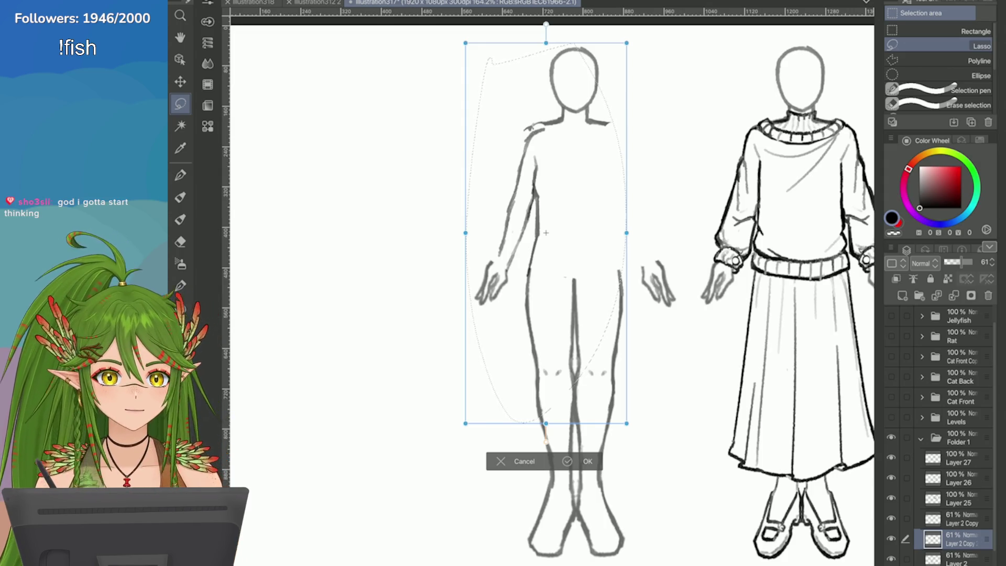
left_click_drag(492, 349, 488, 352)
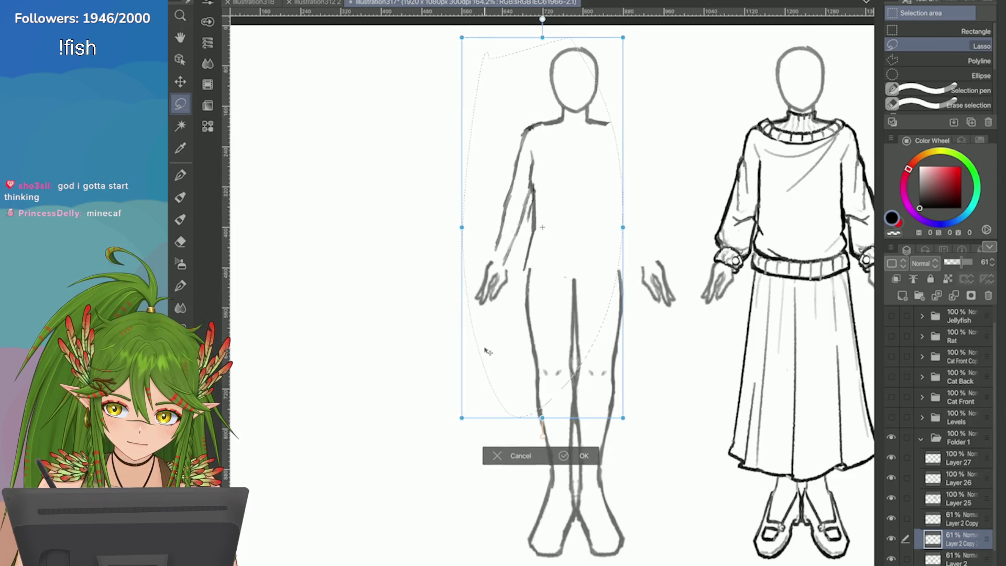
key("Return")
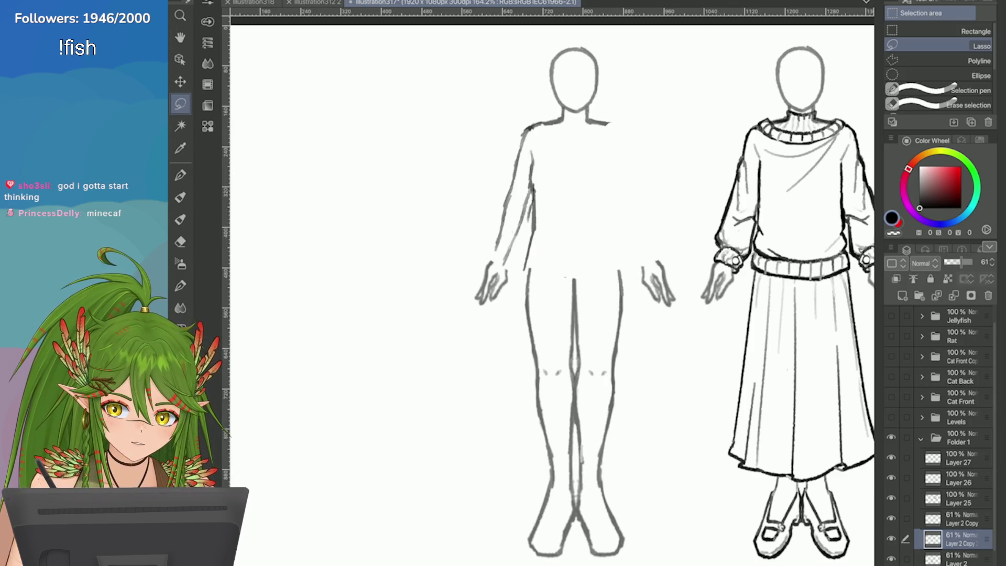
On Layer 2, remove the stray strokes on the left figure's torso
left_click(959, 558)
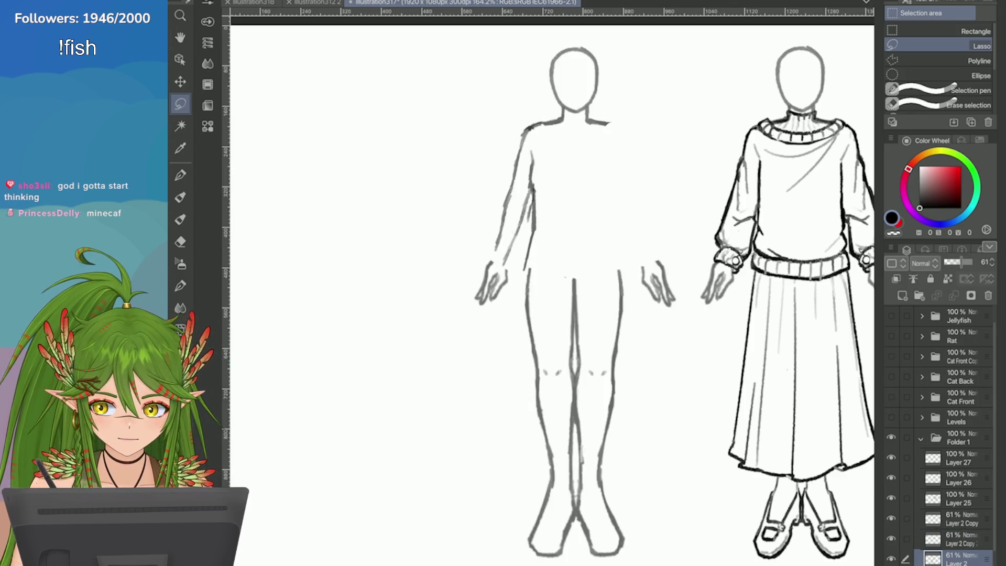
mouse_move(538, 191)
left_mouse_down()
mouse_move(529, 236)
mouse_move(539, 270)
left_mouse_up()
key("ctrl+d")
scroll(533, 273, "up", 1)
key("e")
left_click_drag(457, 170, 454, 201)
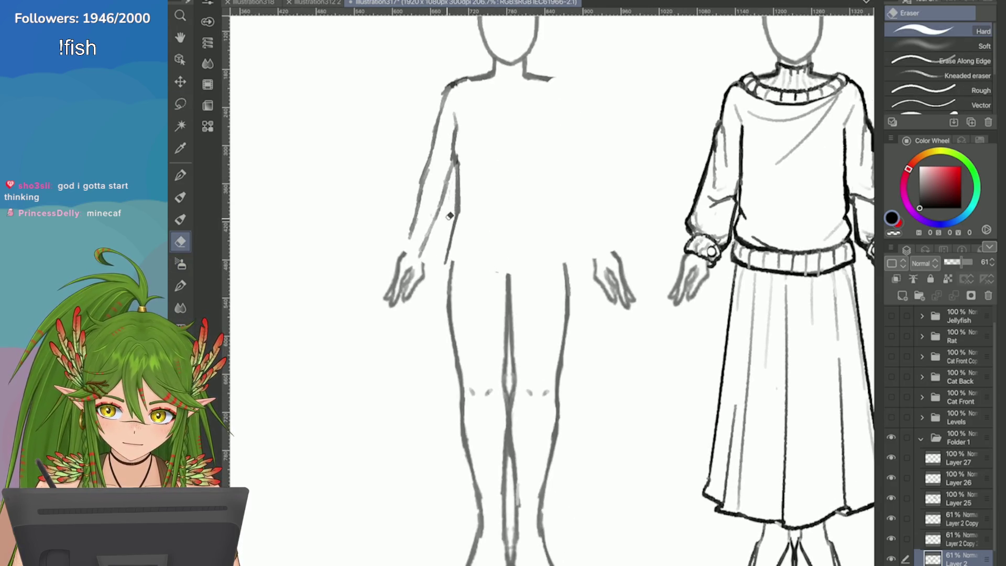
On Layer 2 Copy, draw a short horizontal crotch line with the pencil
left_click(956, 538)
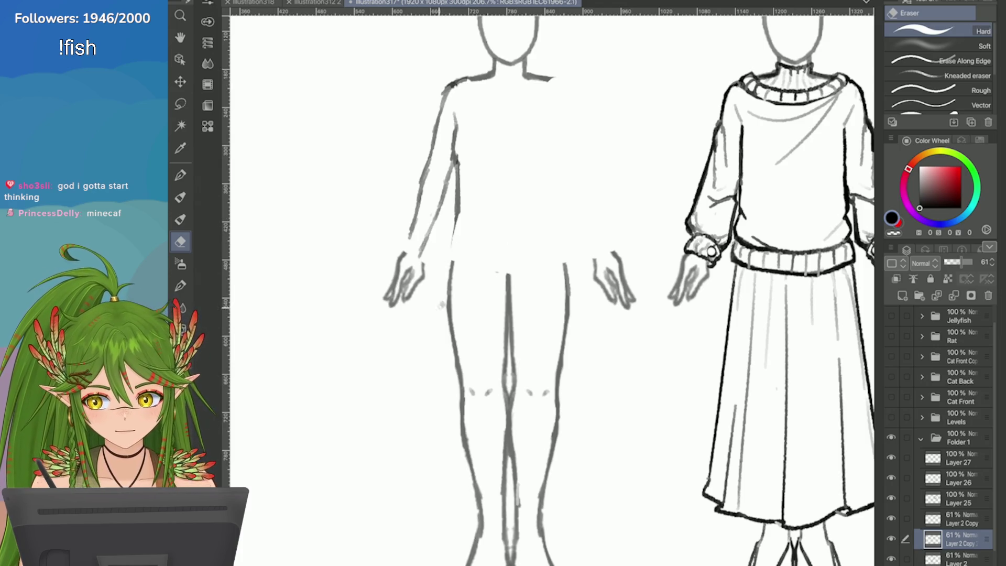
scroll(482, 231, "down", 5)
scroll(482, 231, "up", 1)
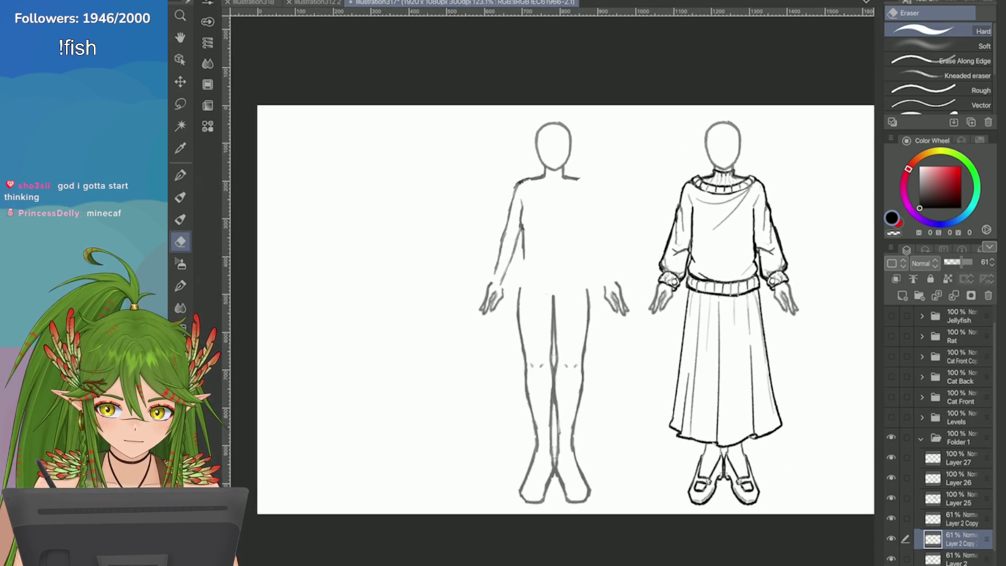
scroll(266, 205, "up", 2)
key("p")
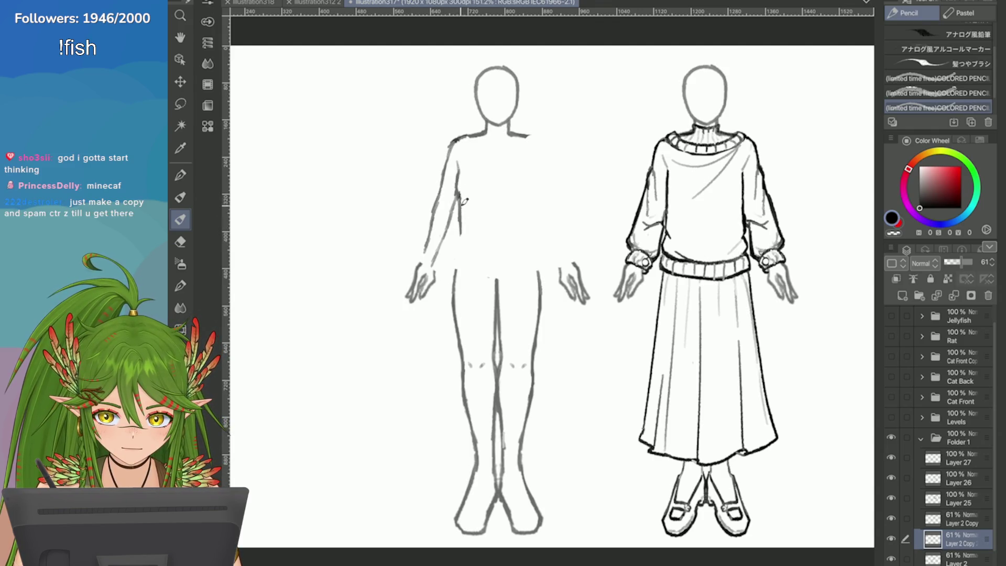
mouse_move(461, 226)
left_mouse_down()
mouse_move(453, 281)
mouse_move(506, 272)
mouse_move(497, 290)
mouse_move(507, 263)
left_mouse_up()
key("ctrl+z")
key("ctrl+z")
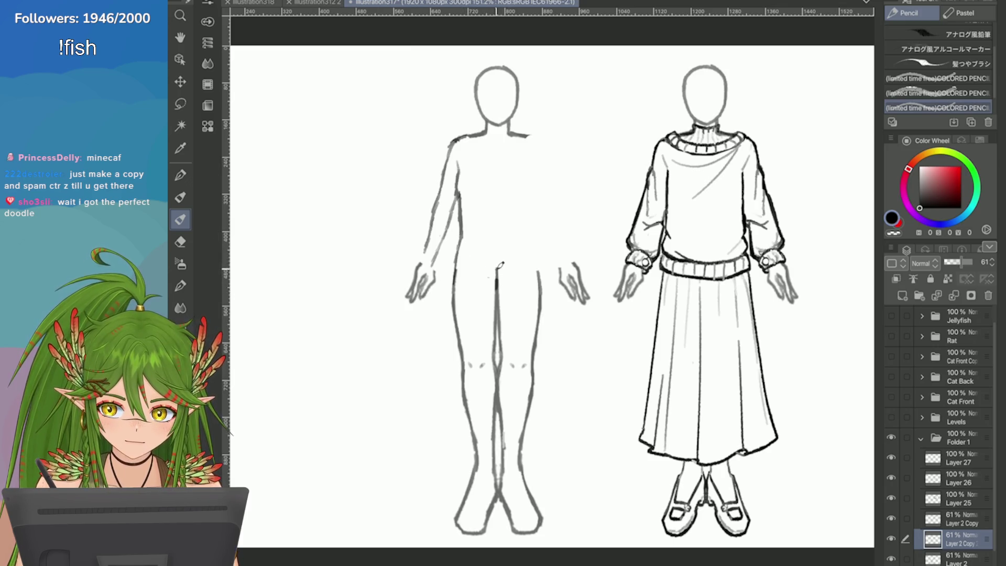
left_click_drag(506, 265, 491, 265)
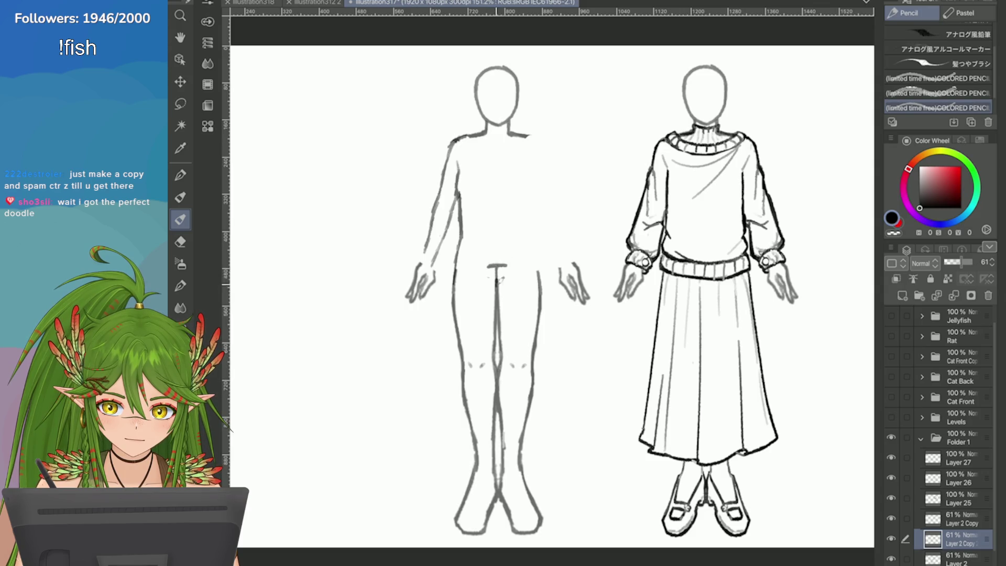
Save the drawing with Ctrl+S, then lasso the left figure's left arm
scroll(548, 293, "down", 1)
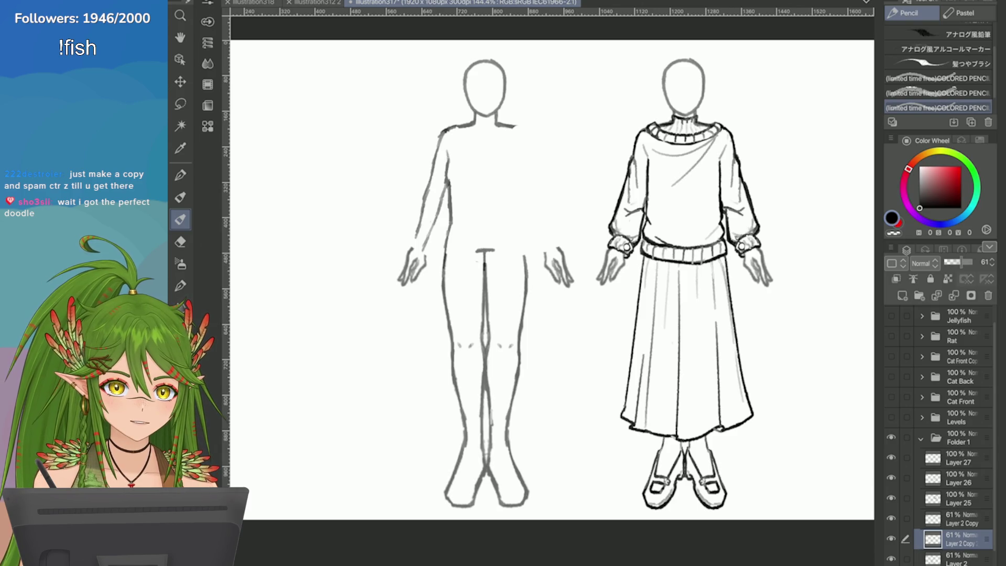
key("ctrl+s")
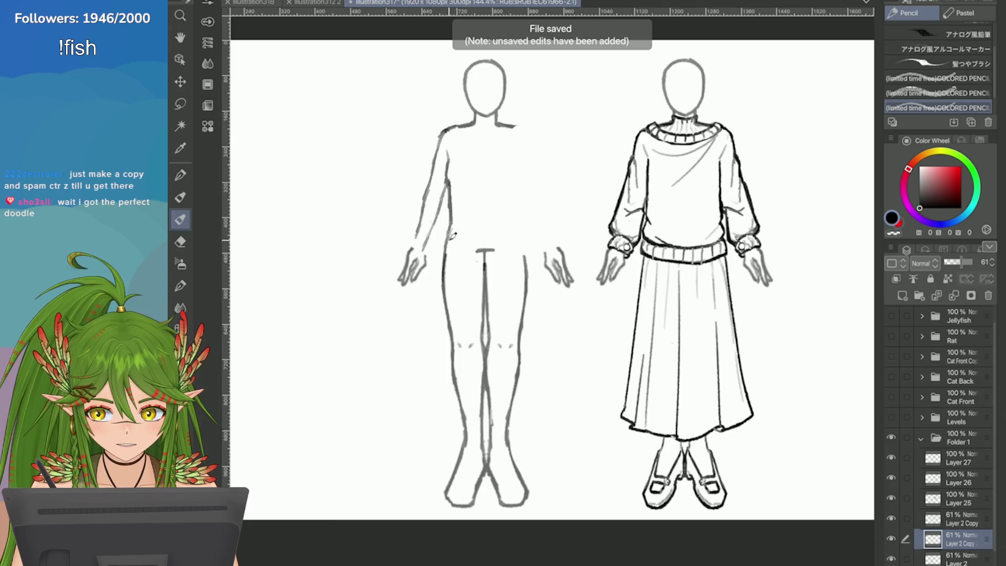
scroll(451, 235, "up", 2)
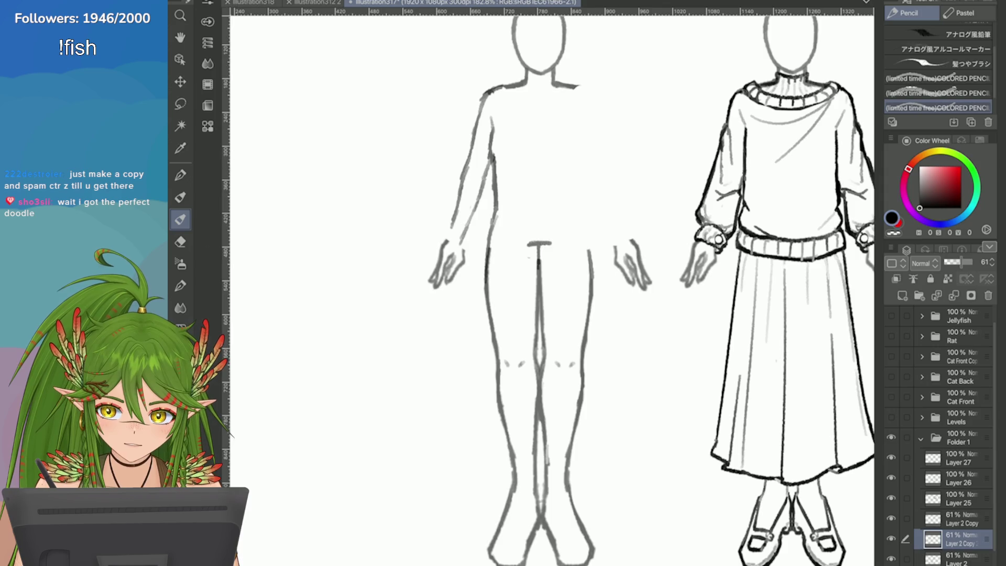
key("m")
mouse_move(469, 150)
left_mouse_down()
mouse_move(448, 157)
mouse_move(470, 239)
mouse_move(495, 158)
left_mouse_up()
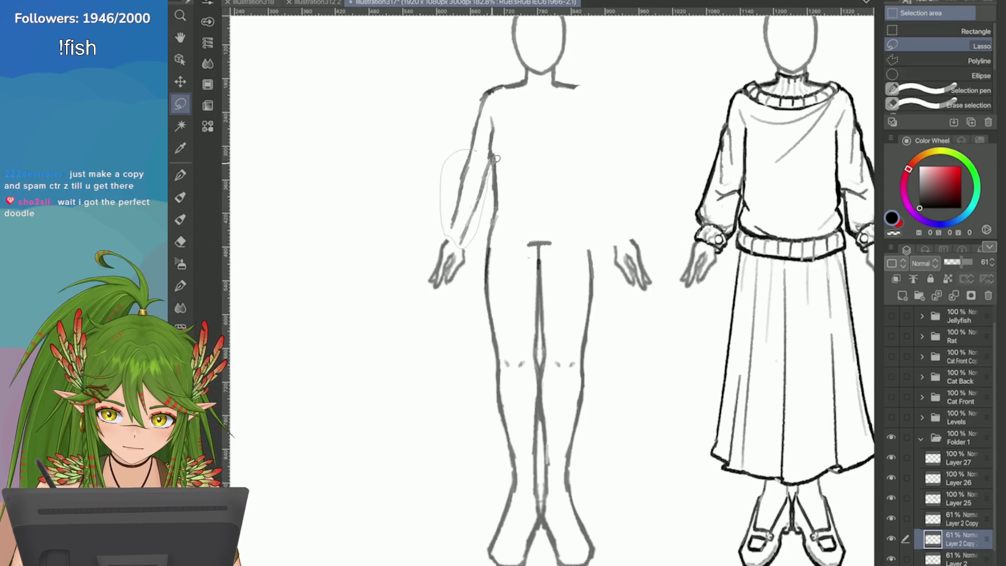
Shift the selected left arm slightly up and right, then clear the selection
key("ctrl+t")
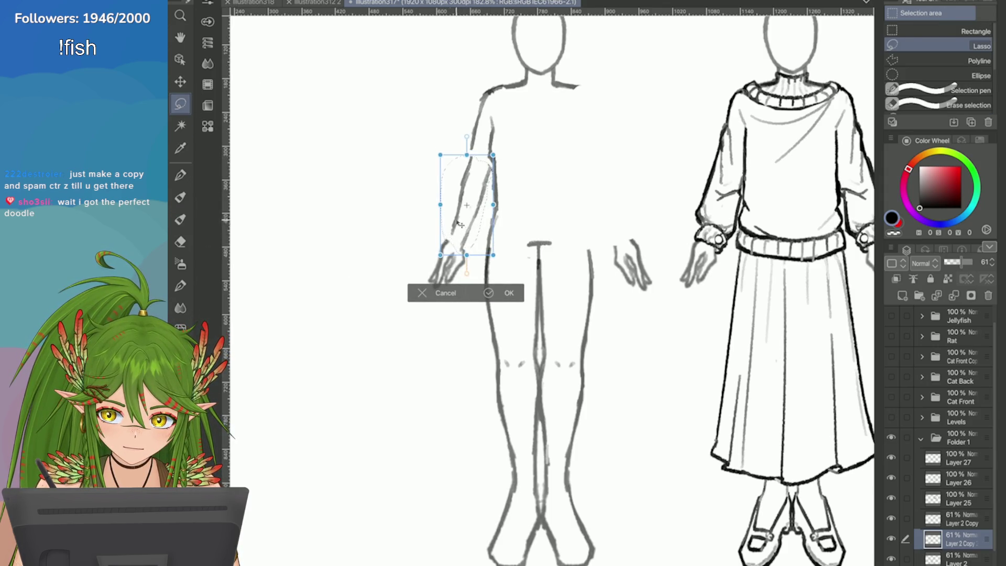
left_click_drag(460, 224, 458, 235)
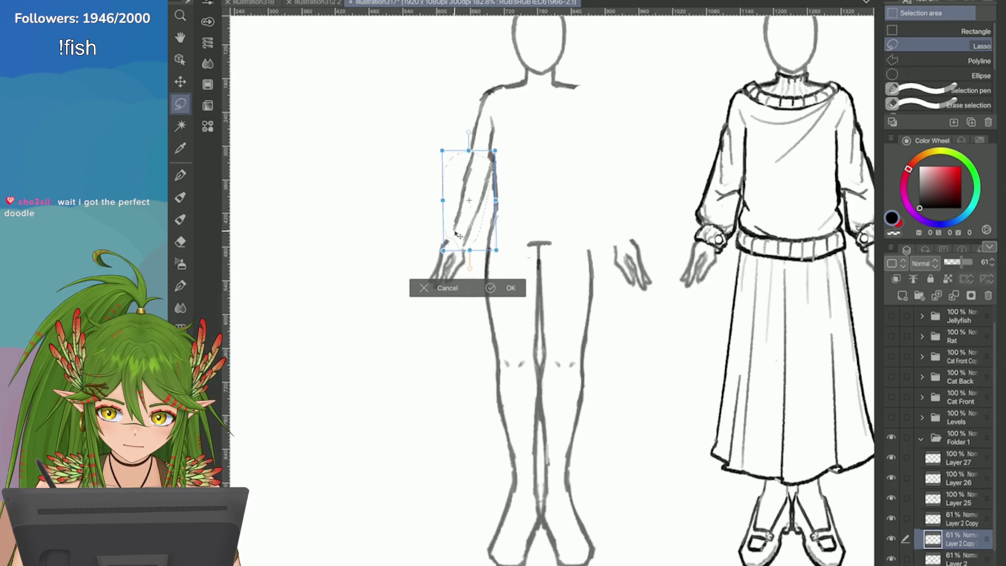
left_click(490, 287)
left_click(360, 267)
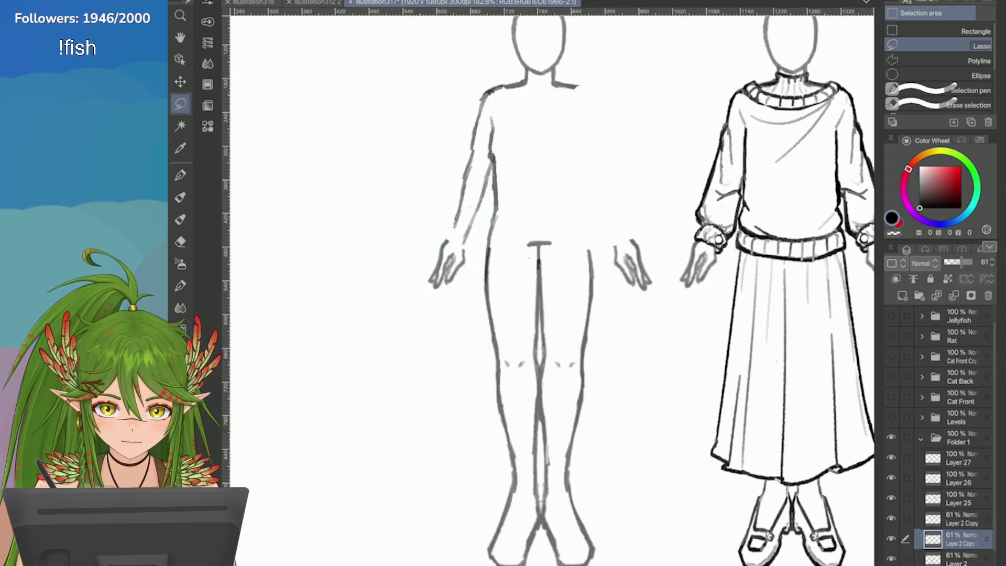
scroll(337, 251, "up", 2)
left_click_drag(540, 314, 542, 338)
Redraw and refine the left arm outline from wrist to elbow with the pencil
key("p")
key("ctrl+d")
left_click_drag(532, 304, 518, 320)
mouse_move(537, 283)
left_mouse_down()
mouse_move(527, 309)
mouse_move(548, 225)
left_mouse_up()
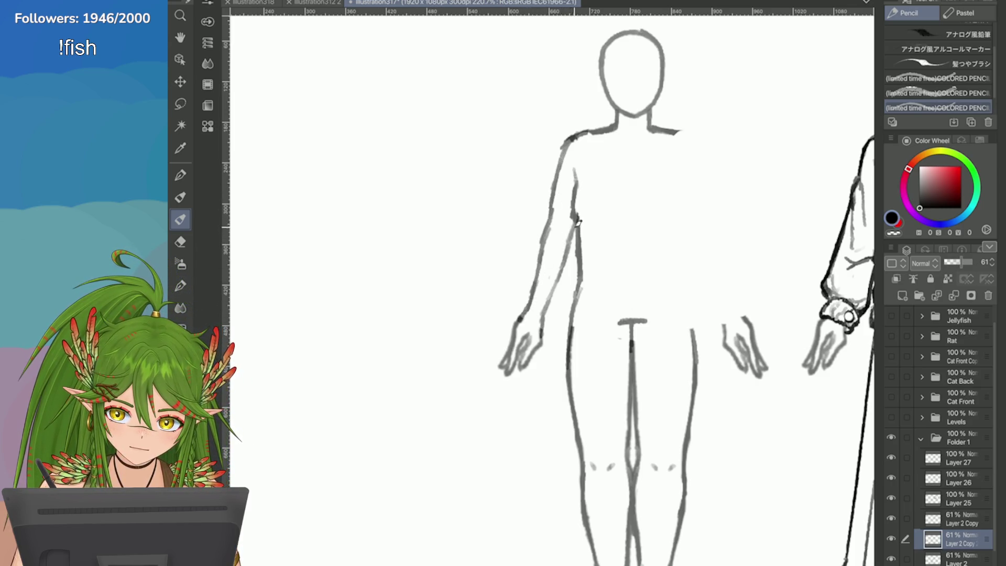
left_click_drag(563, 266, 539, 321)
left_click_drag(551, 220, 538, 284)
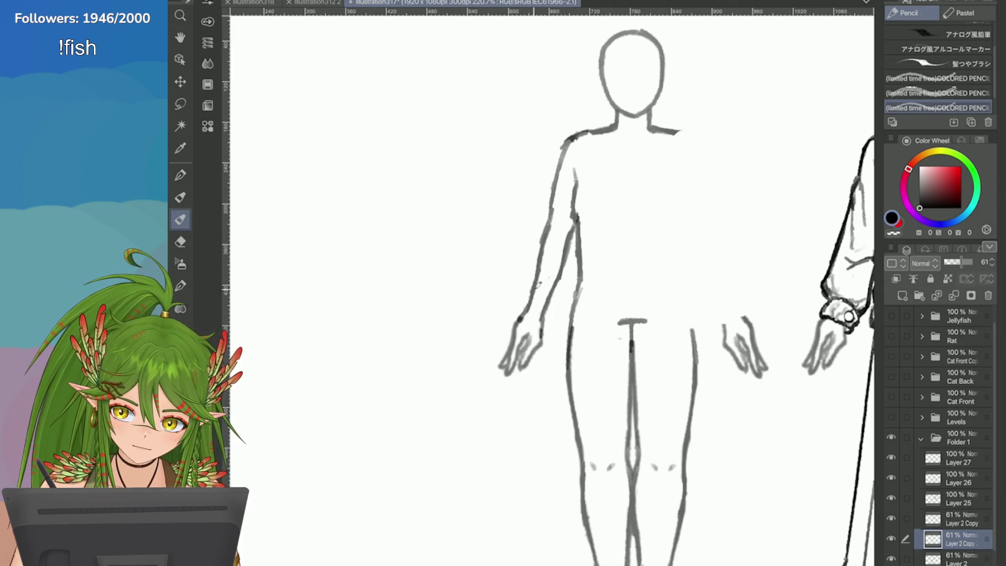
Bring the clothed figure fully into view and hide Layer 2
left_click_drag(550, 230, 416, 247)
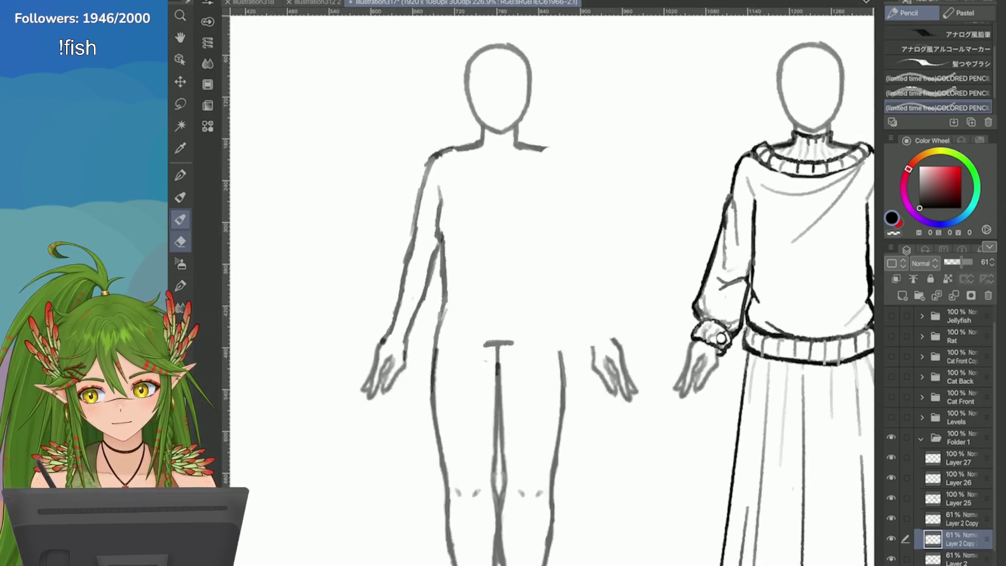
scroll(938, 440, "down", 1)
left_click(891, 539)
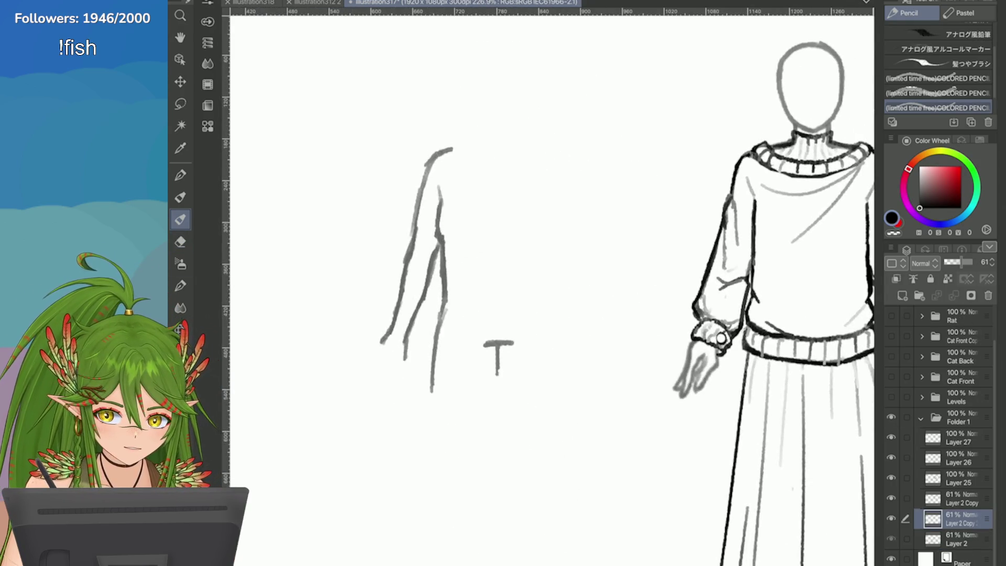
Show Layer 2 again and merge the copy layer down into it
left_click(890, 538)
left_click(913, 279)
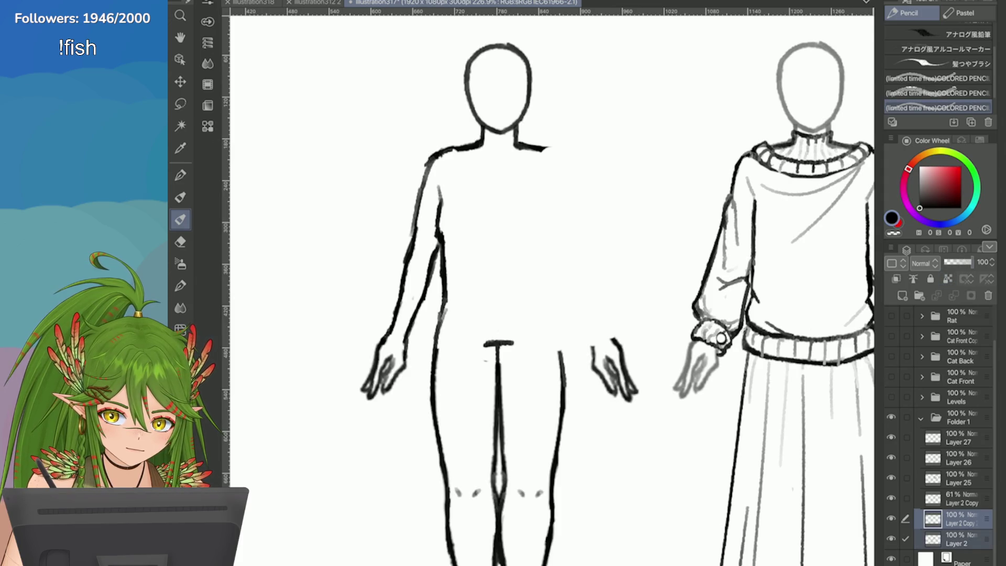
scroll(540, 219, "down", 3)
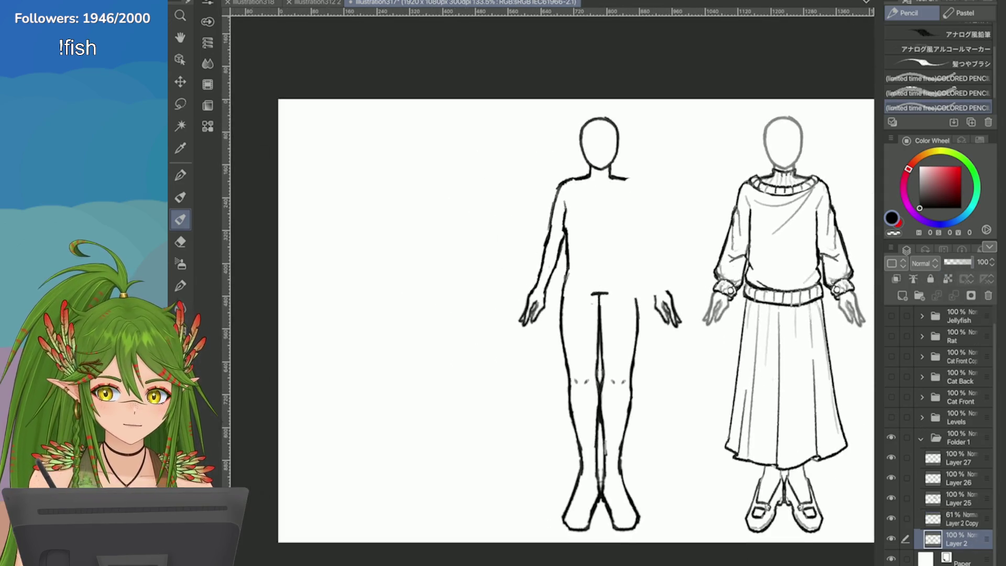
scroll(497, 192, "up", 1)
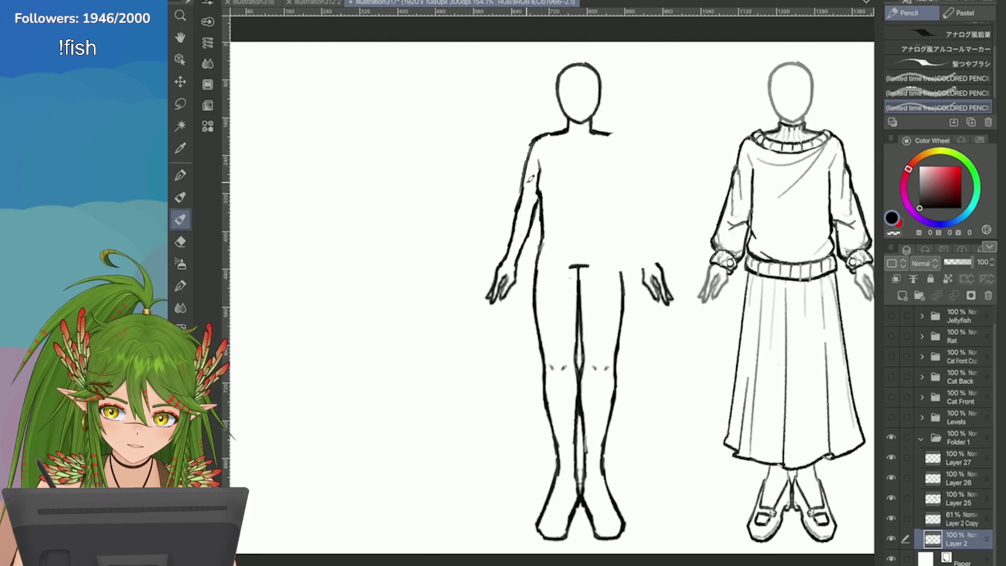
Erase the left arm's outer line and the torso side line
key("e")
mouse_move(518, 173)
left_mouse_down()
mouse_move(534, 228)
mouse_move(536, 175)
mouse_move(494, 225)
mouse_move(492, 157)
left_mouse_up()
scroll(535, 174, "up", 1)
key("p")
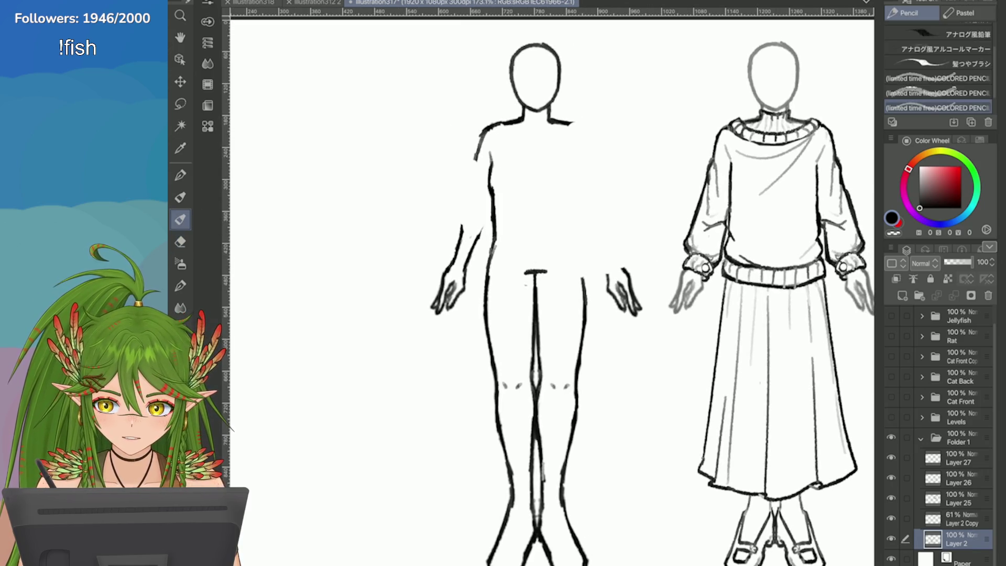
left_click(181, 241)
left_click_drag(495, 157, 496, 212)
Redraw the left side line from shoulder to waist with the pencil, retrying several strokes
key("p")
left_click_drag(501, 141, 494, 191)
key("ctrl+z")
key("ctrl+z")
left_click_drag(502, 157, 496, 220)
key("ctrl+z")
key("ctrl+z")
key("ctrl+z")
key("ctrl+z")
mouse_move(497, 183)
left_mouse_down()
mouse_move(496, 227)
mouse_move(496, 198)
left_mouse_up()
key("ctrl+z")
key("ctrl+z")
left_click_drag(497, 160, 494, 191)
key("ctrl+z")
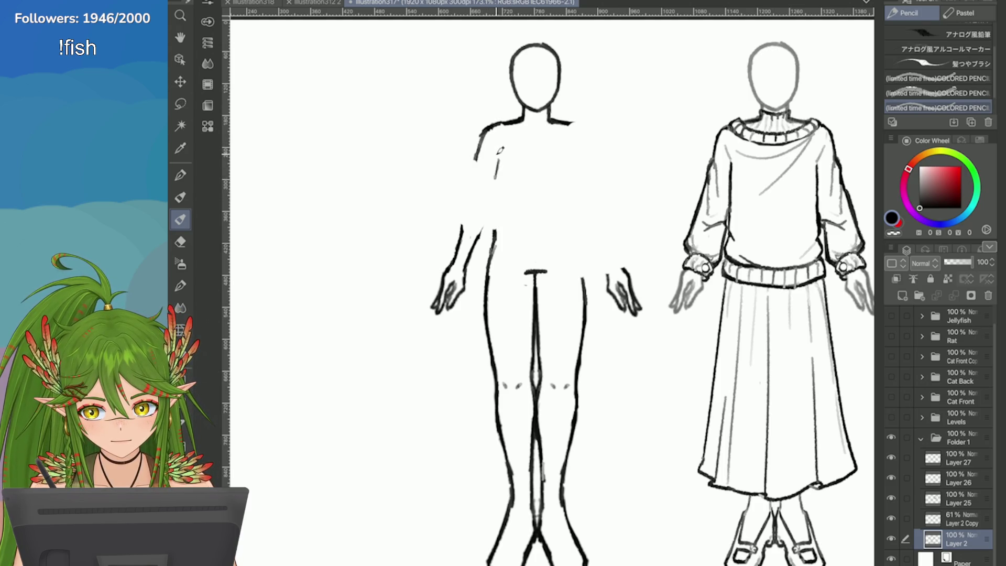
left_click_drag(500, 152, 496, 222)
key("ctrl+z")
key("ctrl+z")
left_click_drag(496, 186, 490, 276)
key("ctrl+z")
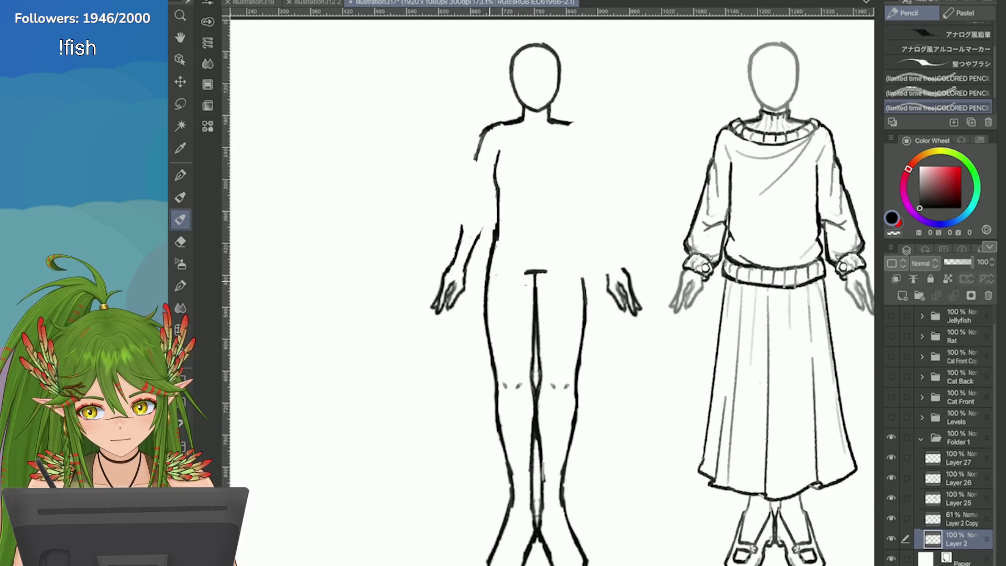
scroll(706, 269, "down", 4)
scroll(773, 225, "up", 3)
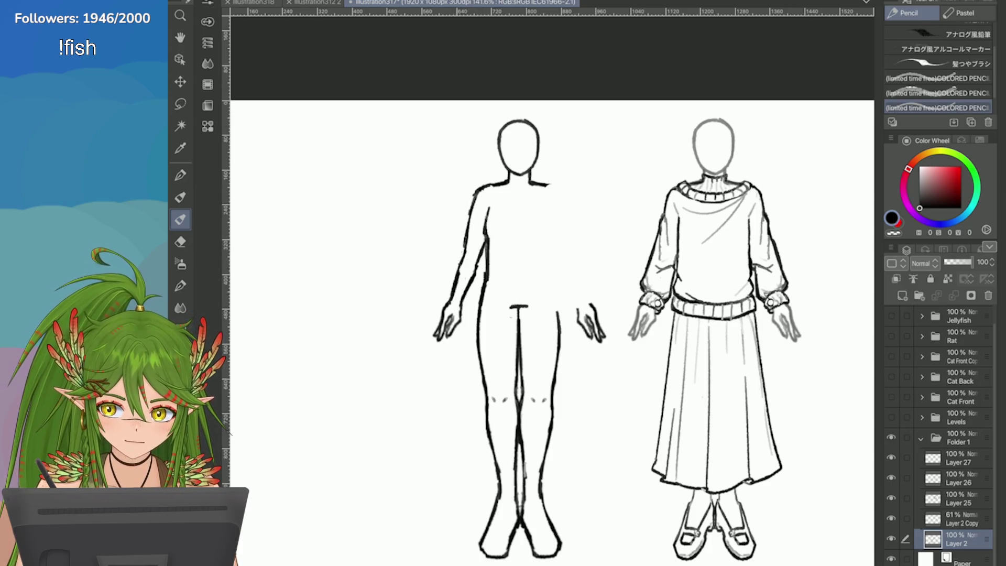
key("ctrl+minus")
key("ctrl+plus")
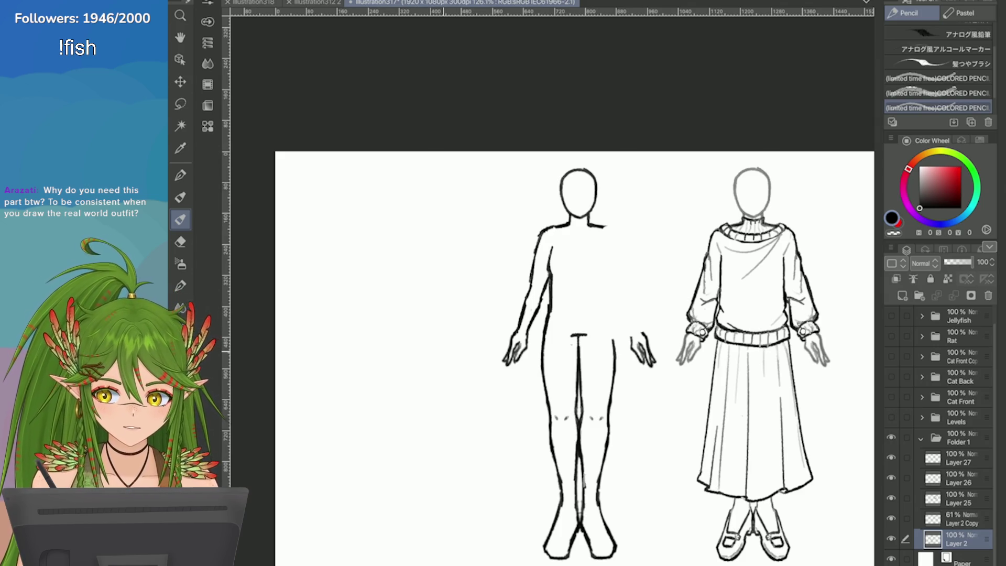
Zoom in on the left figure and erase parts of its upper-arm line
key("ctrl+plus")
key("ctrl+plus")
key("e")
mouse_move(534, 276)
left_mouse_down()
mouse_move(521, 317)
mouse_move(535, 287)
mouse_move(546, 288)
left_mouse_up()
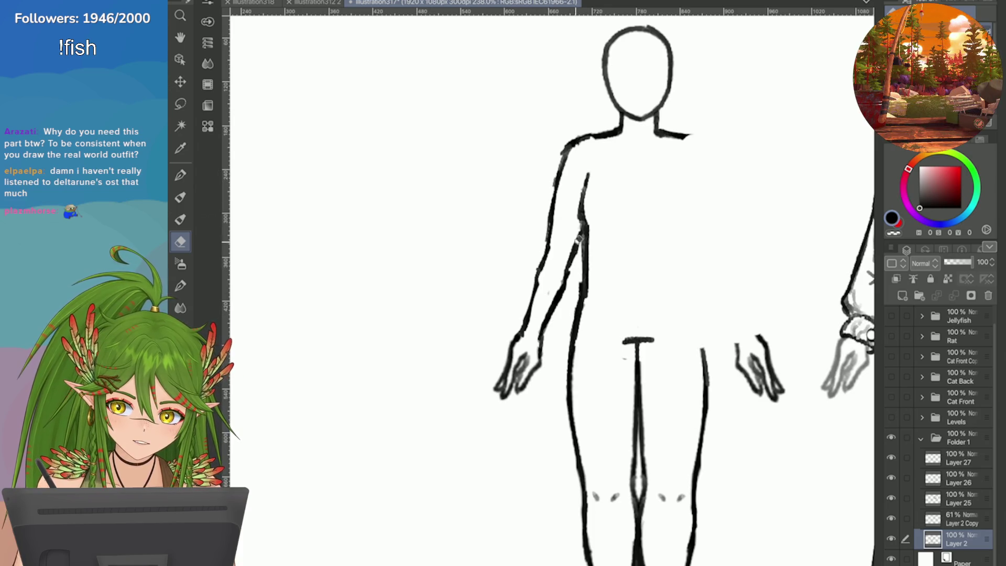
mouse_move(579, 238)
left_mouse_down()
mouse_move(543, 219)
mouse_move(535, 278)
left_mouse_up()
key("p")
key("ctrl+minus")
key("e")
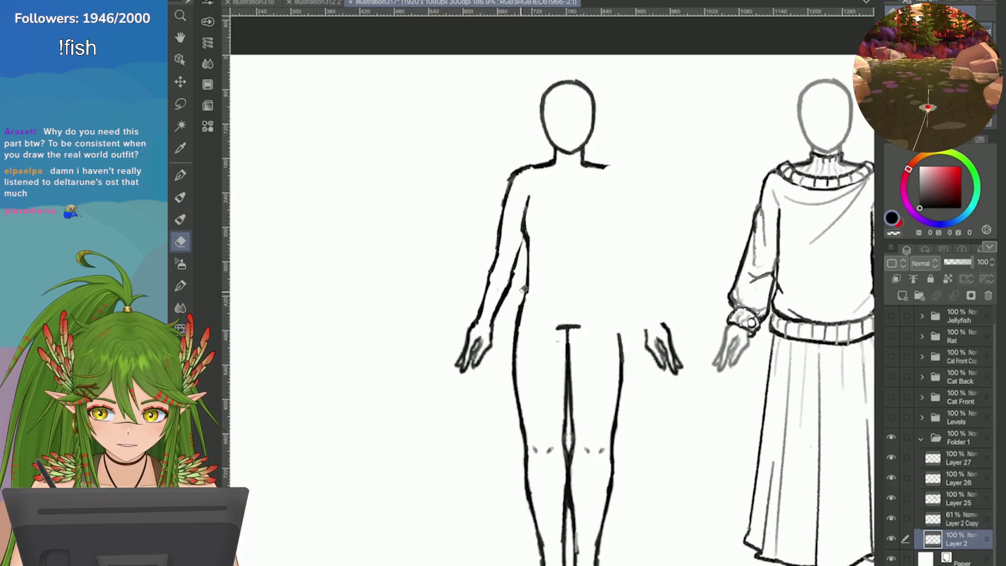
key("p")
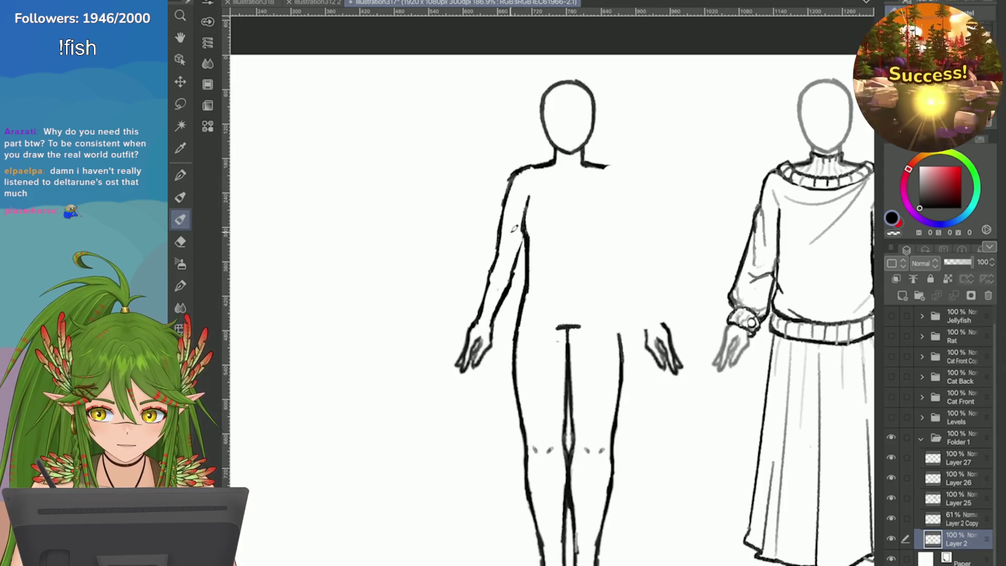
Redraw a darker stroke down the upper arm, then erase to thin the heavy outline
left_click_drag(513, 184, 499, 242)
key("e")
left_click_drag(509, 167, 494, 223)
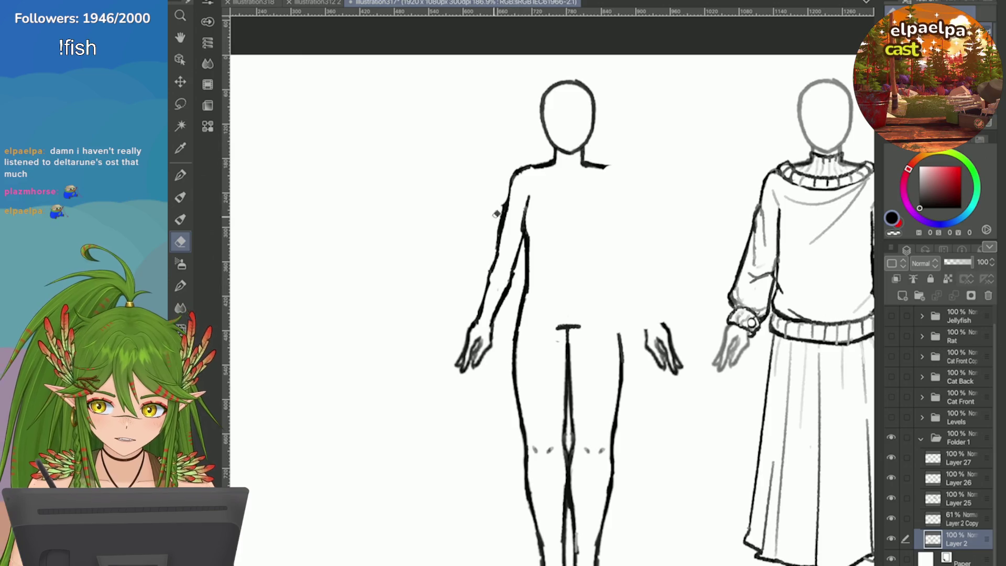
scroll(513, 170, "down", 1)
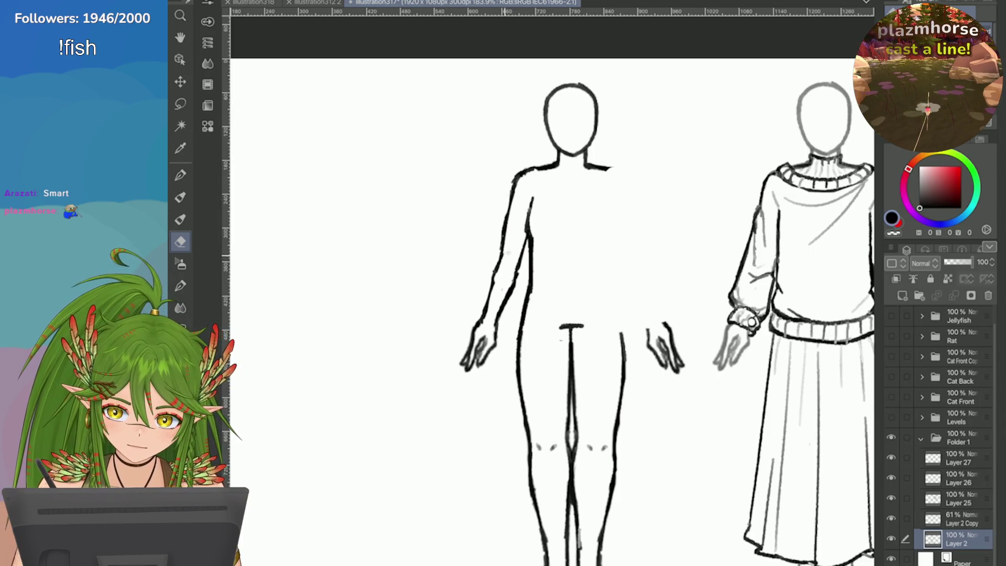
scroll(355, 177, "down", 1)
scroll(514, 214, "down", 5)
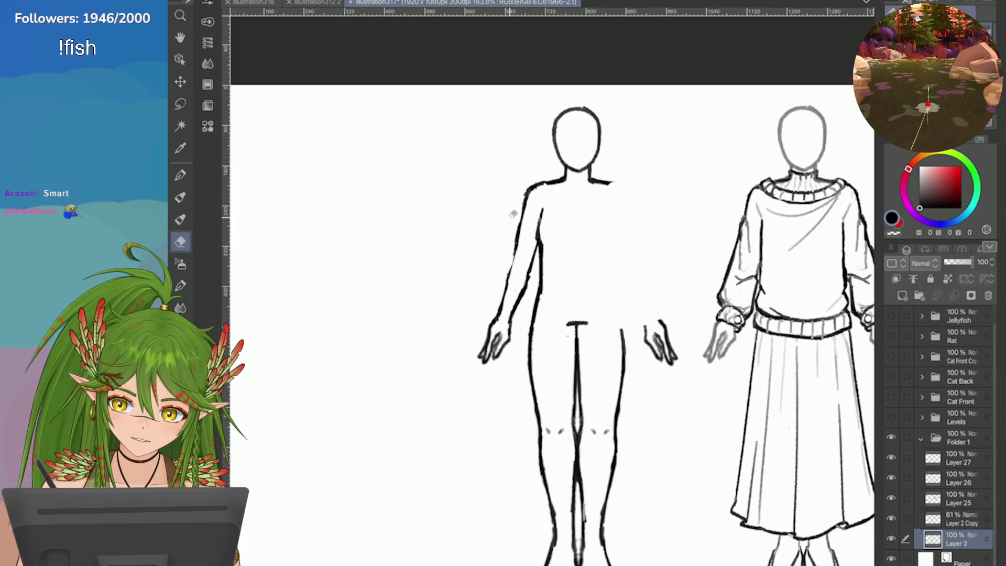
scroll(490, 298, "up", 3)
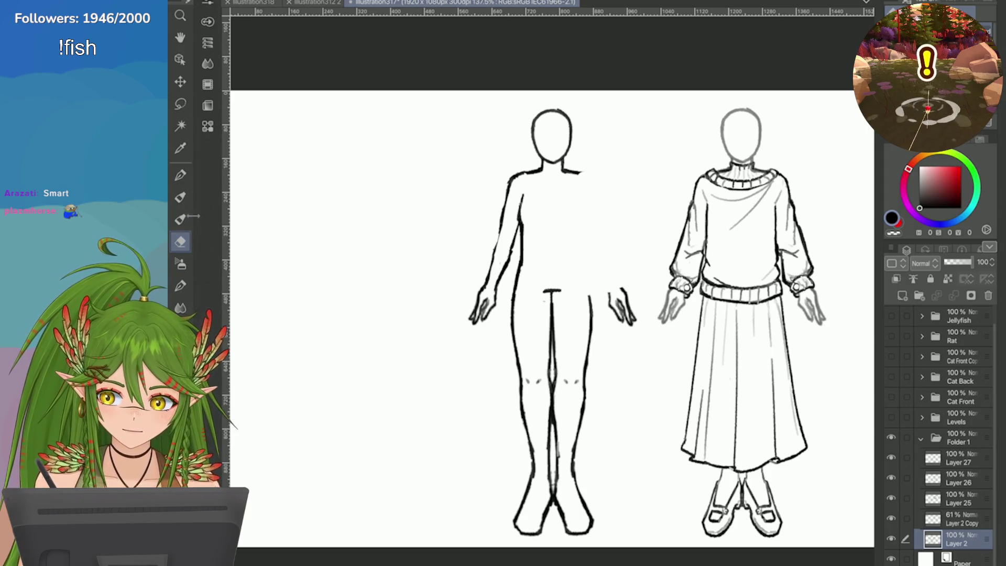
scroll(773, 293, "up", 2)
Try mirroring a copy of the left arm to the right side, then discard the attempt
key("m")
mouse_move(413, 160)
left_mouse_down()
mouse_move(396, 331)
mouse_move(456, 299)
mouse_move(472, 235)
mouse_move(469, 191)
mouse_move(486, 152)
left_mouse_up()
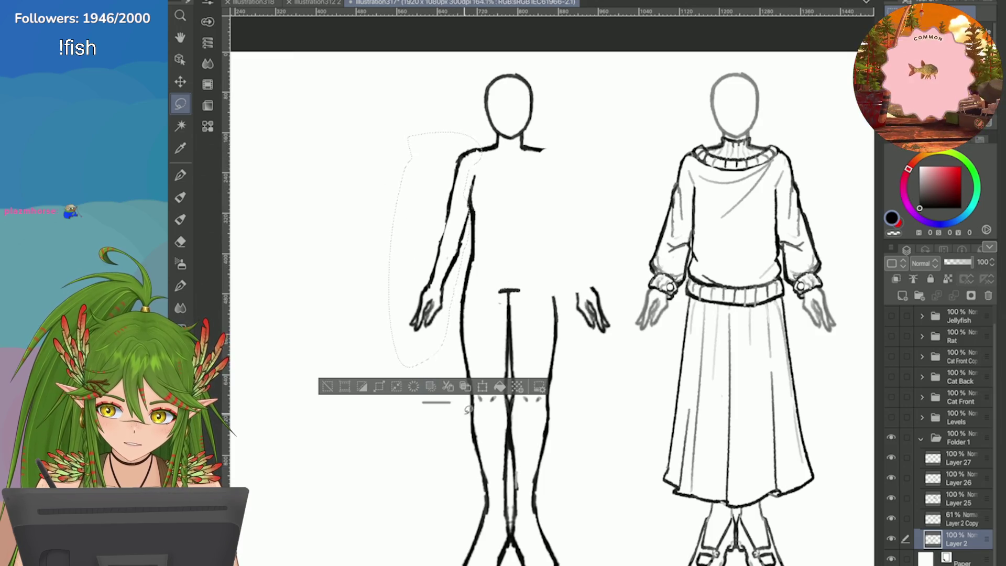
left_click(465, 386)
left_click(244, 1)
mouse_move(419, 241)
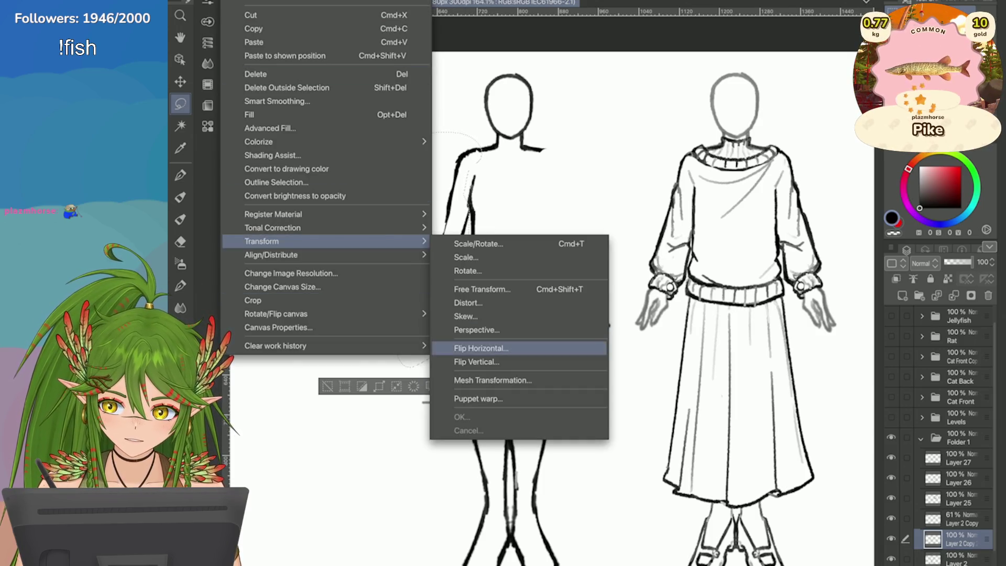
left_click(487, 348)
mouse_move(447, 293)
left_mouse_down()
mouse_move(587, 294)
mouse_move(572, 292)
left_mouse_up()
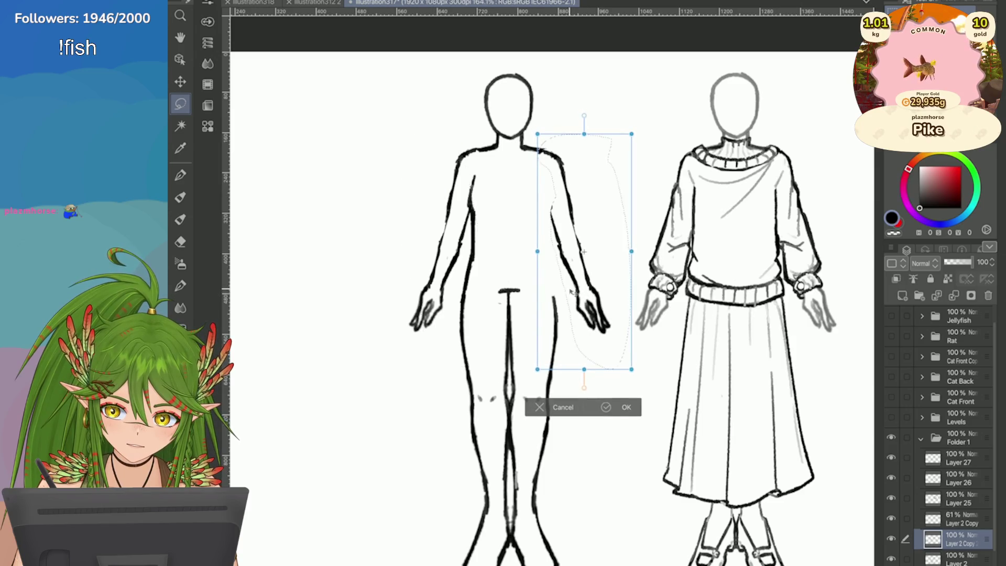
key("Escape")
key("ctrl+d")
left_click(988, 295)
Copy the left arm onto a new layer and position it on the figure's right side
mouse_move(377, 213)
left_mouse_down()
mouse_move(385, 325)
mouse_move(456, 305)
mouse_move(521, 183)
mouse_move(395, 160)
mouse_move(379, 204)
left_mouse_up()
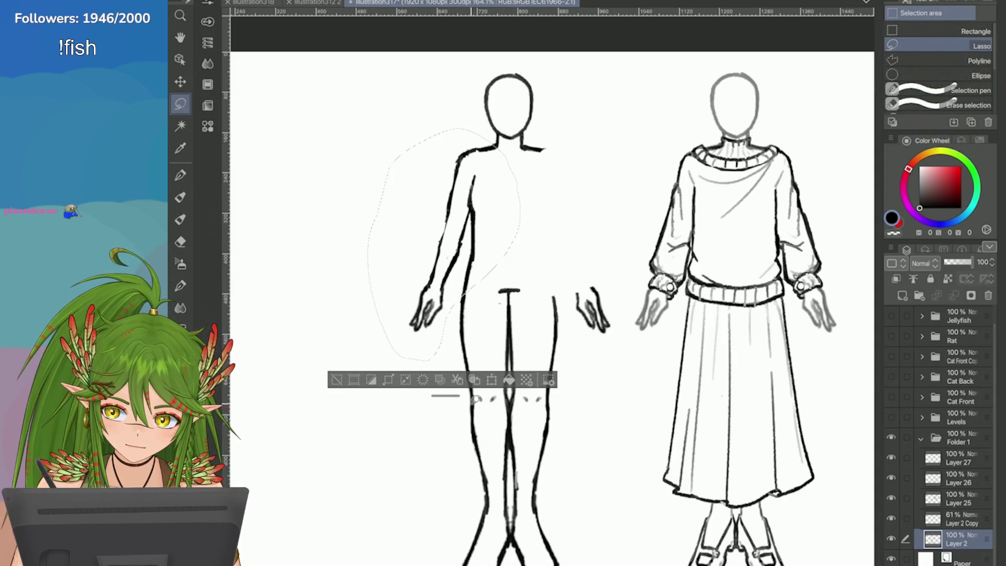
key("ctrl+c")
key("ctrl+v")
left_click(231, 1)
mouse_move(272, 240)
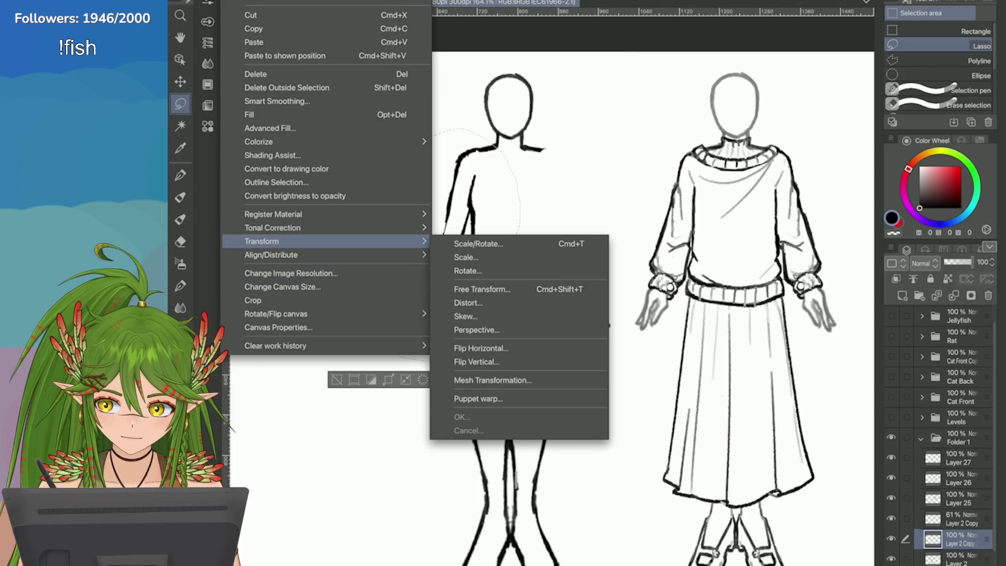
left_click(477, 244)
left_click_drag(414, 285, 545, 288)
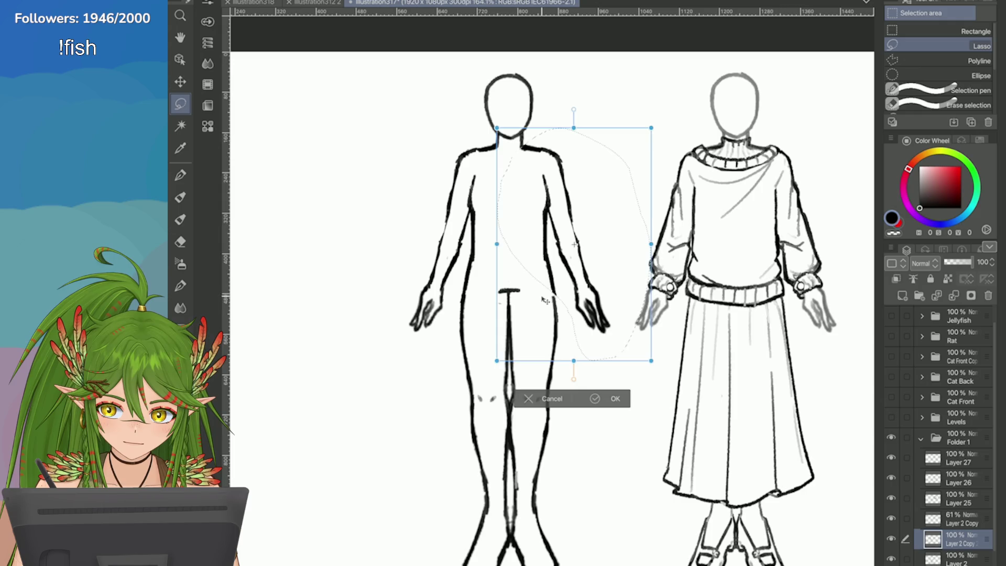
left_click_drag(543, 301, 541, 300)
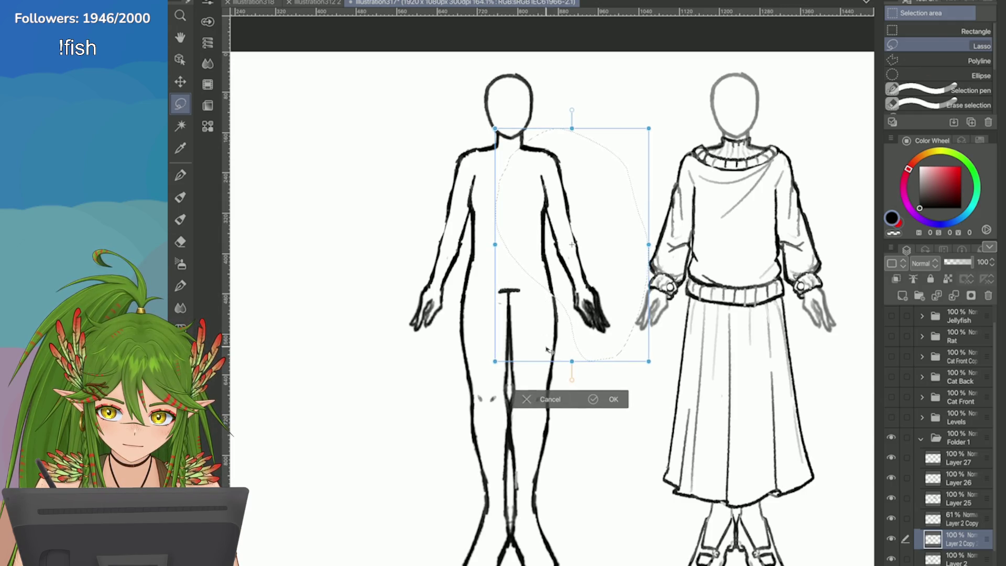
left_click(593, 399)
left_click(455, 378)
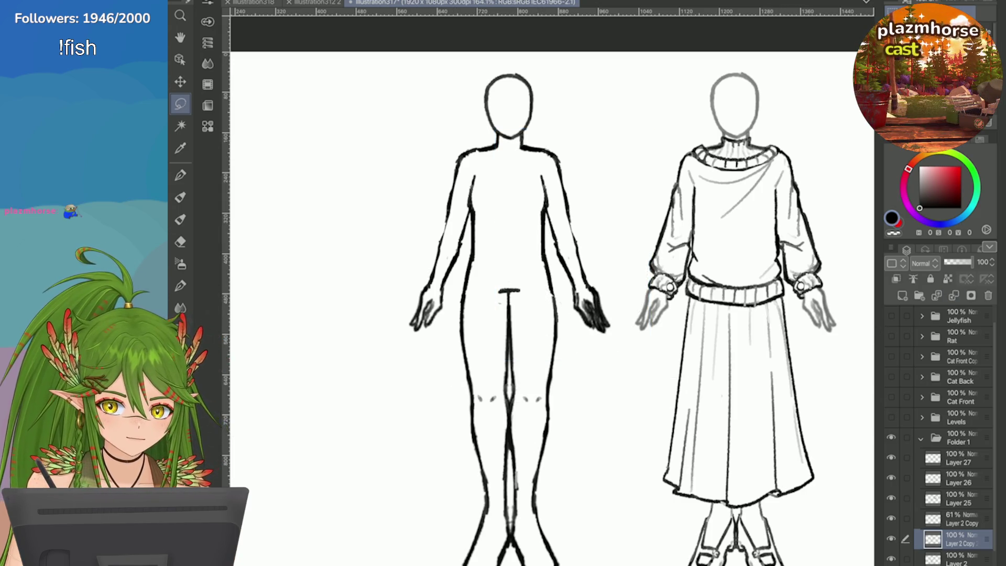
scroll(940, 440, "down", 1)
Thin the right hand's heavy strokes on Layer 2 and merge the arm layer into it
left_click(958, 538)
key("e")
mouse_move(601, 289)
left_mouse_down()
mouse_move(617, 344)
mouse_move(599, 341)
left_mouse_up()
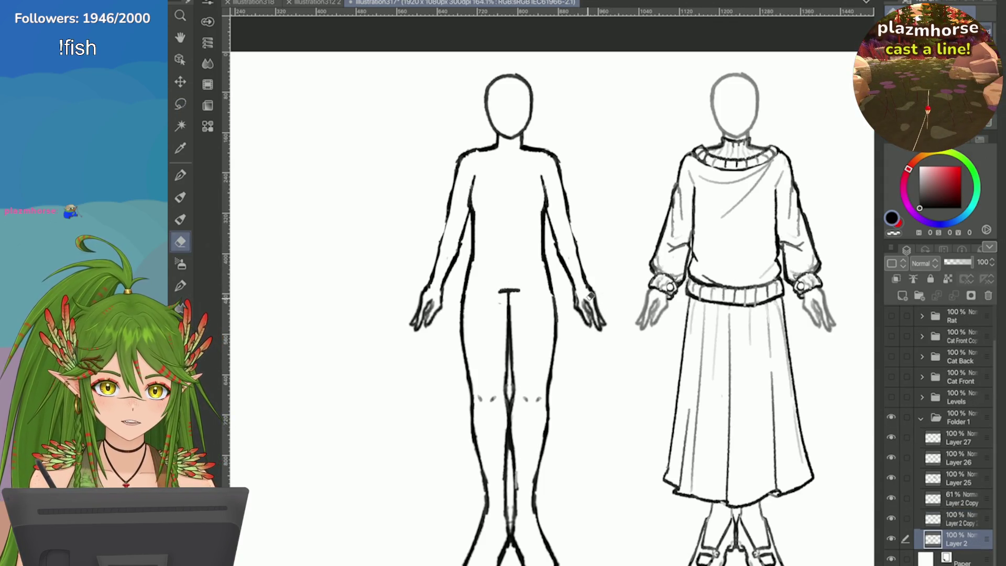
left_click(958, 518)
left_click(912, 279)
key("b")
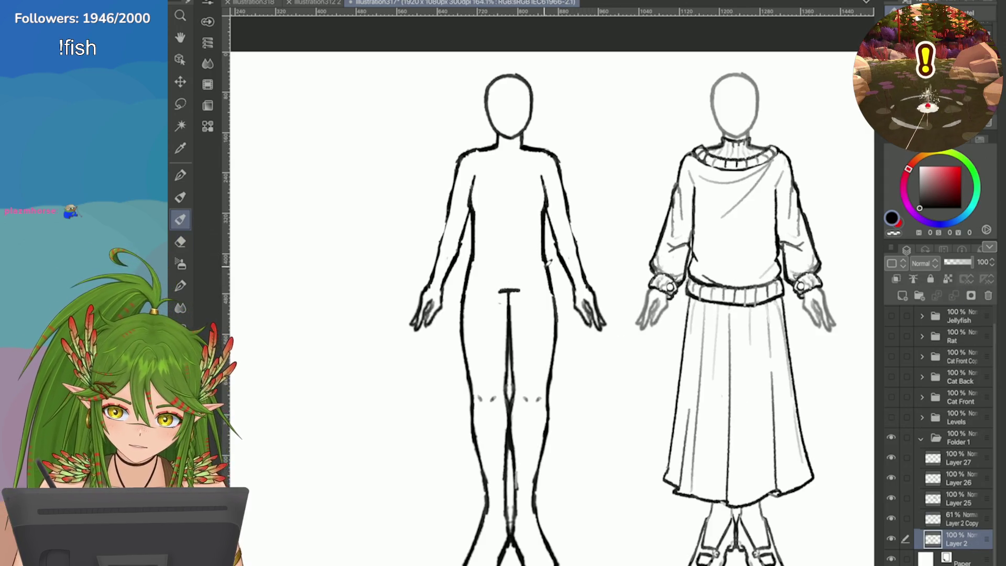
scroll(551, 273, "down", 5)
scroll(545, 235, "up", 6)
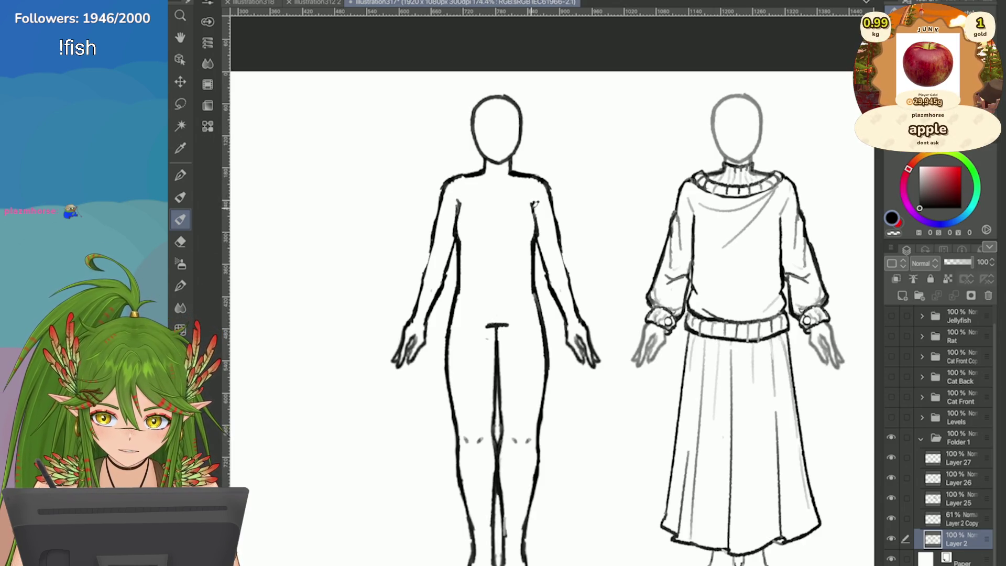
key("e")
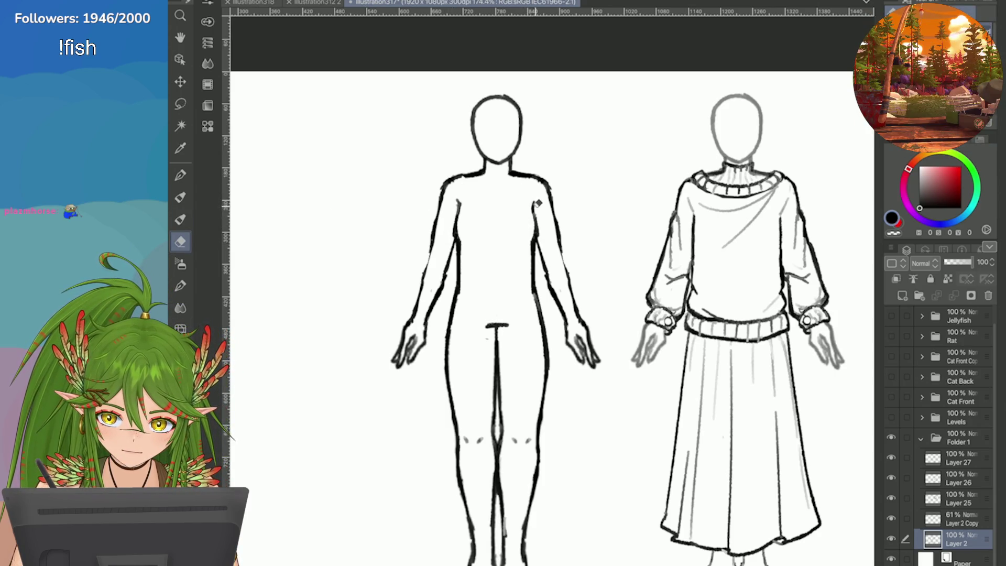
scroll(545, 244, "down", 4)
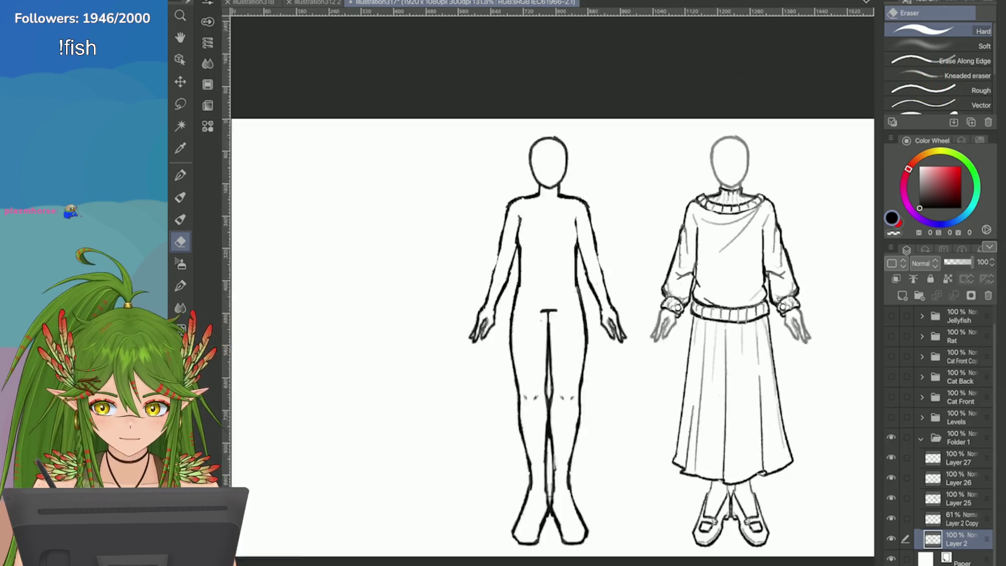
scroll(820, 245, "down", 2)
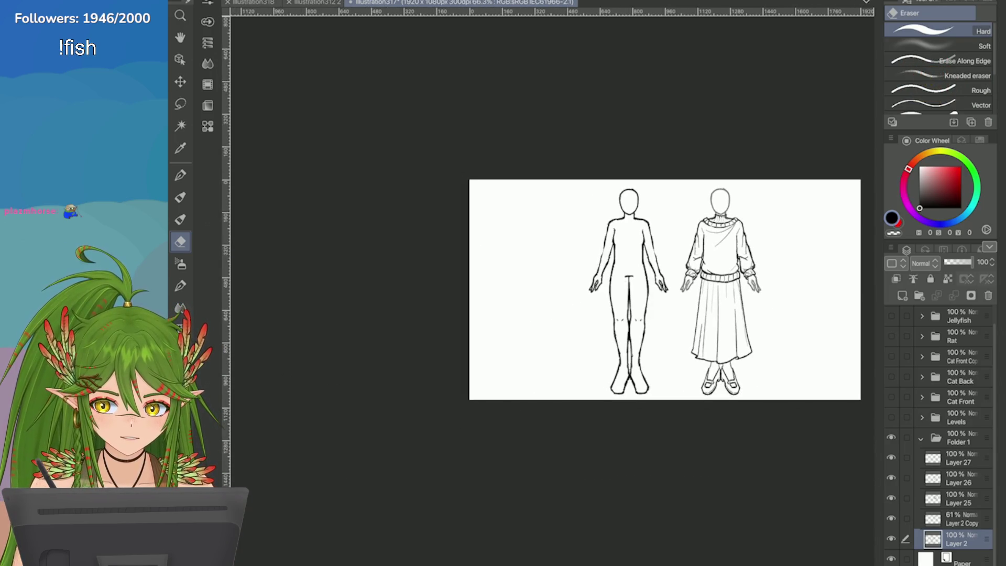
scroll(802, 334, "up", 1)
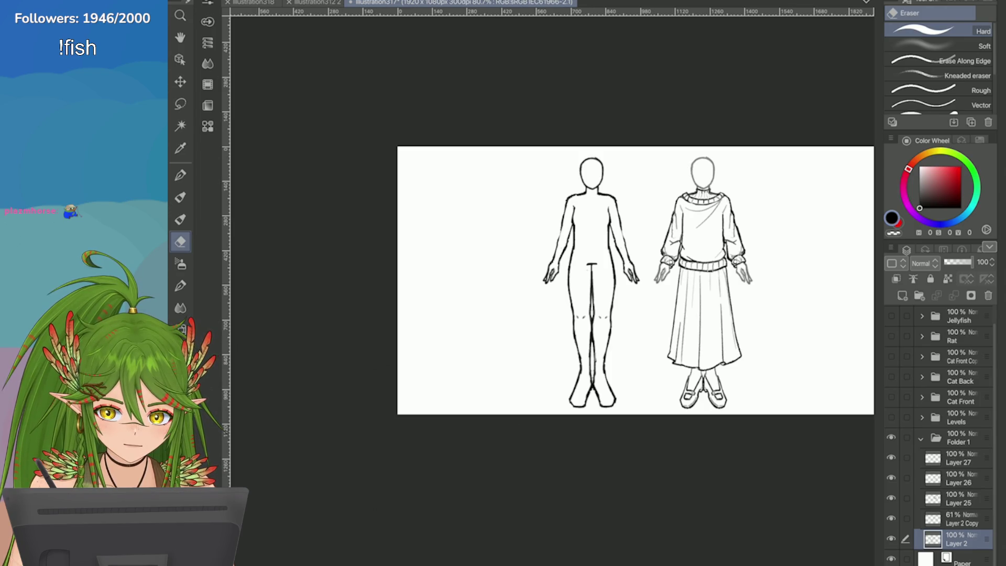
Raise Layer 2 Copy to 100% opacity and save the illustration
left_click(958, 519)
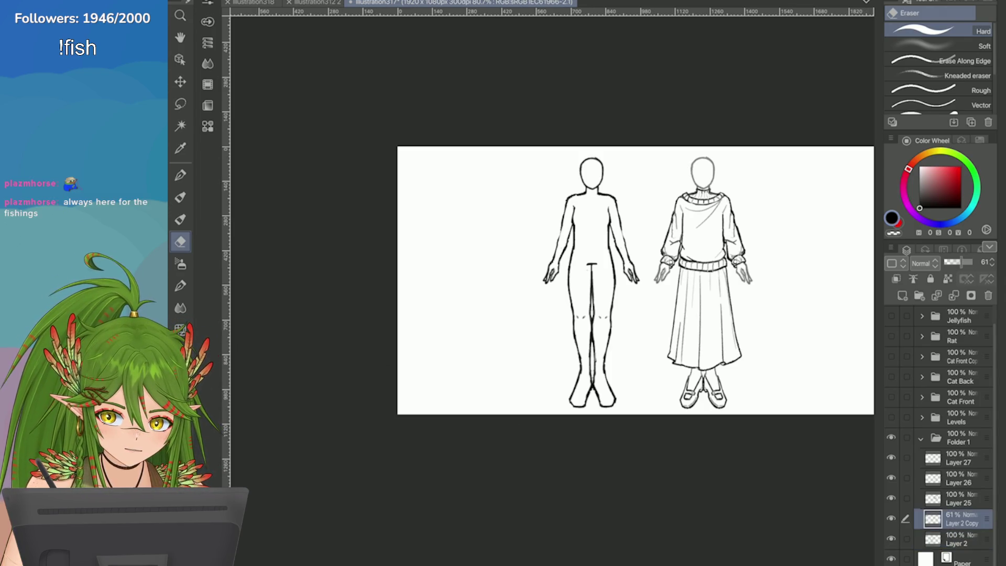
left_click(971, 262)
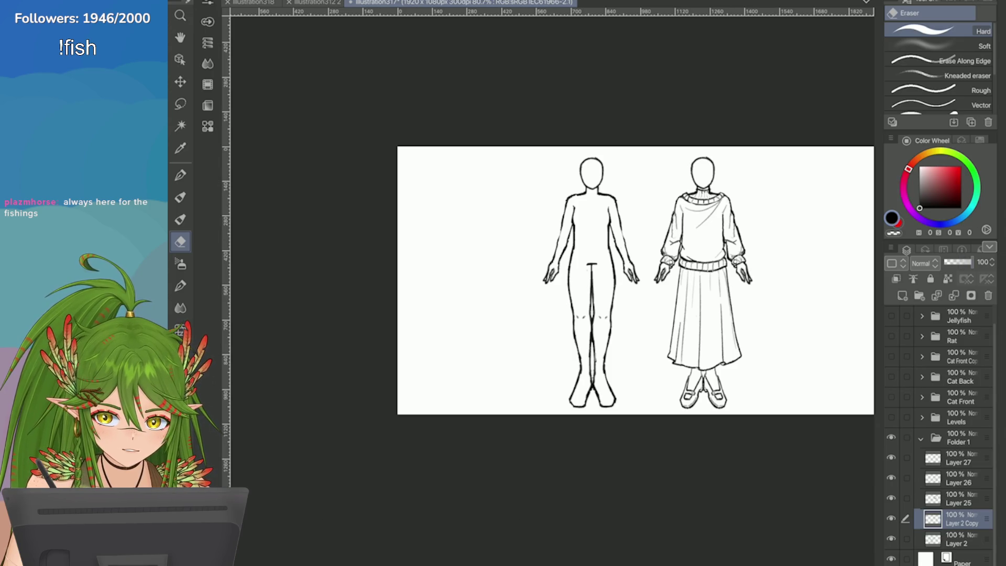
scroll(559, 282, "up", 2)
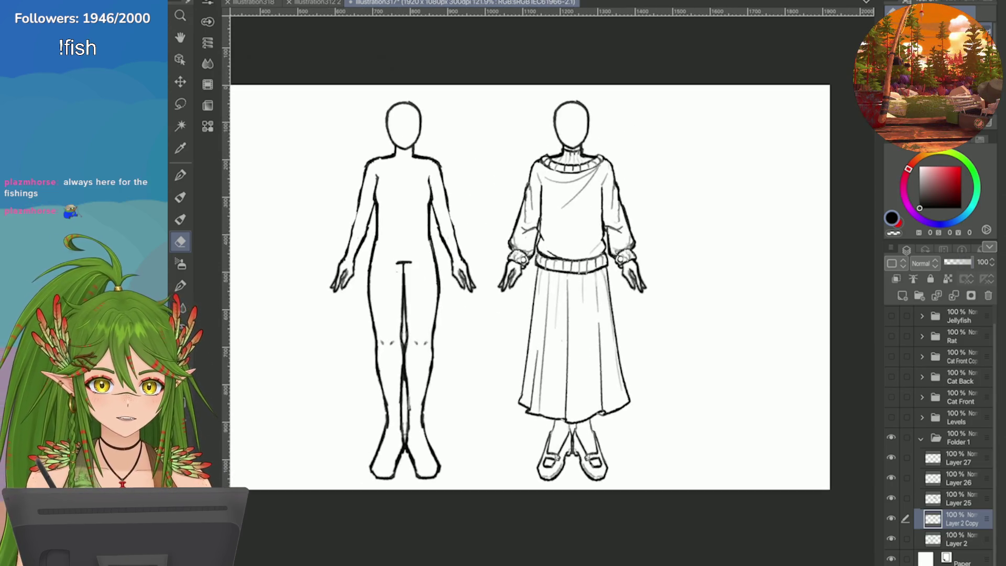
key("ctrl+s")
left_click(955, 540)
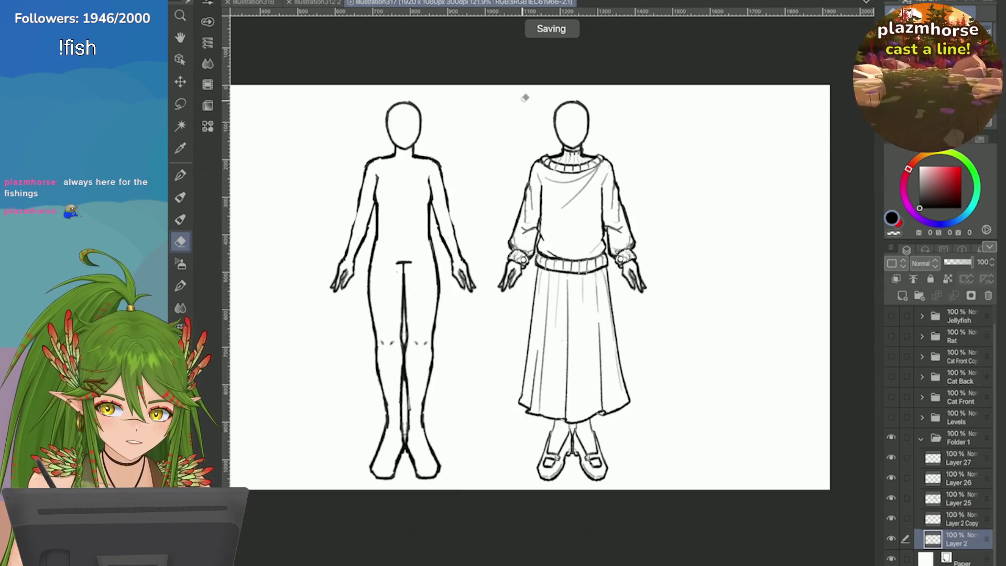
Shift the bare body figure slightly left, hide its layer, and save
key("ctrl+t")
left_click_drag(402, 291, 378, 290)
key("Return")
left_click(891, 538)
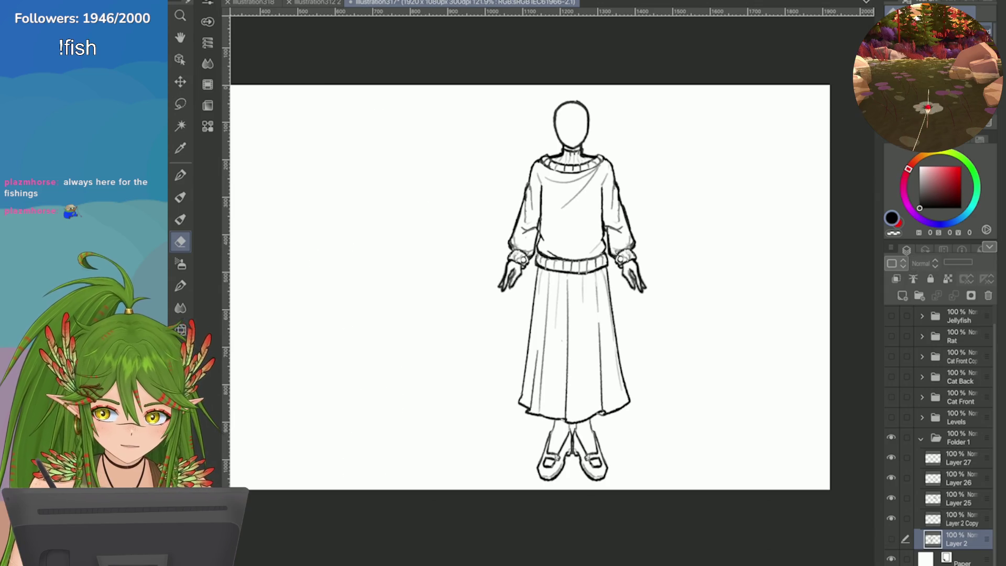
key("ctrl+s")
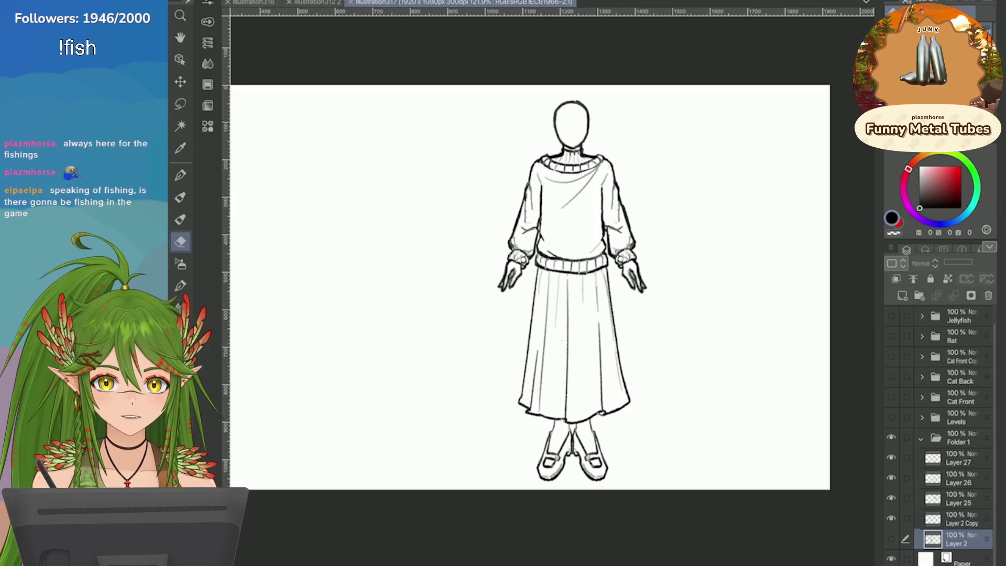
Toggle layer visibility to identify which layers hold the shoes, skirt and sweater
key("b")
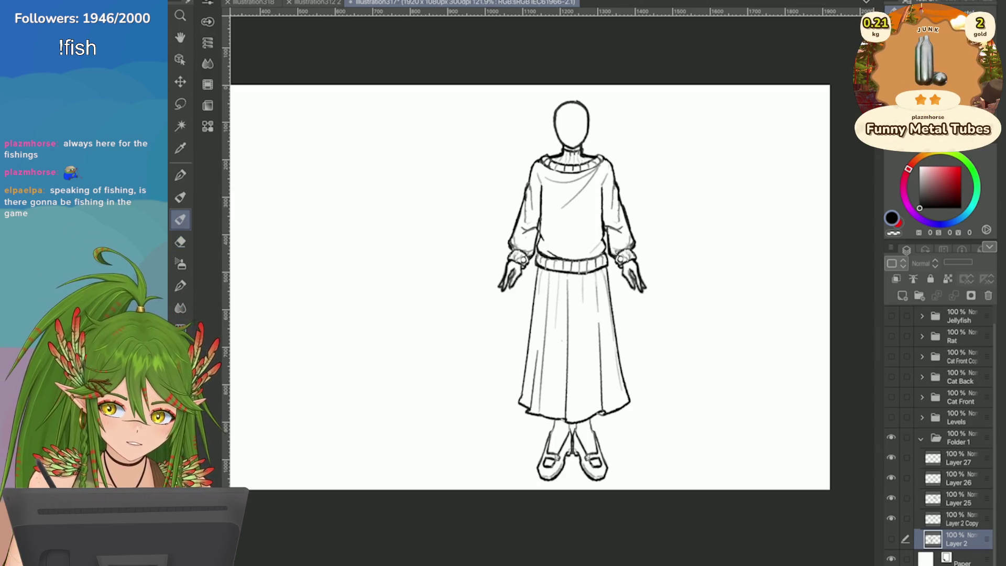
left_click(890, 457)
left_click(890, 457)
left_click(890, 477)
left_click(890, 477)
left_click(890, 498)
left_click(890, 498)
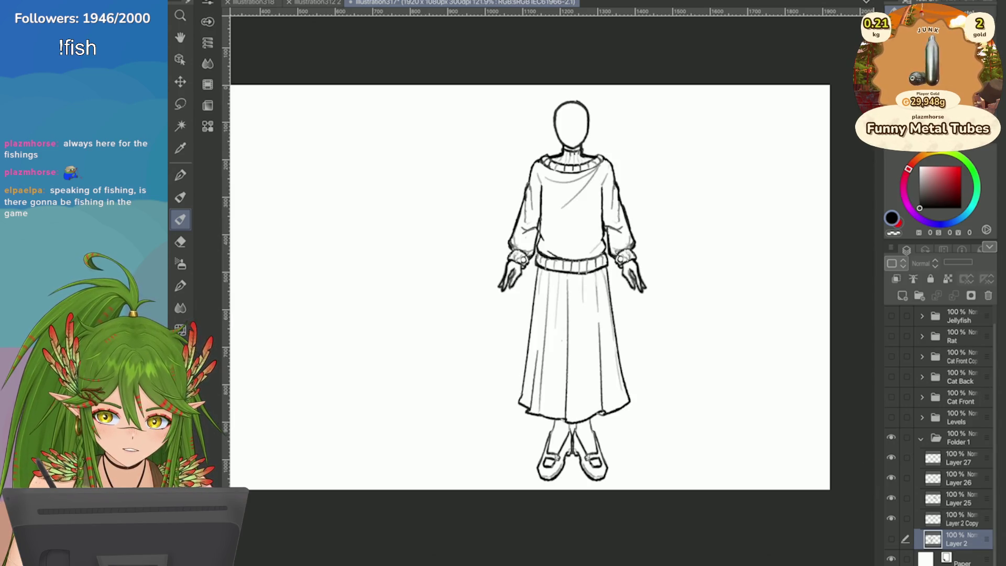
left_click(958, 498)
left_click(891, 497)
left_click(892, 477)
left_click(892, 477)
left_click(892, 497)
left_click(891, 457)
left_click(892, 457)
Merge Layers 27 and 26 down into Layer 25 and add a new blank layer above it
left_click(959, 458, "shift")
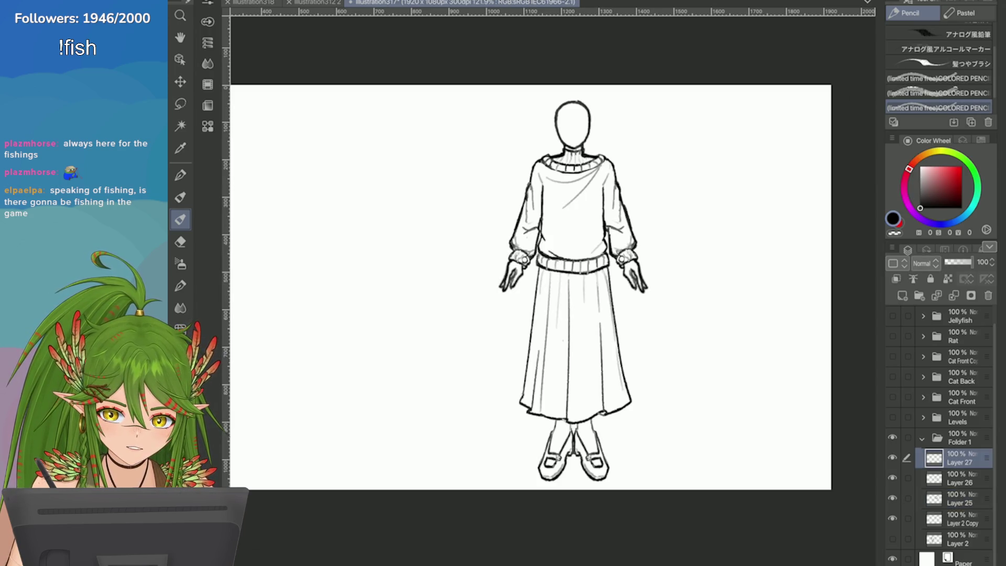
left_click(913, 279)
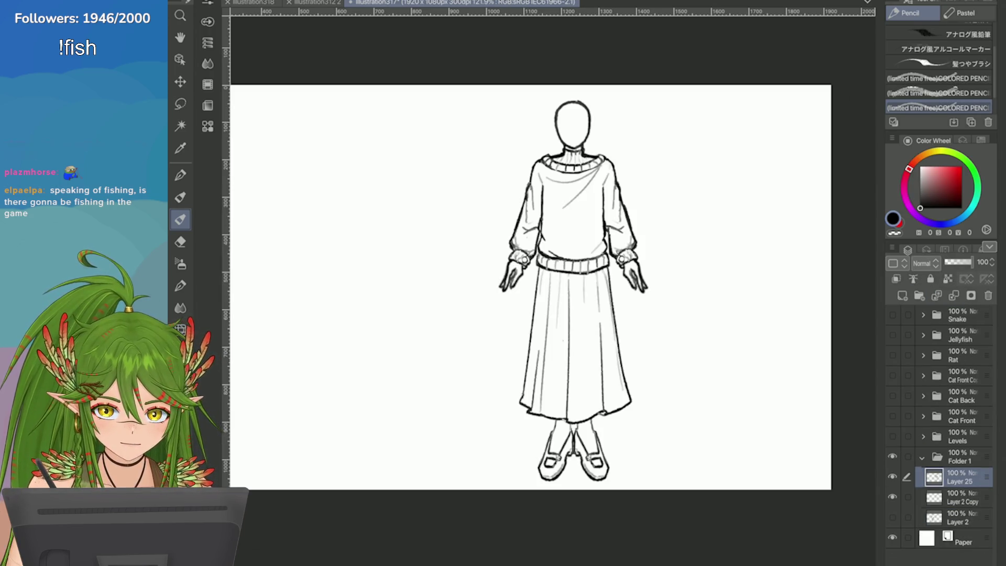
left_click(958, 517)
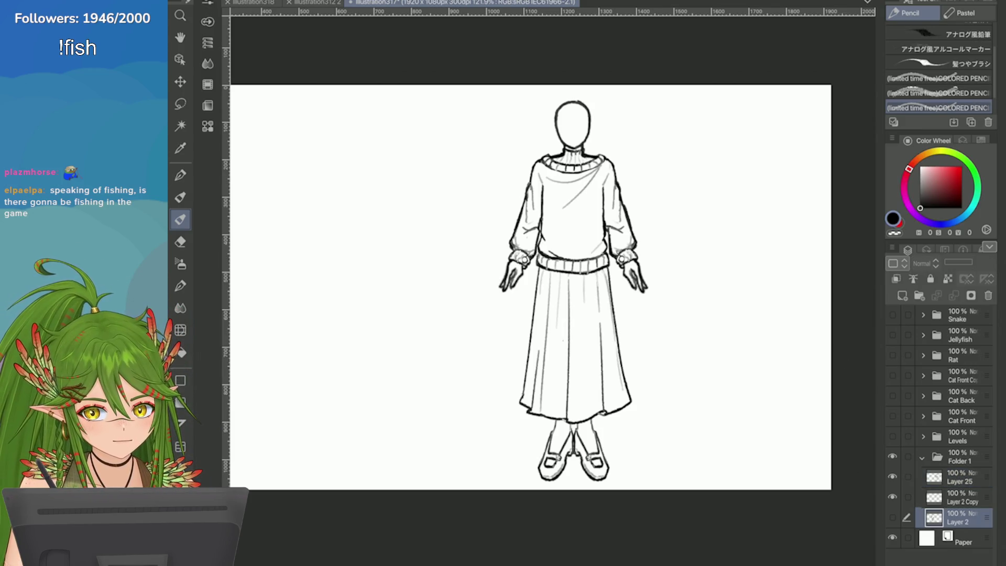
left_click(958, 477)
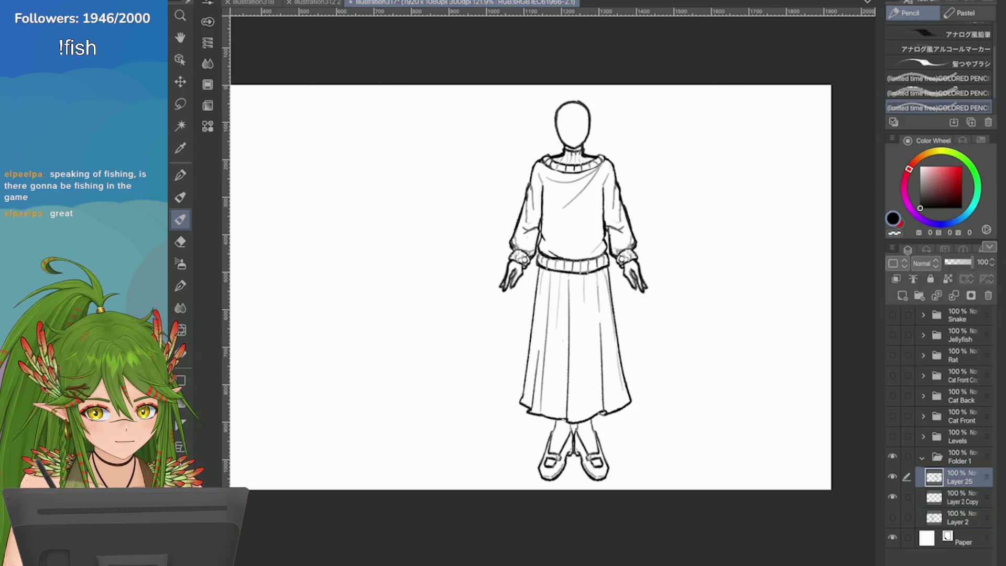
left_click(902, 296)
Draw a vertical centre line and a horizontal eye line across the face
scroll(583, 68, "up", 4)
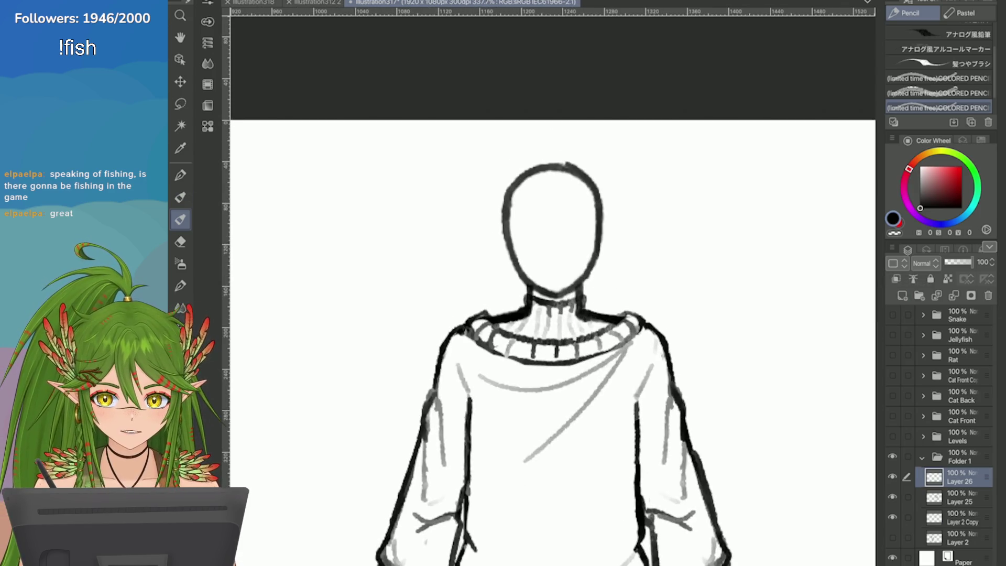
left_click_drag(557, 165, 555, 290)
left_click_drag(596, 238, 510, 239)
key("ctrl+z")
mouse_move(596, 239)
left_mouse_down()
mouse_move(504, 239)
mouse_move(512, 266)
left_mouse_up()
Draw the left ear and a first attempt at the right ear
key("ctrl+z")
left_click_drag(504, 230, 512, 266)
left_click_drag(602, 230, 598, 264)
key("ctrl+z")
key("ctrl+z")
key("ctrl+z")
key("ctrl+z")
key("ctrl+z")
key("ctrl+z")
left_click_drag(607, 230, 604, 258)
key("ctrl+z")
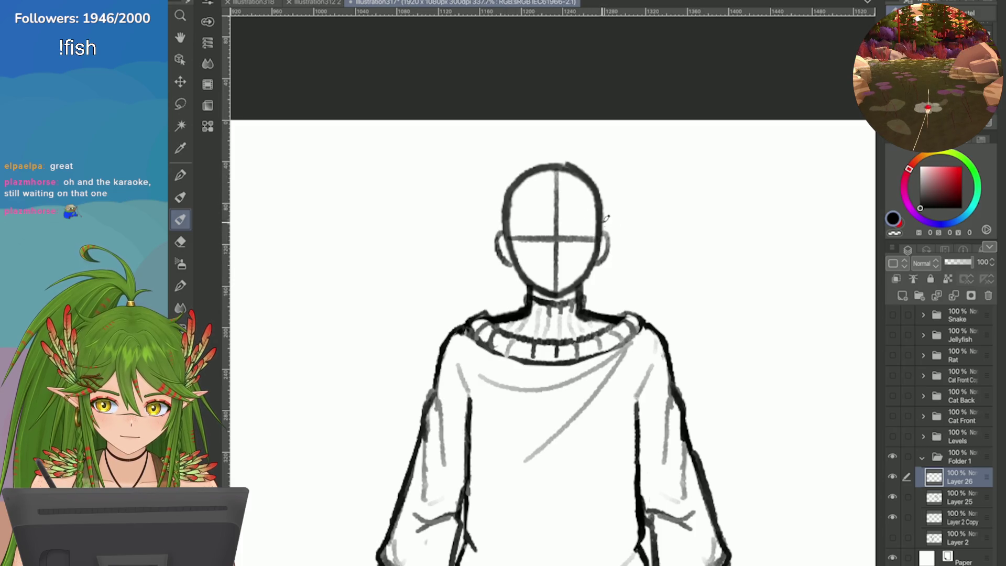
scroll(604, 258, "down", 3)
scroll(712, 295, "up", 4)
Redraw the right ear repeatedly until it fits, and touch up the left ear
key("ctrl+z")
mouse_move(631, 212)
left_mouse_down()
mouse_move(638, 236)
mouse_move(626, 261)
left_mouse_up()
key("ctrl+z")
left_click_drag(631, 212, 625, 261)
key("ctrl+z")
left_click_drag(630, 213, 623, 261)
key("ctrl+z")
left_click_drag(630, 213, 623, 261)
key("ctrl+z")
left_click_drag(630, 214, 622, 262)
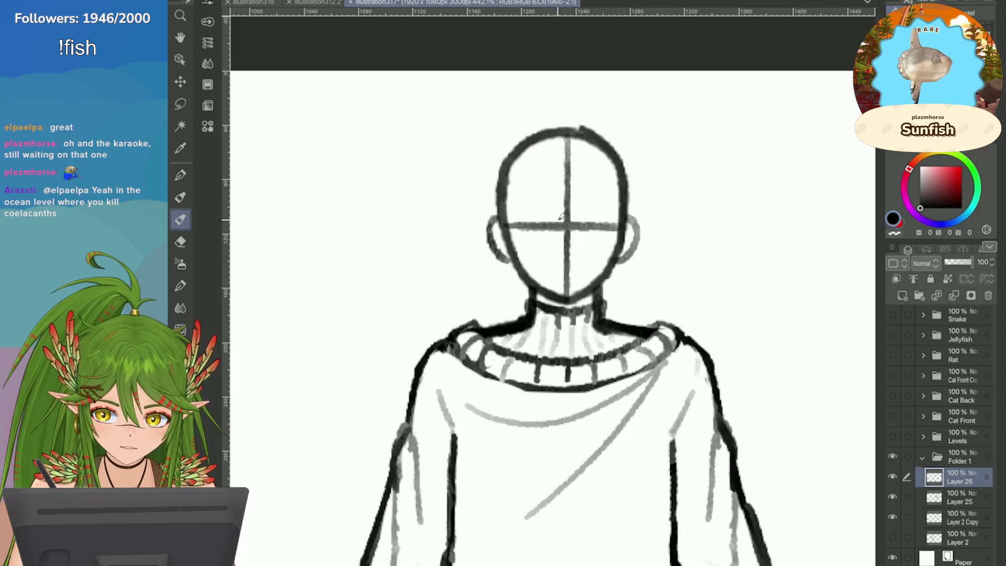
left_click_drag(497, 215, 503, 259)
scroll(745, 251, "down", 3)
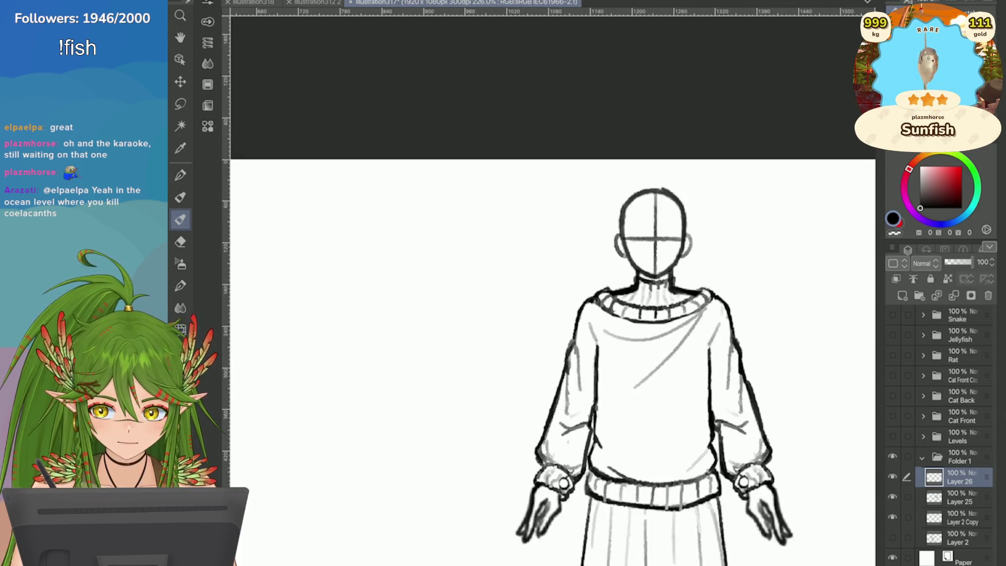
scroll(744, 250, "down", 1)
scroll(745, 251, "up", 3)
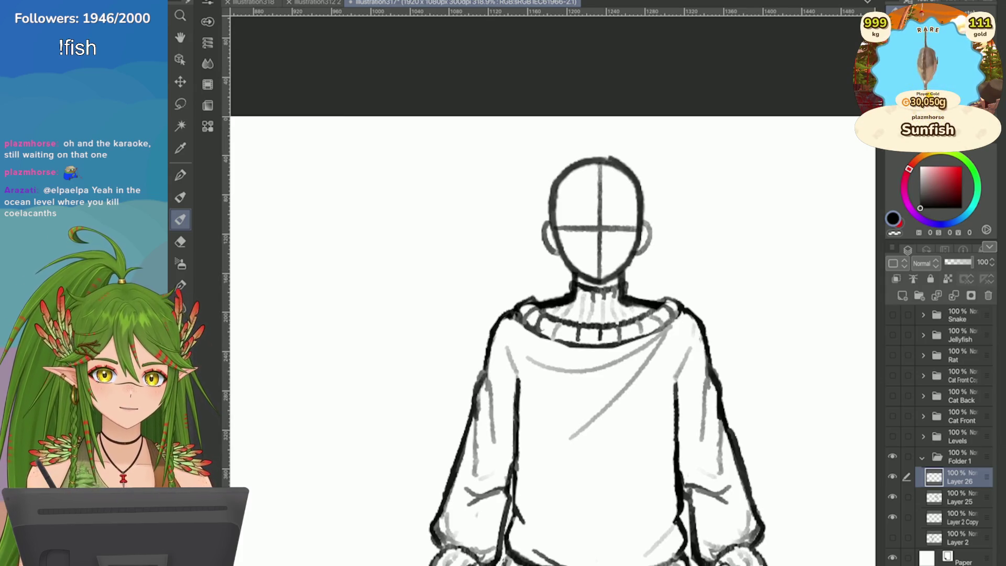
scroll(620, 255, "up", 2)
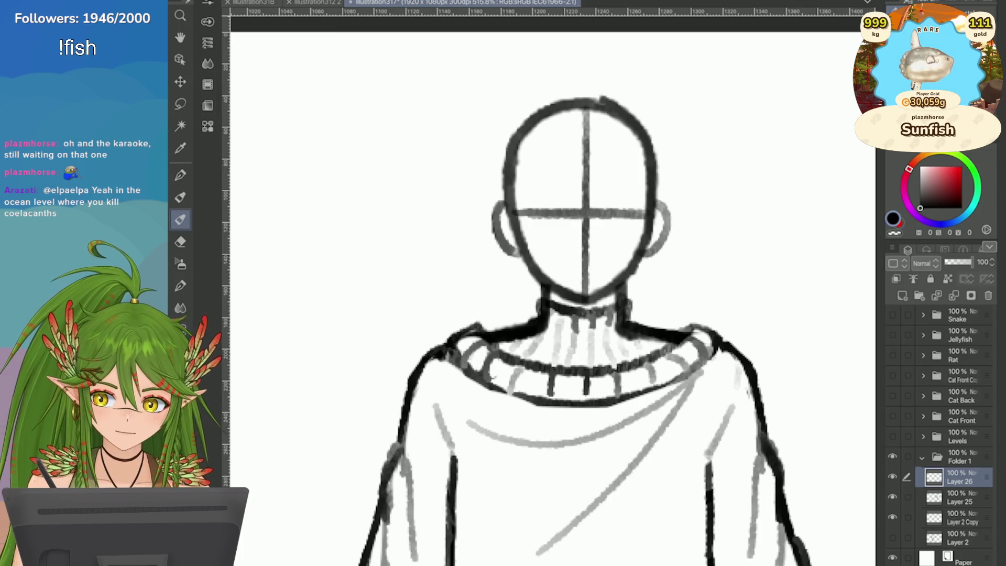
key("m")
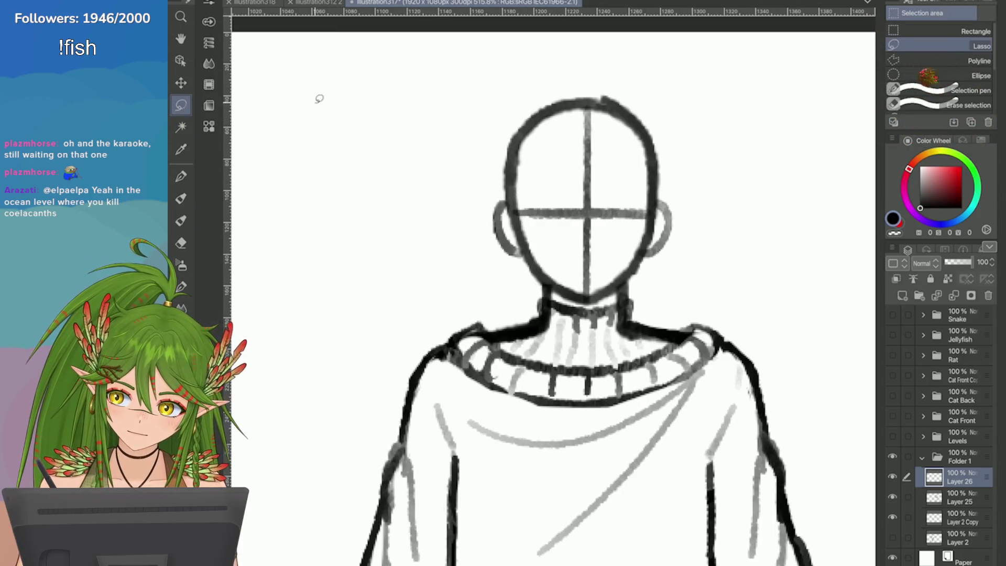
Move the head's guide lines onto a 40% opacity copy layer so they look faint
mouse_move(548, 113)
left_mouse_down()
mouse_move(516, 210)
mouse_move(623, 320)
mouse_move(568, 57)
left_mouse_up()
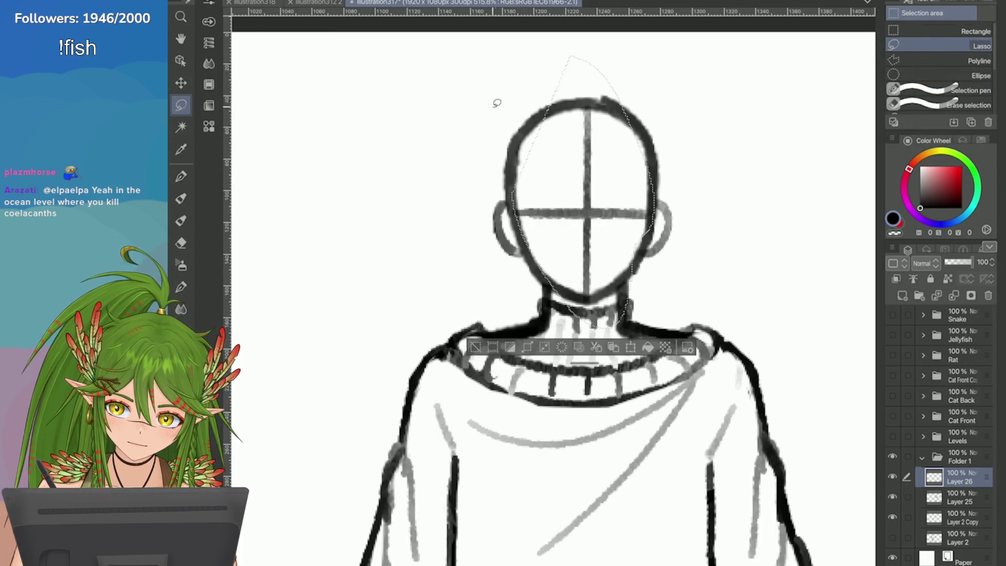
key("ctrl+x")
key("ctrl+v")
key("alt+bracketleft")
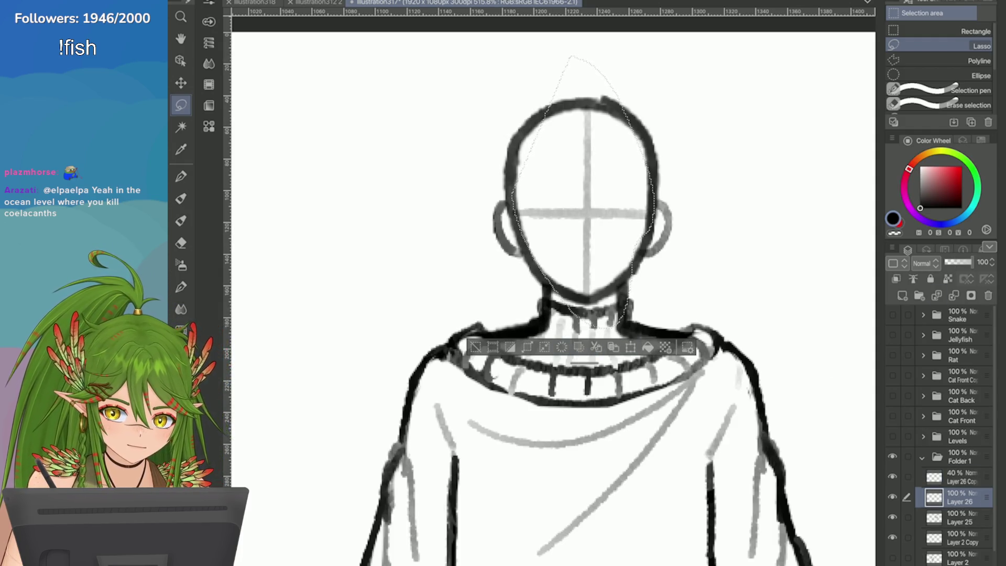
key("ctrl+d")
key("p")
scroll(686, 143, "up", 2)
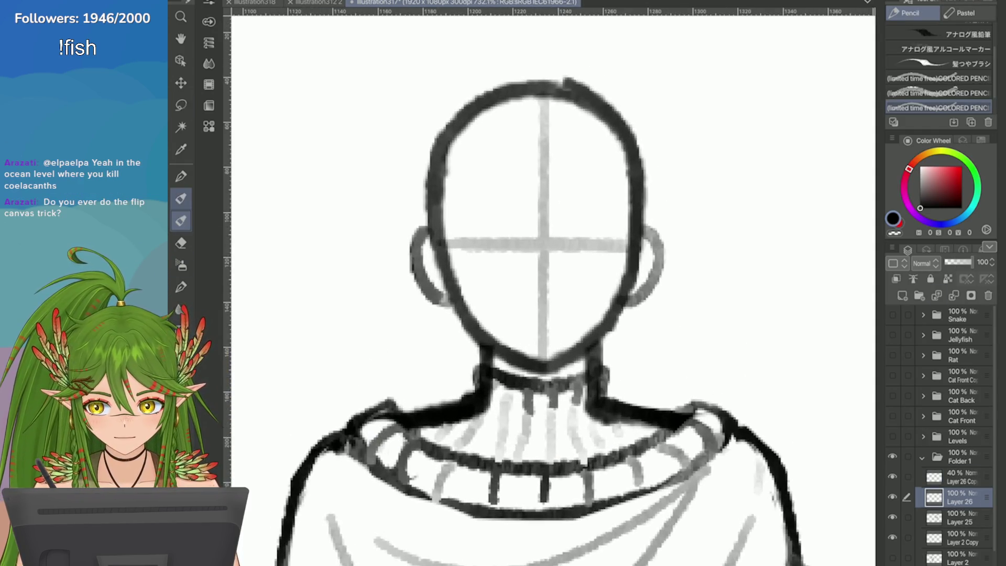
Draw dark marks for the left and right eyes, undoing misplaced strokes
mouse_move(513, 216)
left_mouse_down()
mouse_move(474, 231)
mouse_move(514, 234)
mouse_move(490, 246)
left_mouse_up()
key("ctrl+z")
mouse_move(607, 230)
left_mouse_down()
mouse_move(571, 240)
mouse_move(588, 231)
mouse_move(571, 240)
mouse_move(597, 239)
mouse_move(480, 237)
mouse_move(528, 257)
mouse_move(553, 245)
left_mouse_up()
key("ctrl+z")
key("ctrl+z")
key("ctrl+z")
Add soft grey lines under the eyes, darken both pupils, and save
key("ctrl+z")
key("ctrl+z")
scroll(495, 218, "down", 5)
scroll(524, 225, "up", 4)
scroll(529, 255, "up", 3)
key("ctrl+z")
key("ctrl+z")
mouse_move(474, 249)
left_mouse_down()
mouse_move(435, 246)
mouse_move(448, 242)
left_mouse_up()
key("ctrl+z")
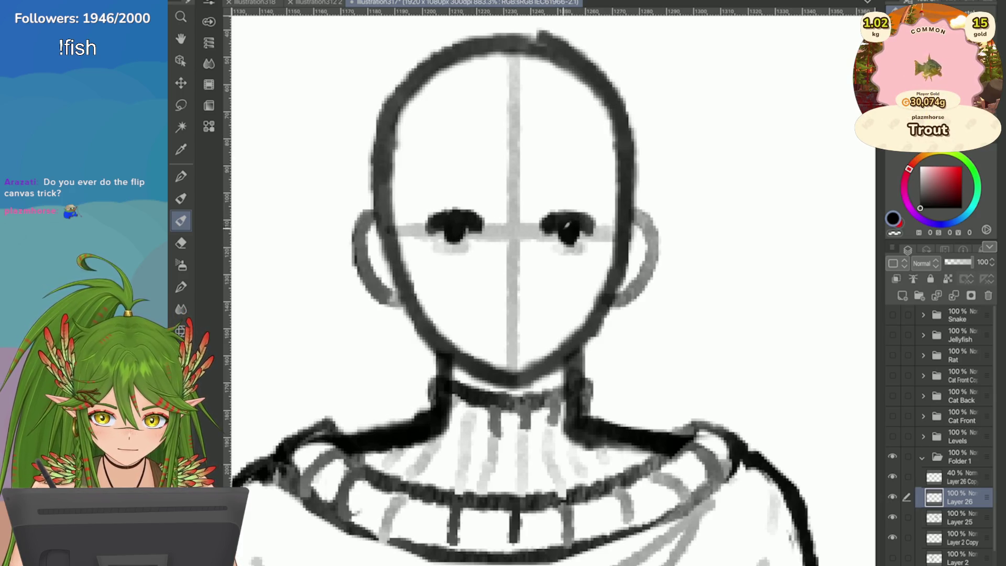
left_click_drag(575, 226, 567, 242)
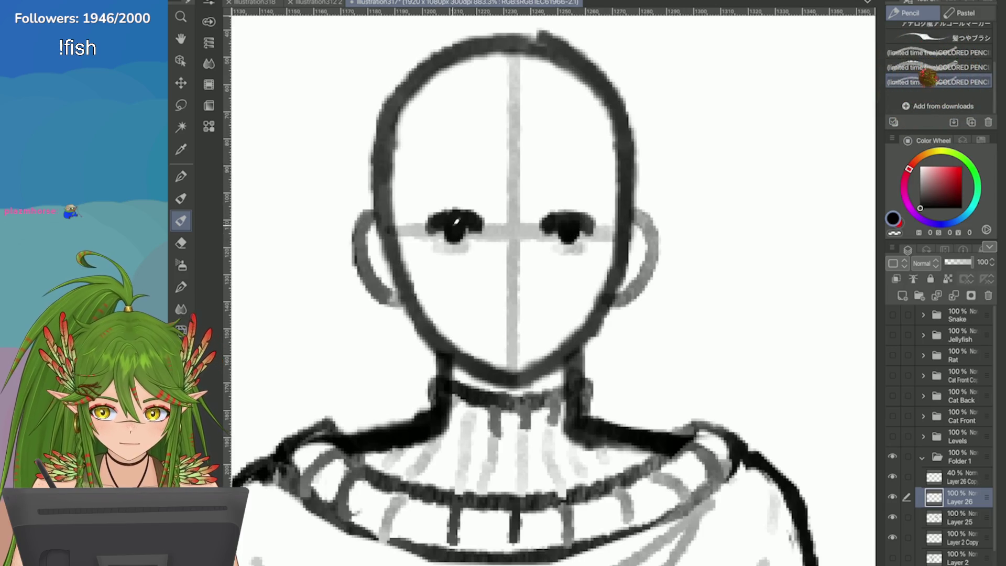
left_click_drag(450, 226, 445, 240)
left_click_drag(569, 225, 568, 232)
scroll(566, 224, "down", 3)
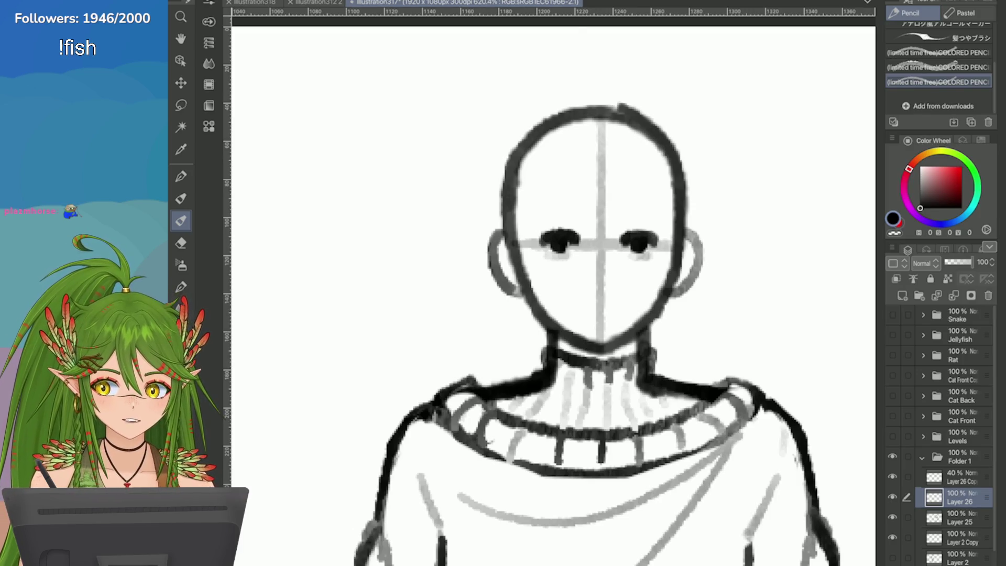
key("ctrl+s")
scroll(749, 141, "down", 5)
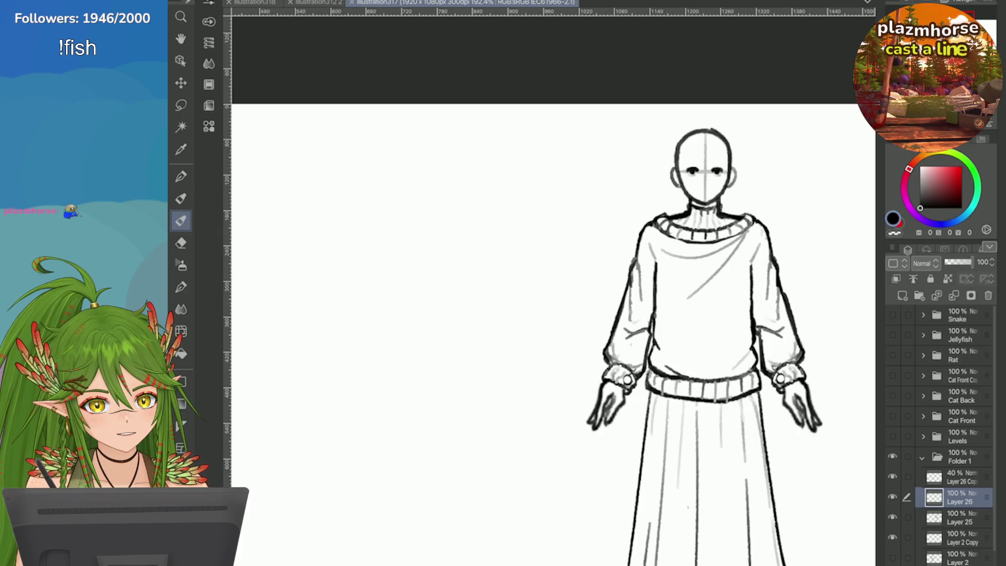
Mirror the canvas with H to check the sketch, then flip it back to normal orientation
key("h")
scroll(756, 179, "down", 5)
scroll(756, 180, "up", 4)
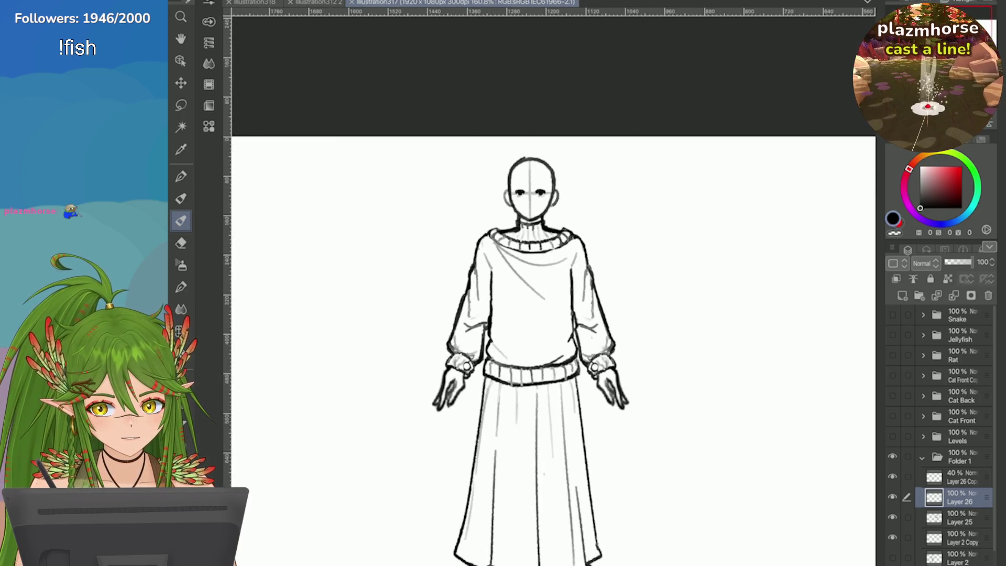
scroll(550, 335, "down", 2)
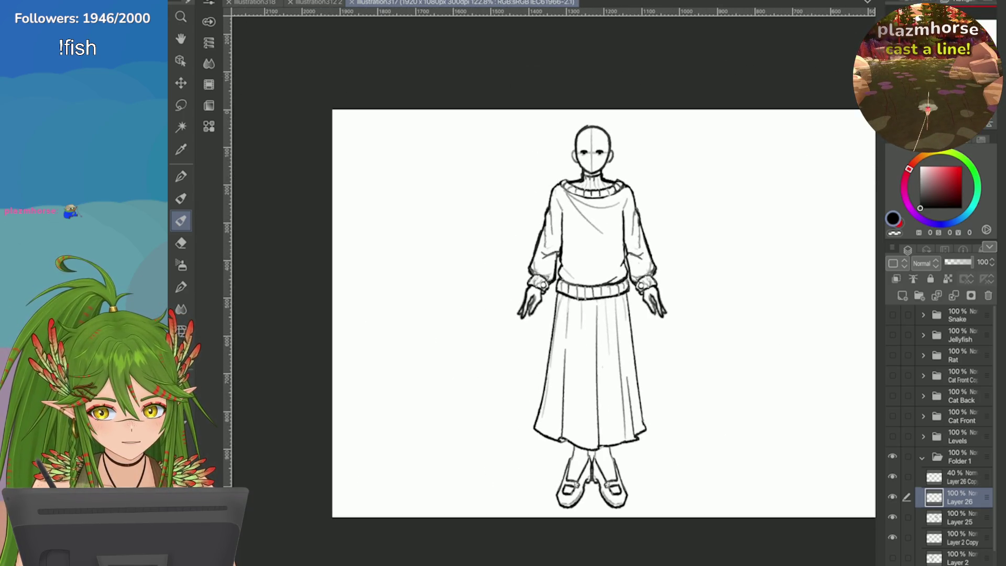
scroll(617, 256, "up", 2)
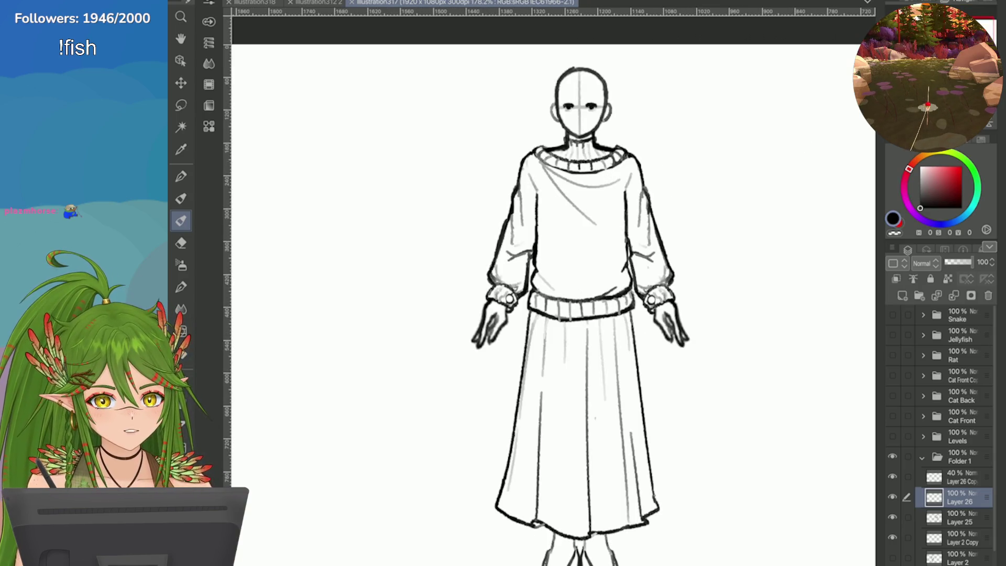
key("h")
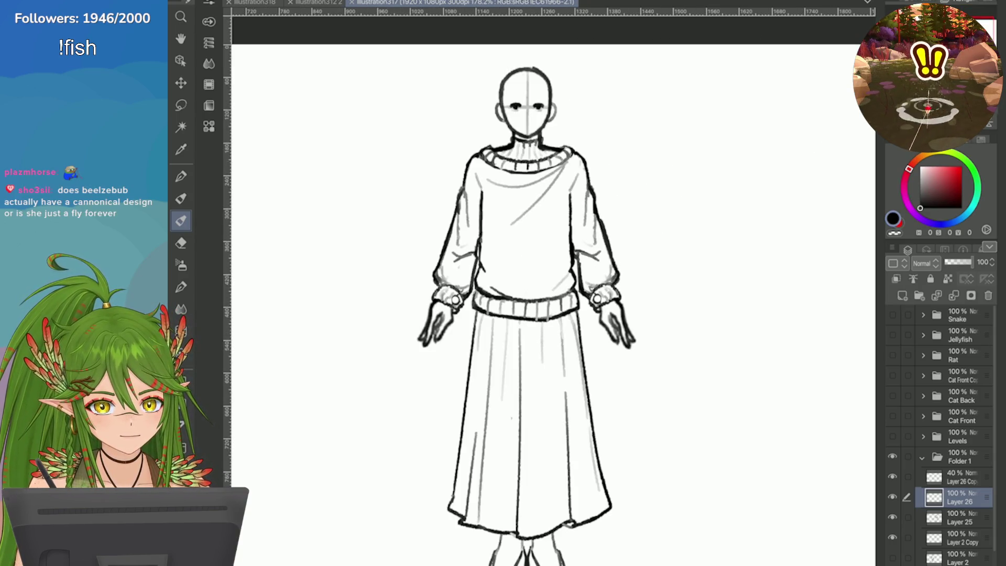
scroll(482, 142, "up", 4)
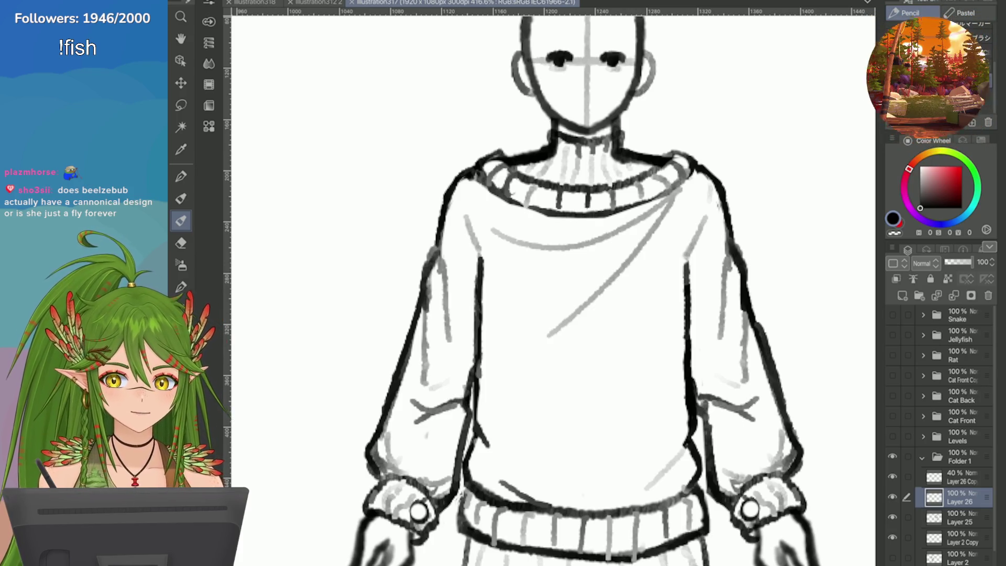
On Layer 2 Copy, erase the head's left outline and redraw it with the pencil
scroll(553, 283, "down", 5)
scroll(554, 283, "up", 5)
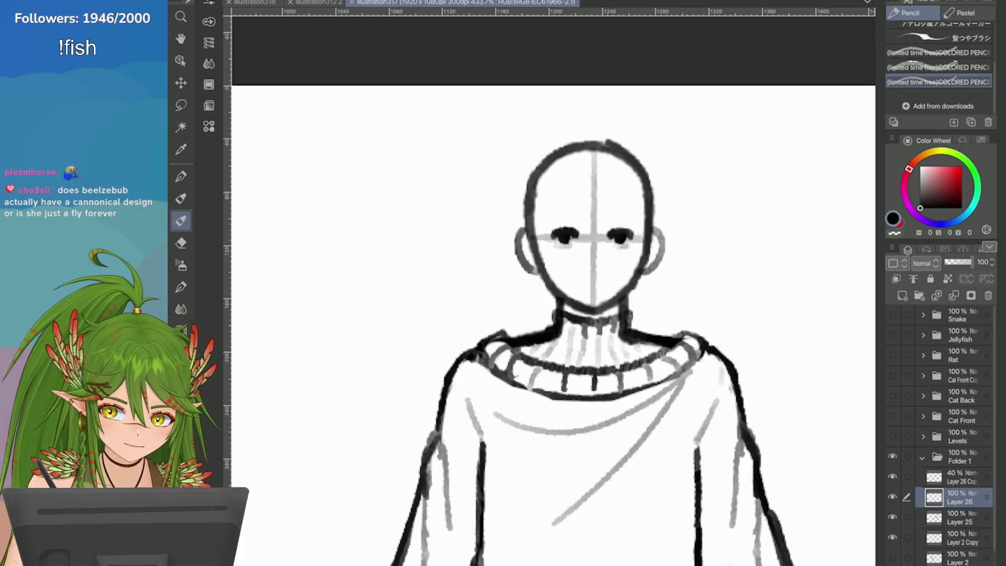
scroll(941, 435, "down", 1)
left_click(958, 519)
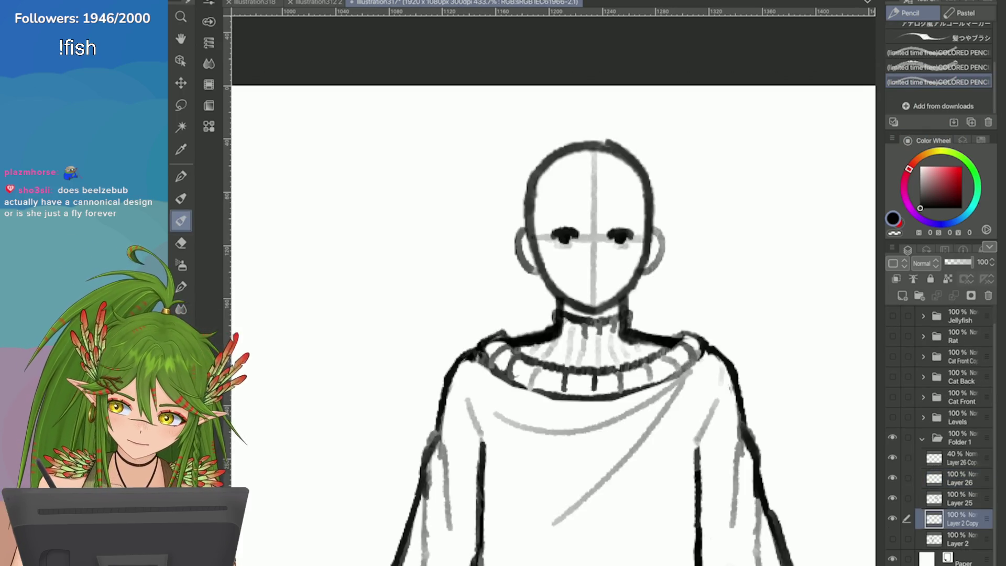
key("e")
scroll(759, 211, "up", 2)
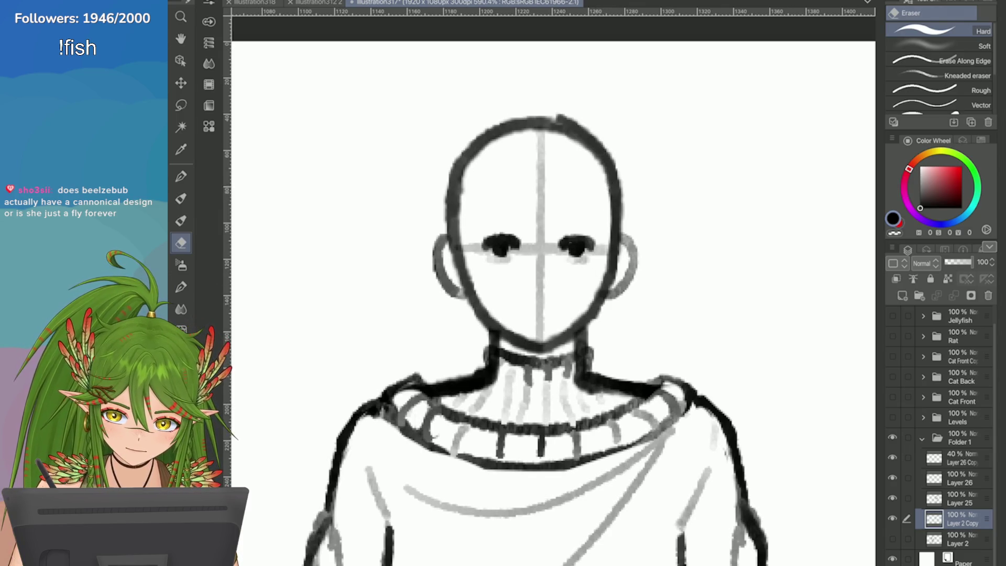
left_click_drag(456, 163, 455, 219)
key("p")
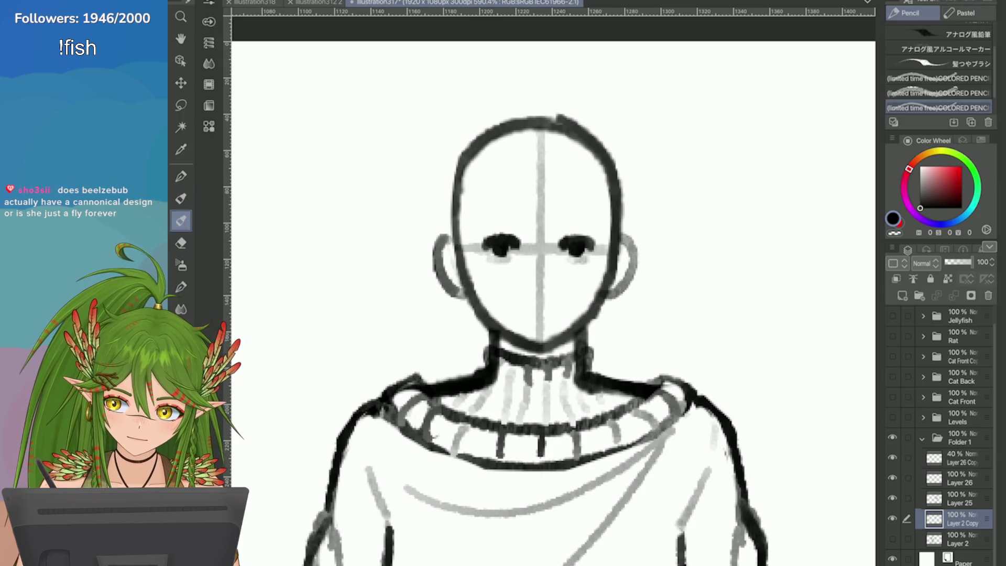
key("ctrl+z")
left_click_drag(464, 157, 454, 245)
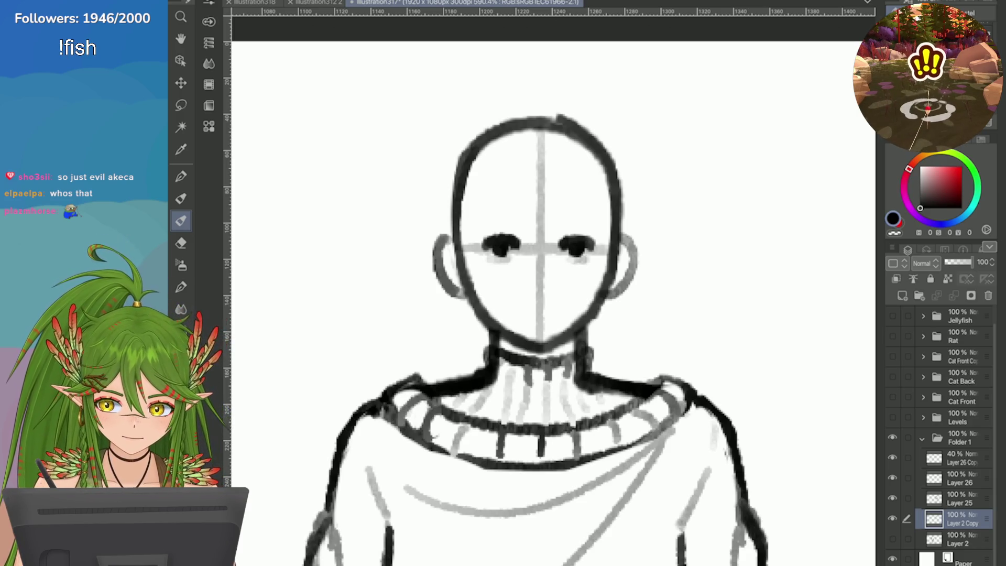
Toggle the head-outline and sweater layers to compare, hide the eyes-and-ears layer, and select Layer 26
left_click(892, 497)
left_click(892, 498)
left_click(892, 477)
left_click(892, 477)
left_click(961, 458)
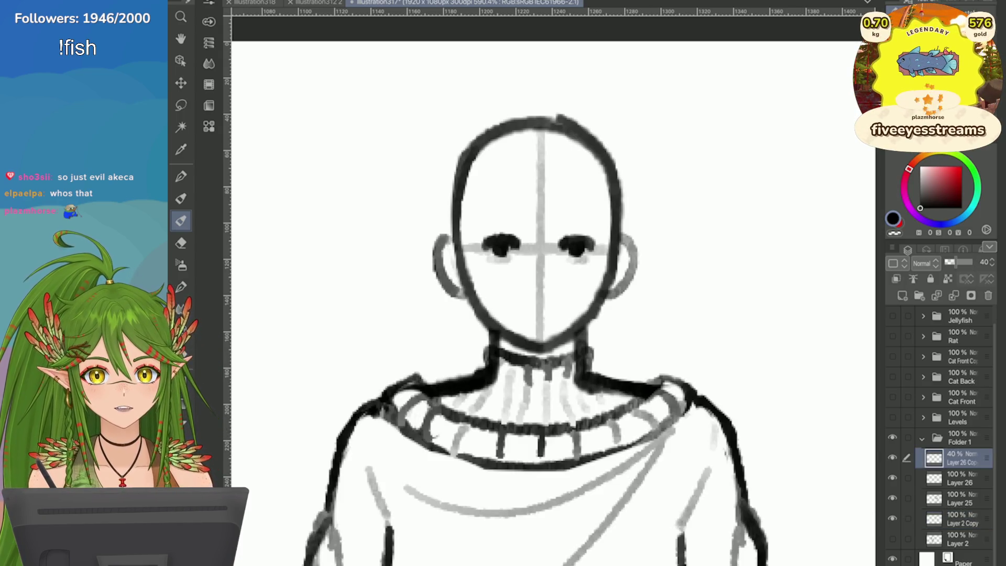
left_click(892, 477)
left_click(961, 478)
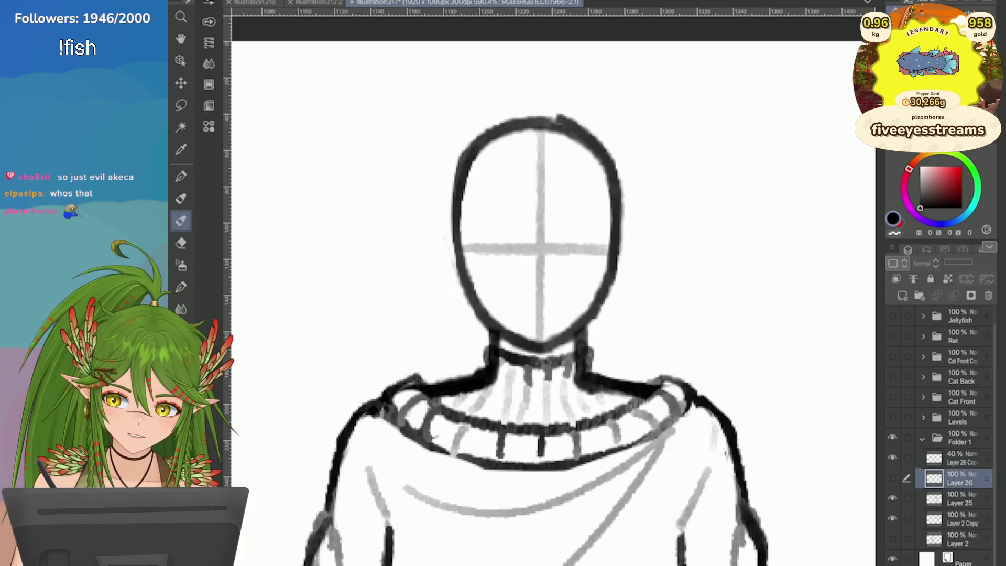
Show the eyes and ears again, lasso-nudge the left ear into place, and save
left_click(891, 477)
left_click(181, 105)
left_click_drag(421, 216, 459, 315)
key("ctrl+t")
key("Return")
key("ctrl+d")
scroll(544, 283, "down", 3)
scroll(544, 283, "up", 2)
key("b")
key("ctrl+s")
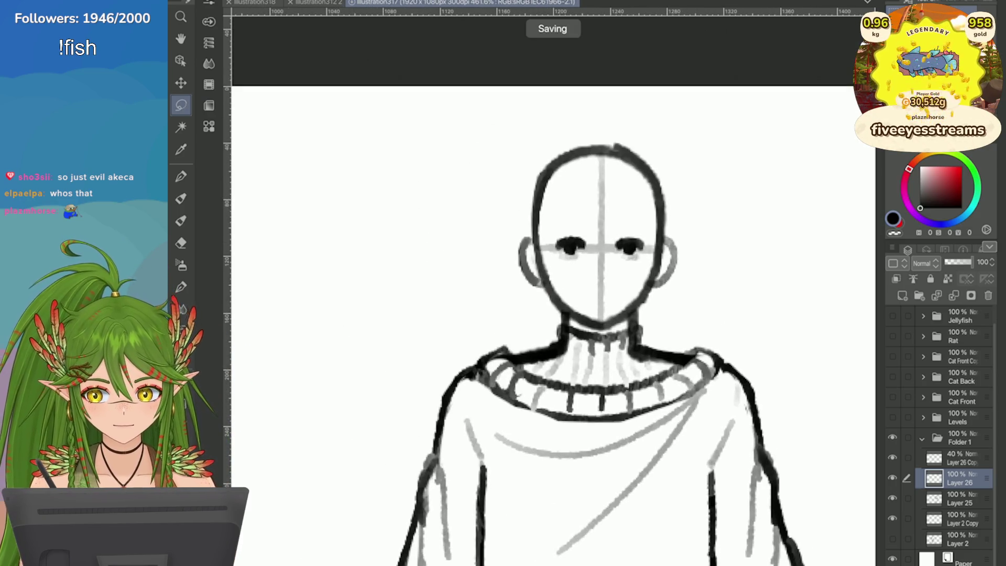
Brush grey eyebrows above the right and left eyes
scroll(544, 283, "up", 2)
scroll(545, 283, "up", 2)
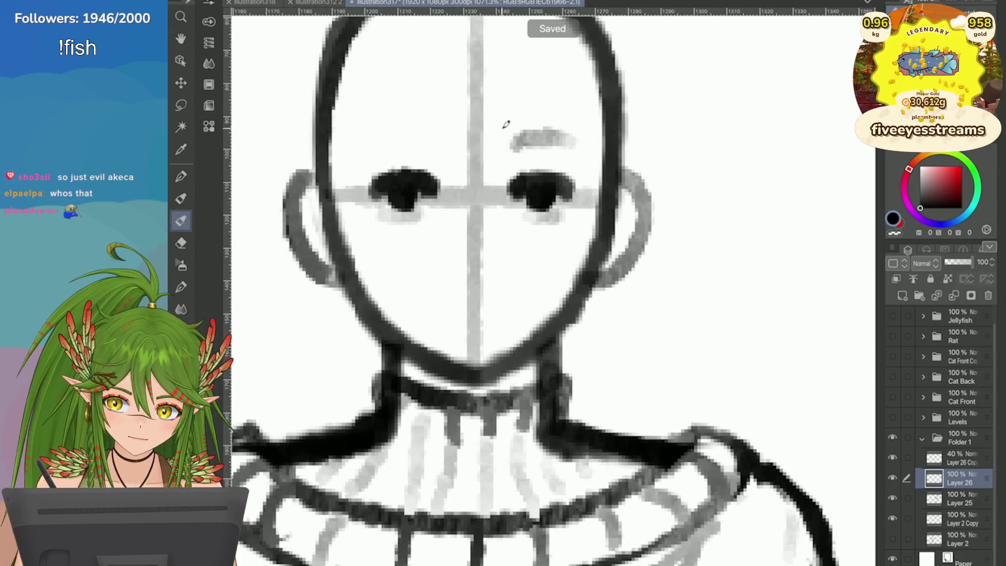
left_click_drag(505, 142, 576, 139)
left_click_drag(437, 135, 366, 136)
key("ctrl+z")
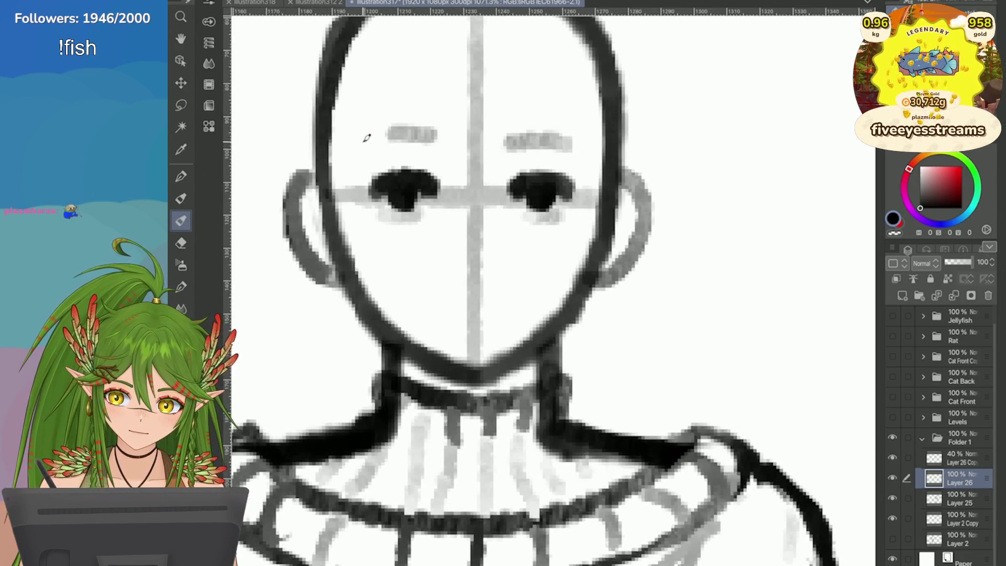
Paint a nose along the face's centre line, discarding a trial mouth stroke
left_click_drag(505, 304, 433, 314)
key("ctrl+z")
mouse_move(499, 143)
left_mouse_down()
mouse_move(482, 218)
mouse_move(518, 265)
mouse_move(498, 283)
mouse_move(489, 198)
mouse_move(485, 282)
left_mouse_up()
key("ctrl+z")
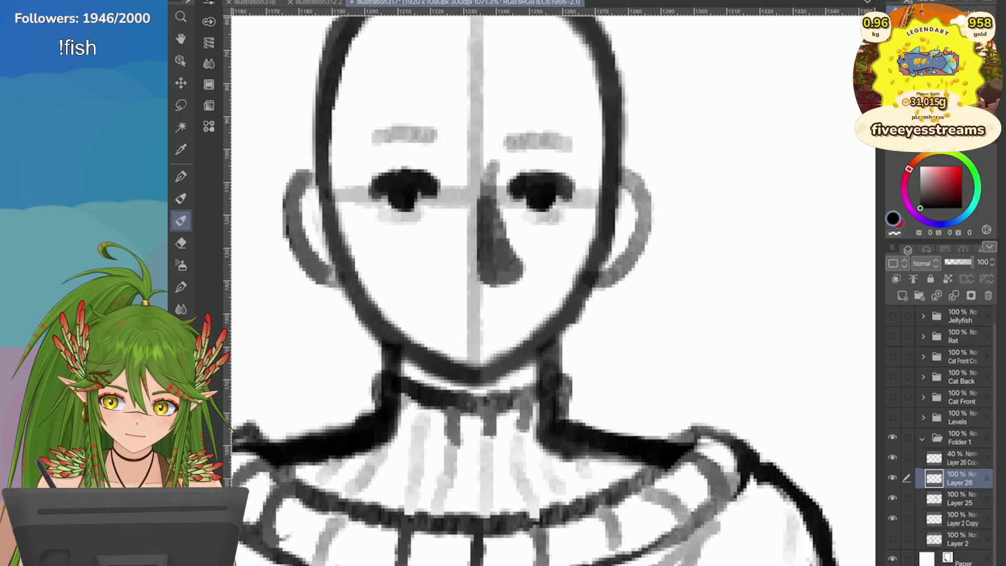
key("ctrl+z")
key("ctrl+z")
left_click_drag(492, 197, 516, 278)
mouse_move(497, 233)
left_mouse_down()
mouse_move(495, 265)
mouse_move(552, 253)
mouse_move(560, 288)
left_mouse_up()
Erase the nose down to a small triangle, checking proportions at different zoom levels
key("ctrl+minus")
key("ctrl+plus")
key("e")
key("ctrl+z")
left_click_drag(533, 214, 531, 258)
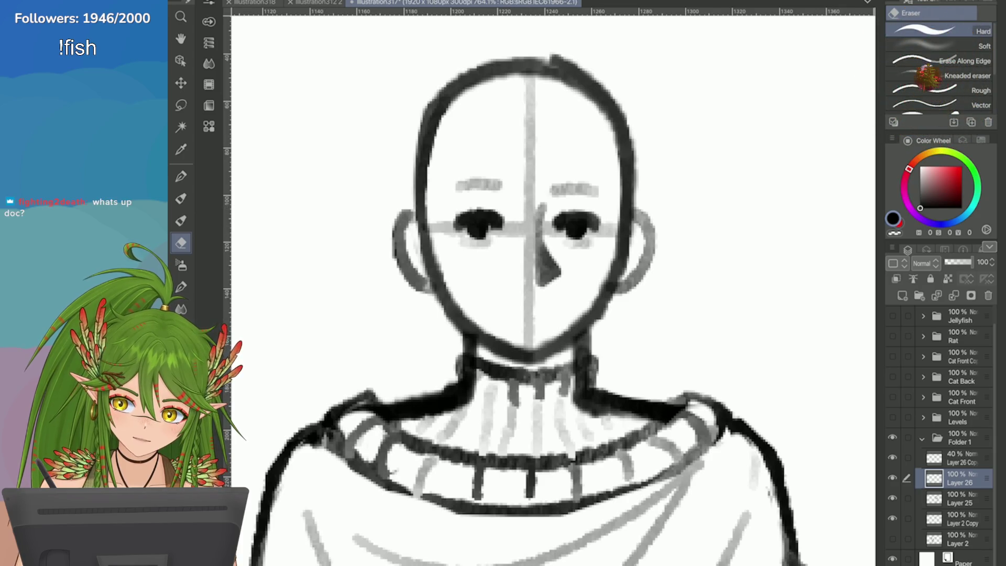
key("ctrl+minus")
key("ctrl+plus")
key("p")
key("ctrl+plus")
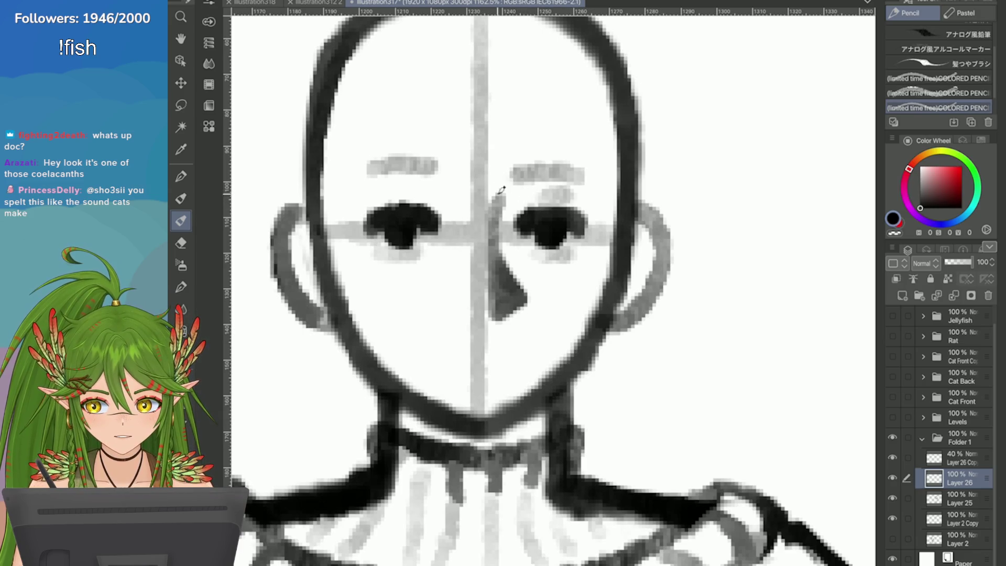
key("ctrl+minus")
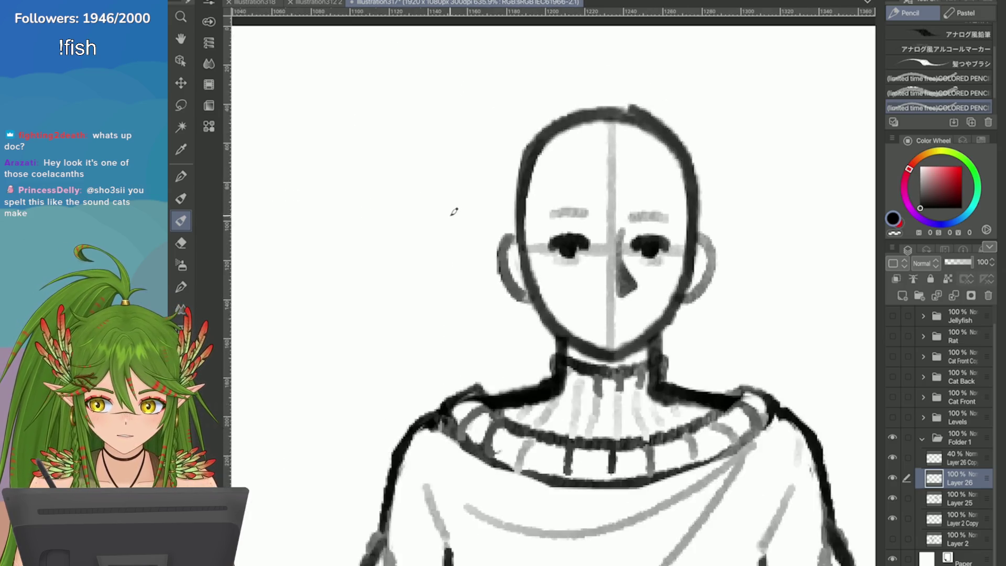
Reshade the nose with the pencil and erase its lower right edge
key("ctrl+plus")
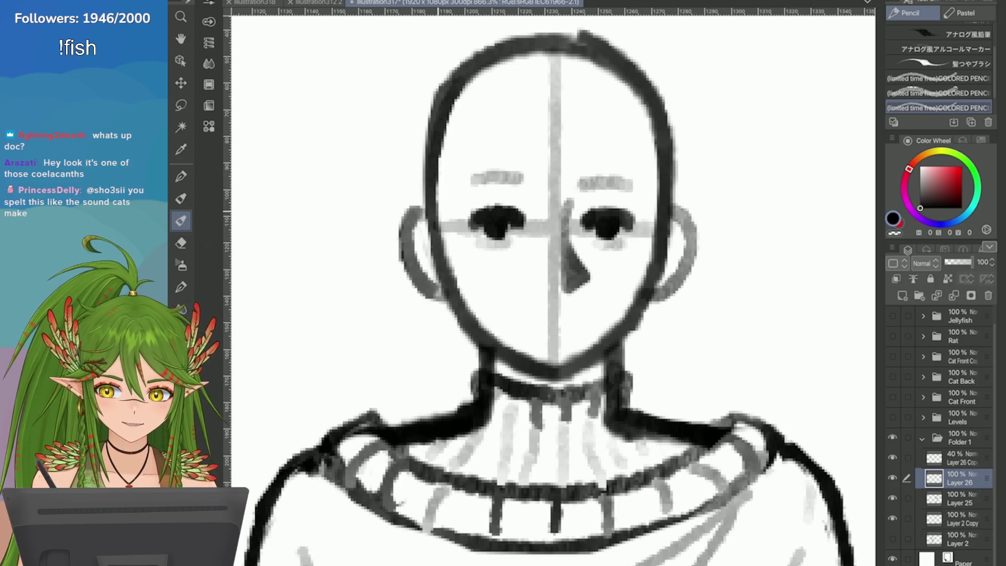
mouse_move(565, 233)
left_mouse_down()
mouse_move(569, 207)
mouse_move(589, 275)
left_mouse_up()
key("ctrl+z")
key("ctrl+z")
left_click_drag(572, 239, 575, 276)
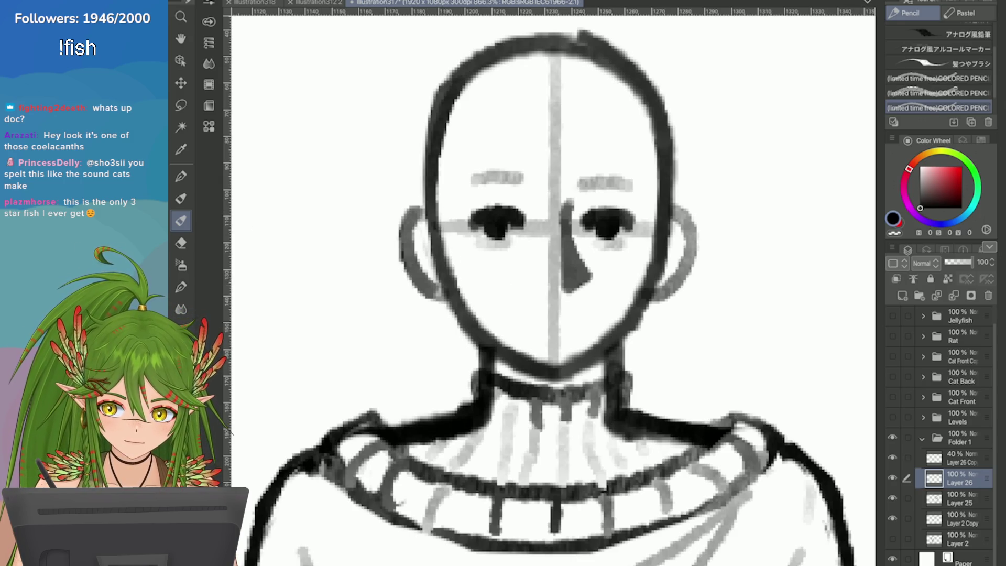
key("e")
mouse_move(592, 267)
left_mouse_down()
mouse_move(589, 282)
mouse_move(572, 277)
left_mouse_up()
key("b")
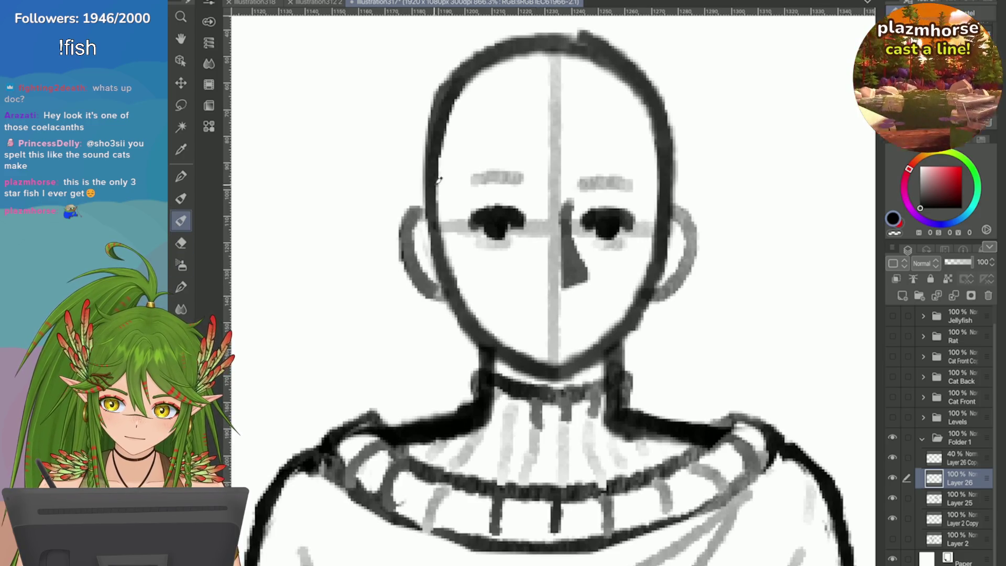
Draw a short grey mouth below the nose, redoing it until widened at both ends
mouse_move(577, 312)
left_mouse_down()
mouse_move(529, 311)
mouse_move(583, 318)
mouse_move(532, 317)
mouse_move(570, 330)
mouse_move(585, 317)
mouse_move(547, 319)
mouse_move(580, 314)
left_mouse_up()
key("ctrl+z")
key("ctrl+z")
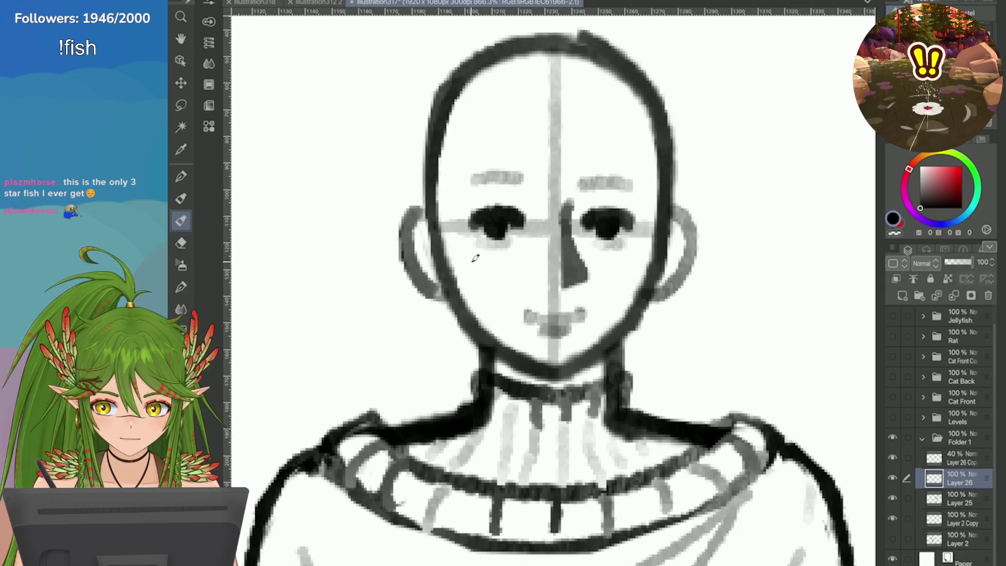
key("ctrl+minus")
key("ctrl+plus")
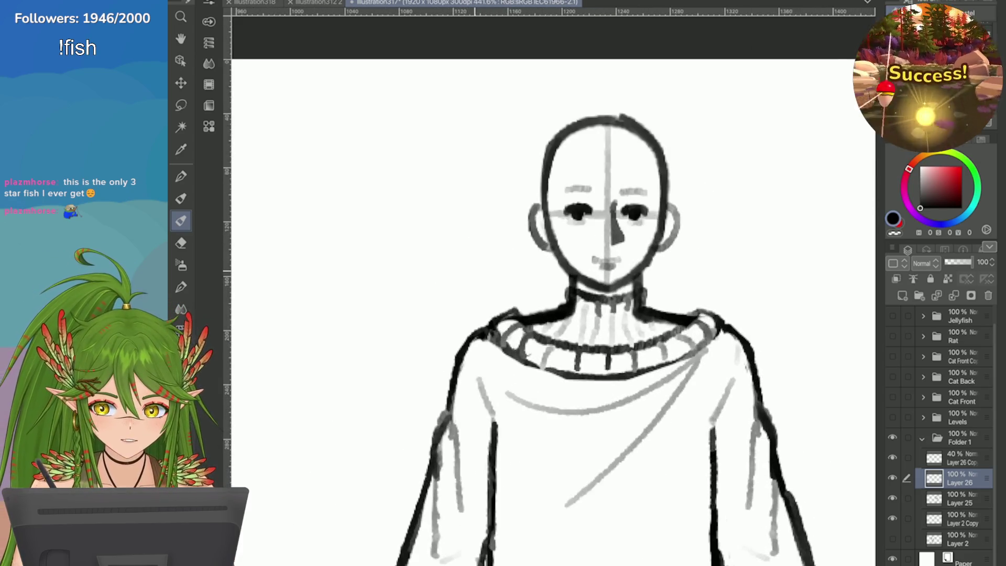
key("ctrl+plus")
key("ctrl+plus")
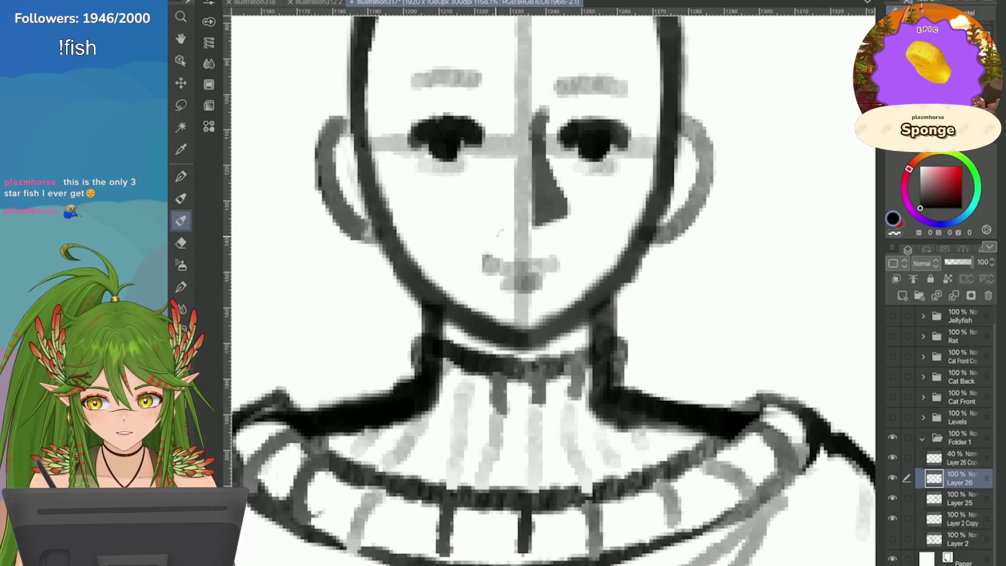
key("ctrl+z")
mouse_move(549, 259)
left_mouse_down()
mouse_move(560, 267)
mouse_move(479, 265)
left_mouse_up()
key("ctrl+z")
key("ctrl+z")
left_click_drag(542, 264, 561, 264)
key("ctrl+minus")
key("ctrl+minus")
key("ctrl+minus")
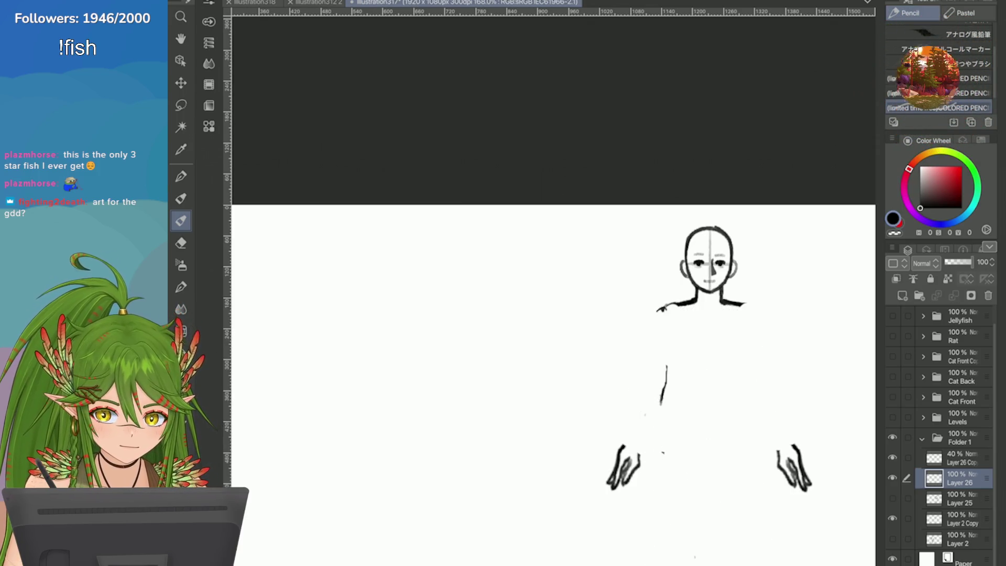
left_click(892, 457)
Erase the edge near the lower eye and rotate the view back upright
scroll(553, 294, "up", 8)
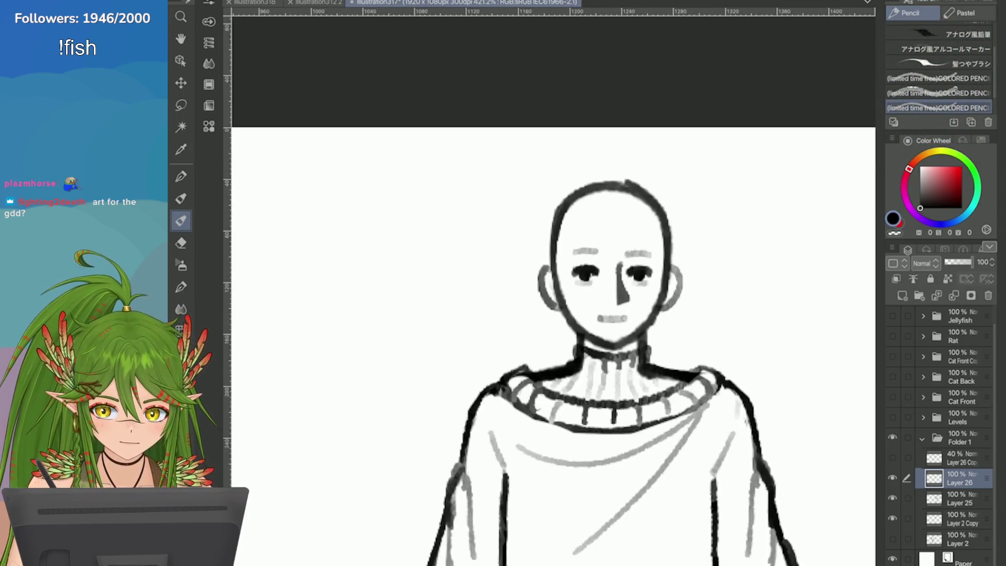
scroll(553, 293, "down", 5)
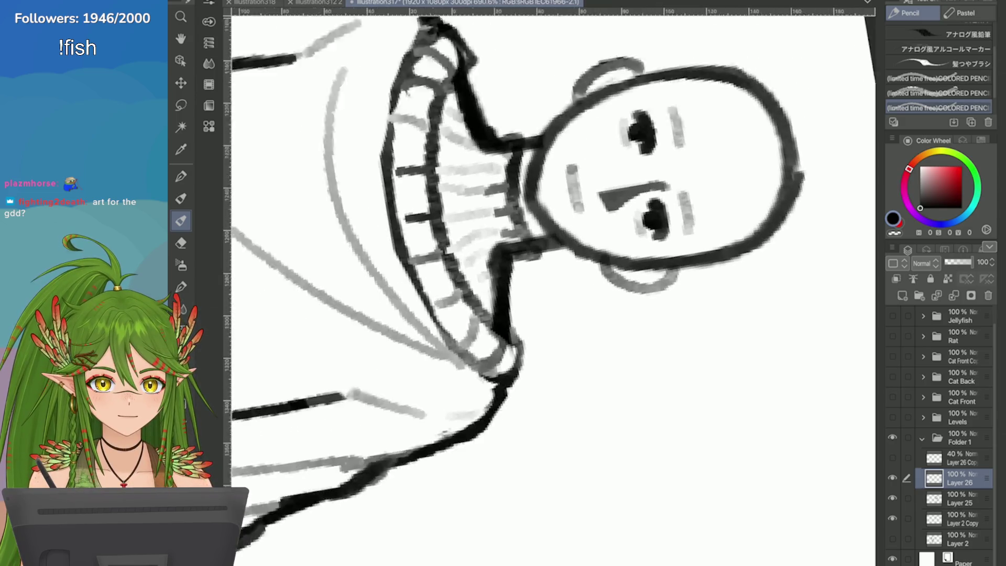
key("e")
scroll(553, 293, "up", 5)
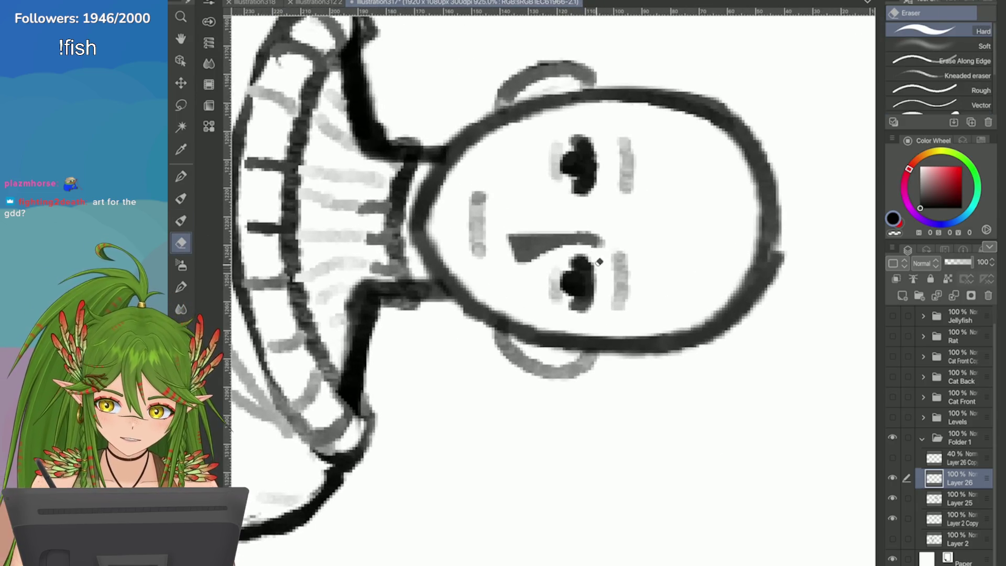
left_click_drag(595, 255, 578, 321)
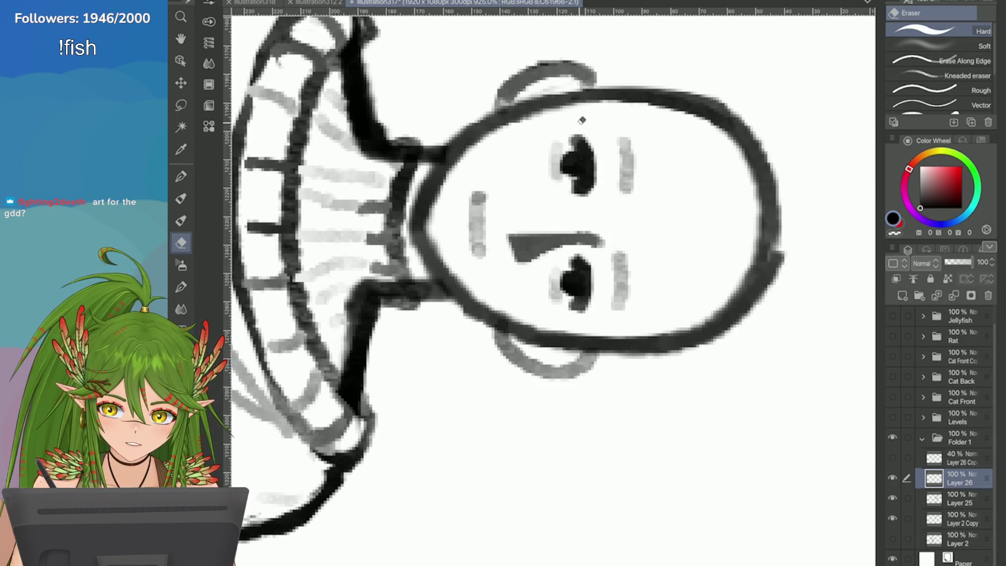
key("@")
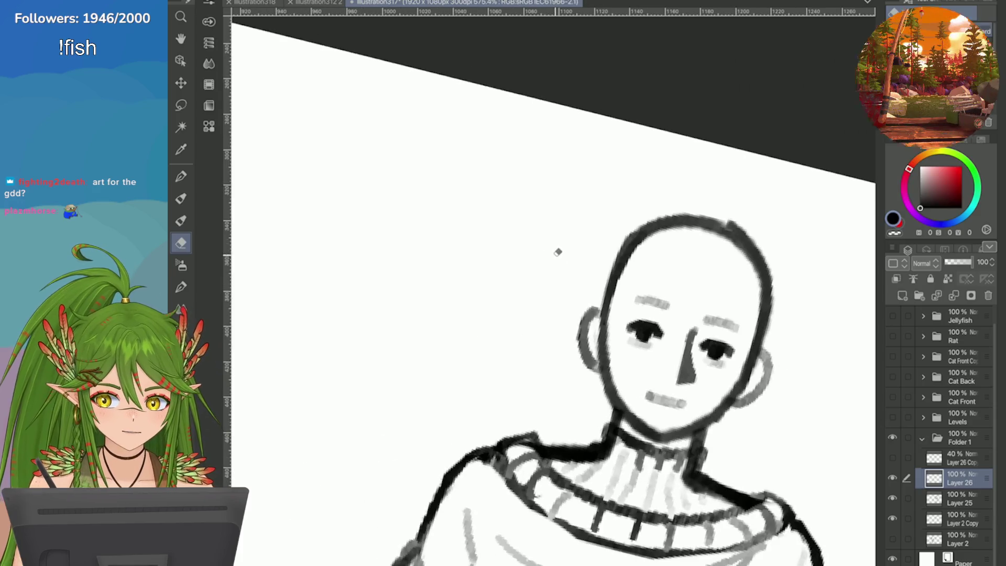
scroll(495, 205, "up", 3)
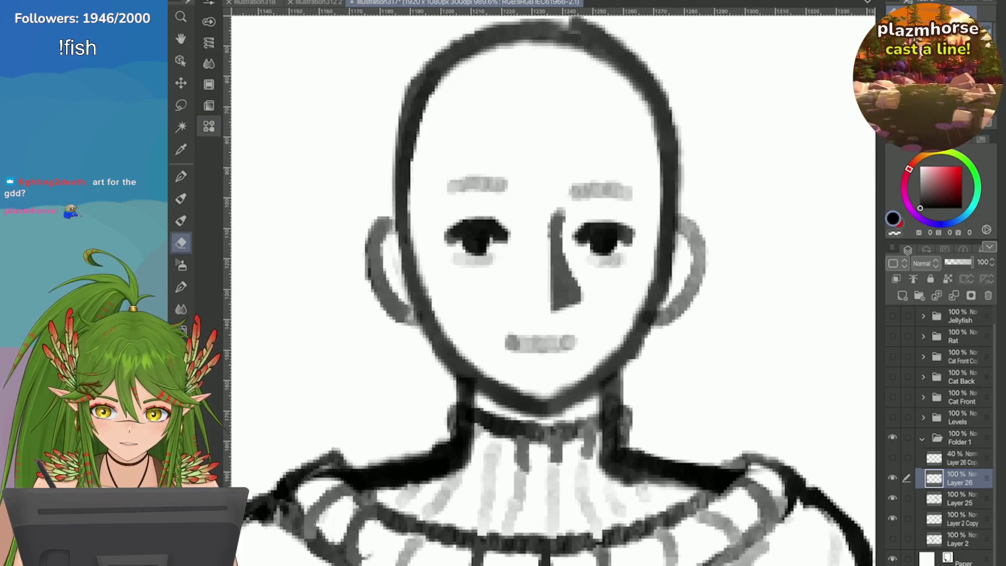
Lasso and transform the left eyebrow into place, then erase its upper-left edge thinner
key("m")
mouse_move(467, 154)
left_mouse_down()
mouse_move(509, 192)
mouse_move(472, 153)
left_mouse_up()
key("ctrl+t")
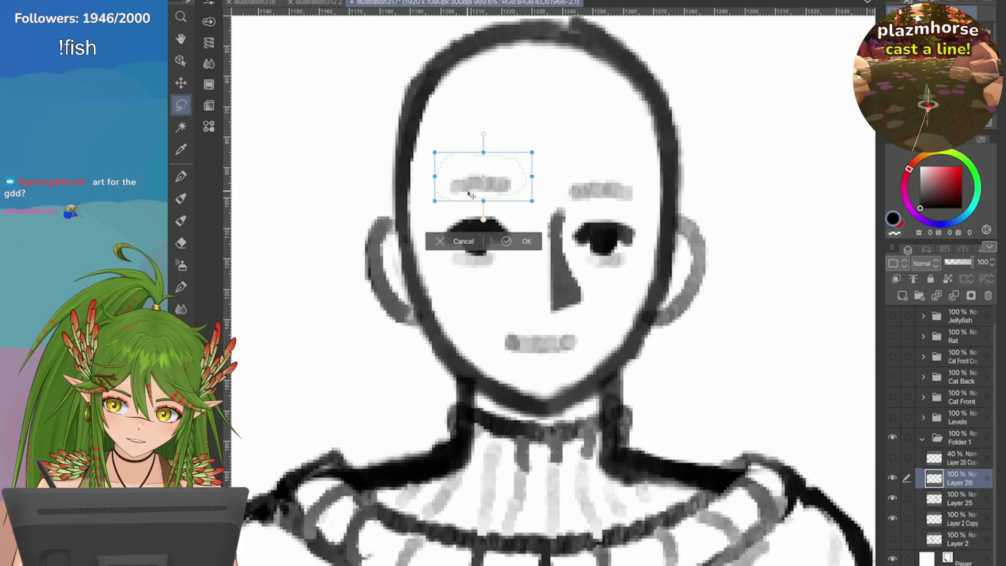
left_click(507, 245)
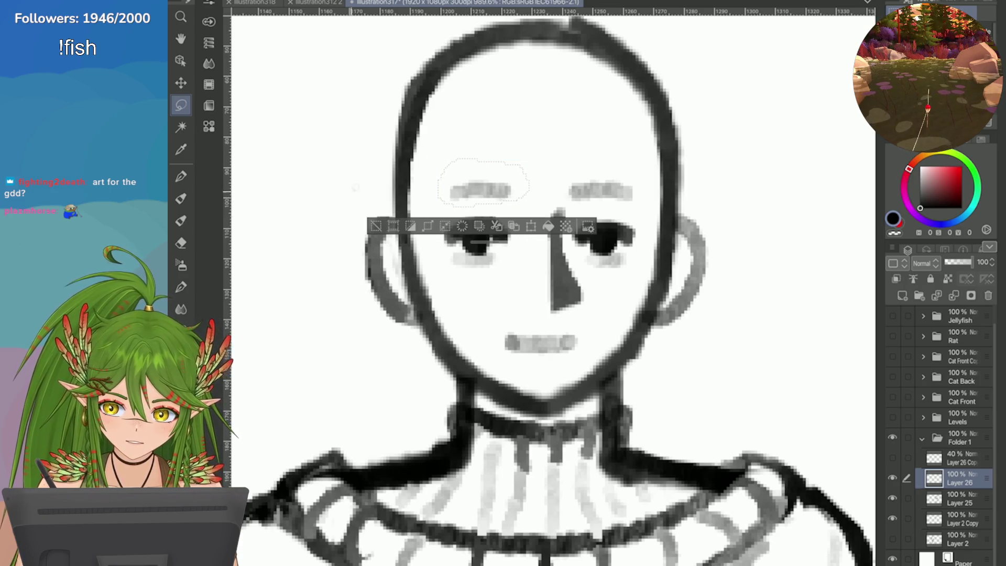
left_click(377, 227)
left_click(181, 242)
left_click_drag(449, 186, 464, 175)
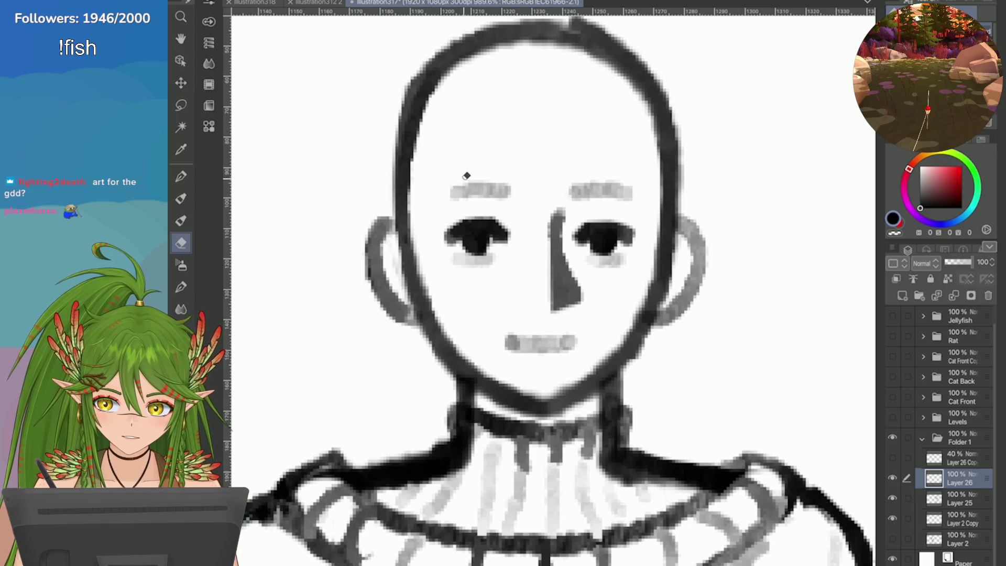
scroll(361, 152, "down", 5)
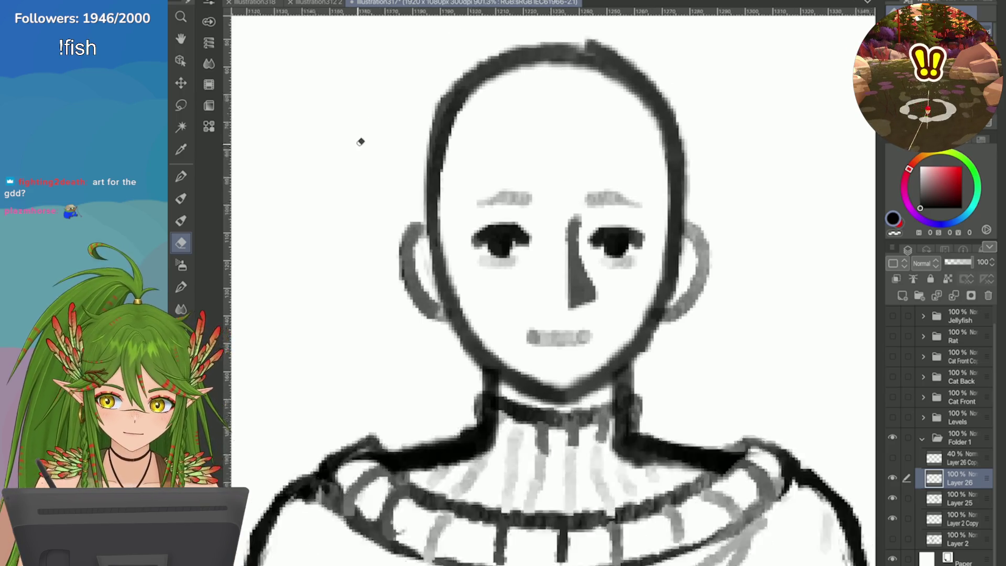
scroll(368, 167, "up", 4)
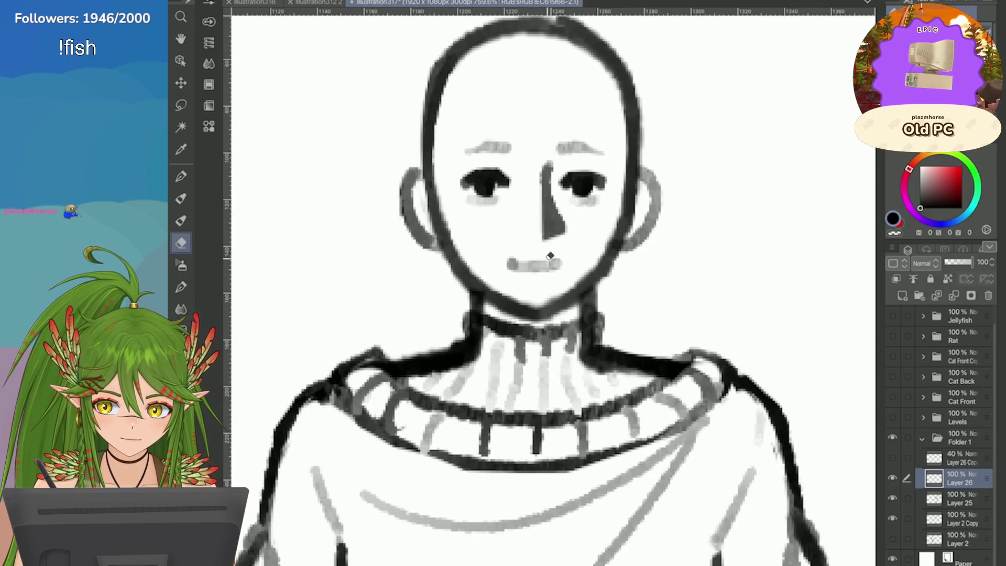
scroll(473, 217, "down", 1)
scroll(472, 217, "down", 1)
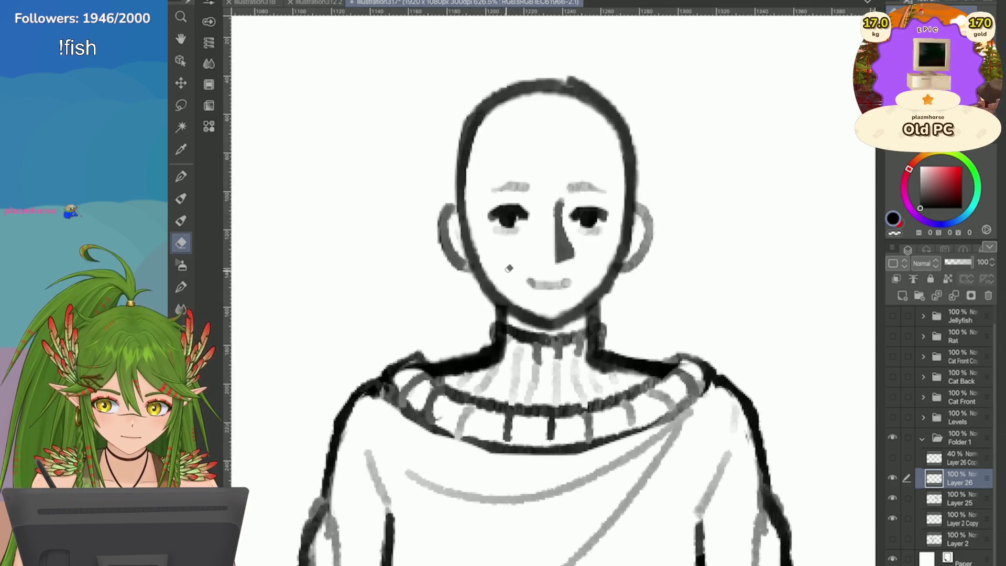
scroll(719, 396, "down", 2)
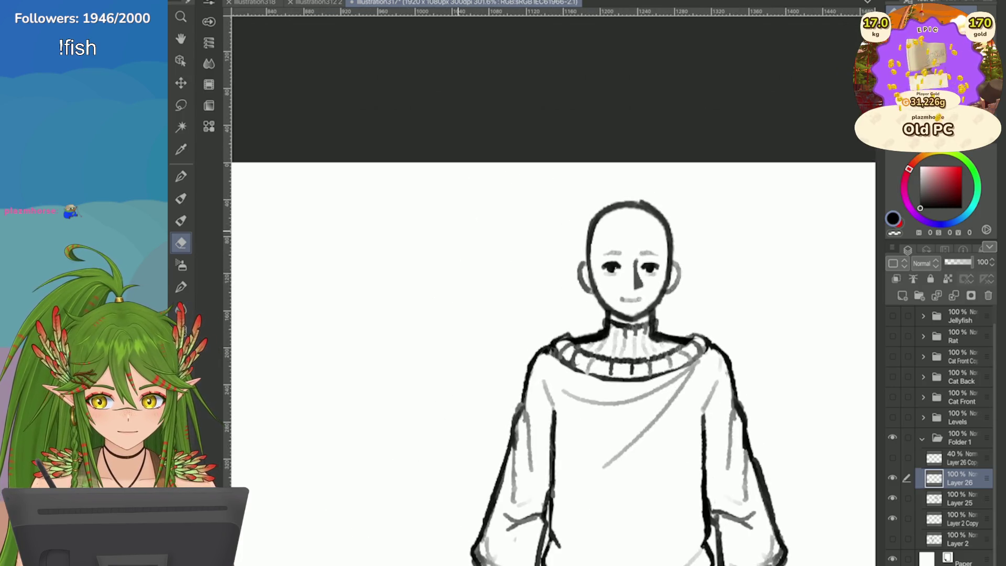
scroll(659, 292, "up", 2)
Pencil light eyelid creases above the left and right eyes and a curved lower lip
key("b")
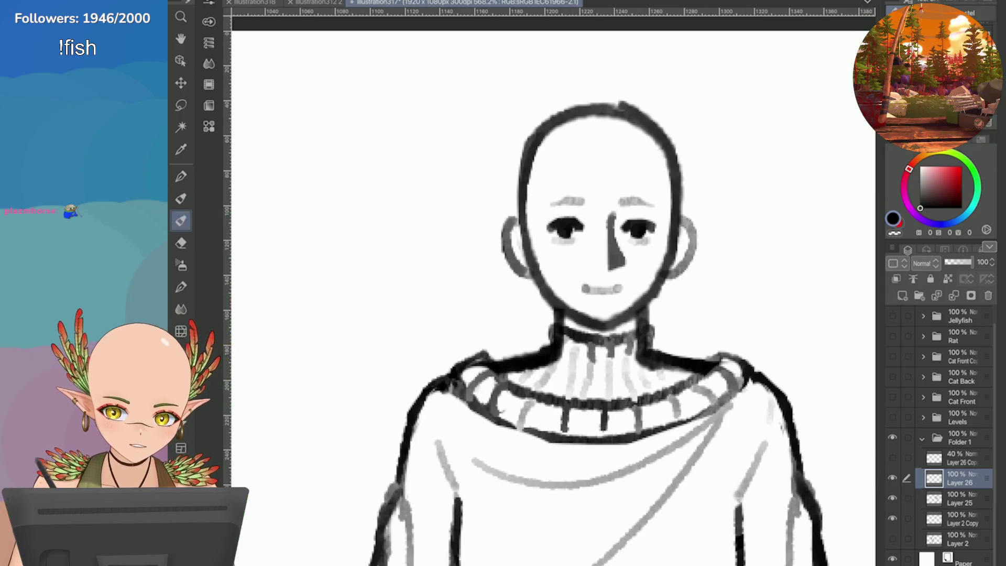
scroll(765, 184, "up", 1)
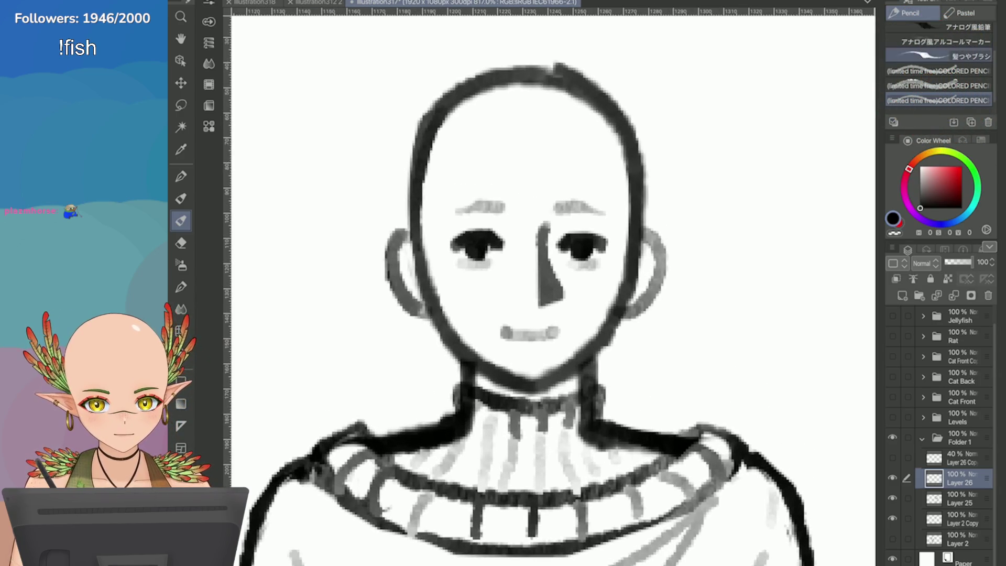
left_click_drag(506, 229, 473, 220)
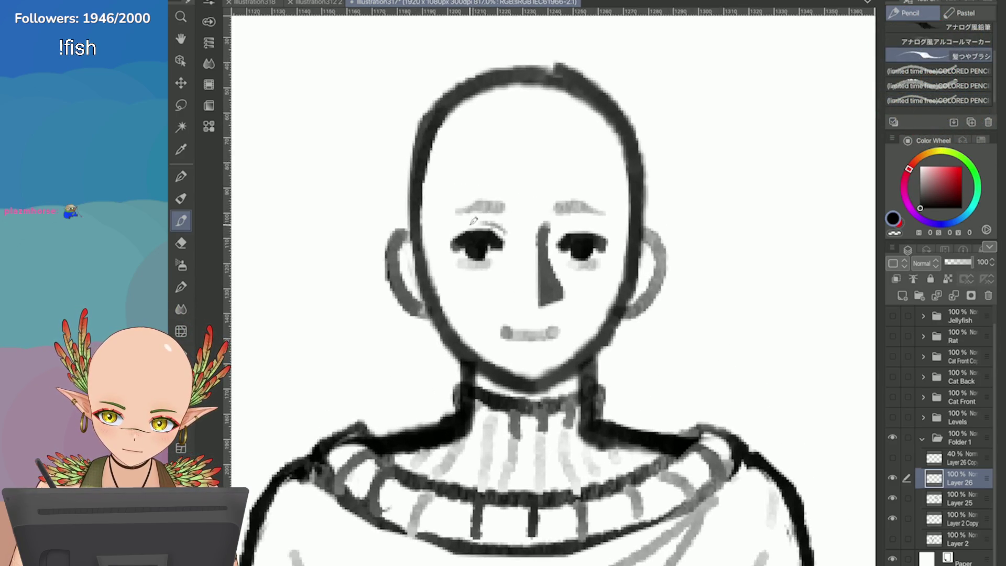
left_click_drag(576, 229, 555, 232)
left_click_drag(547, 348, 512, 348)
scroll(492, 305, "down", 5)
scroll(463, 278, "up", 4)
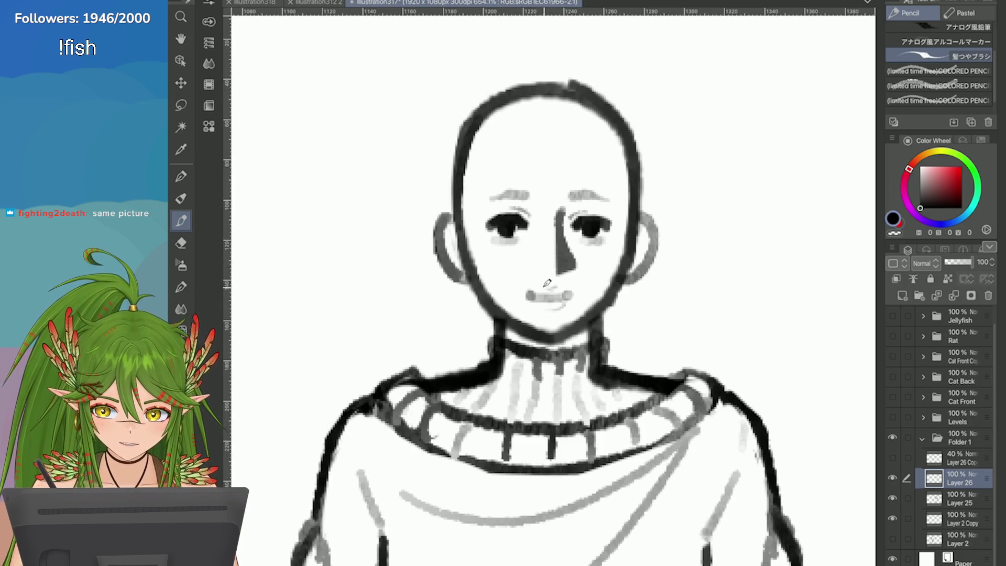
scroll(557, 281, "down", 4)
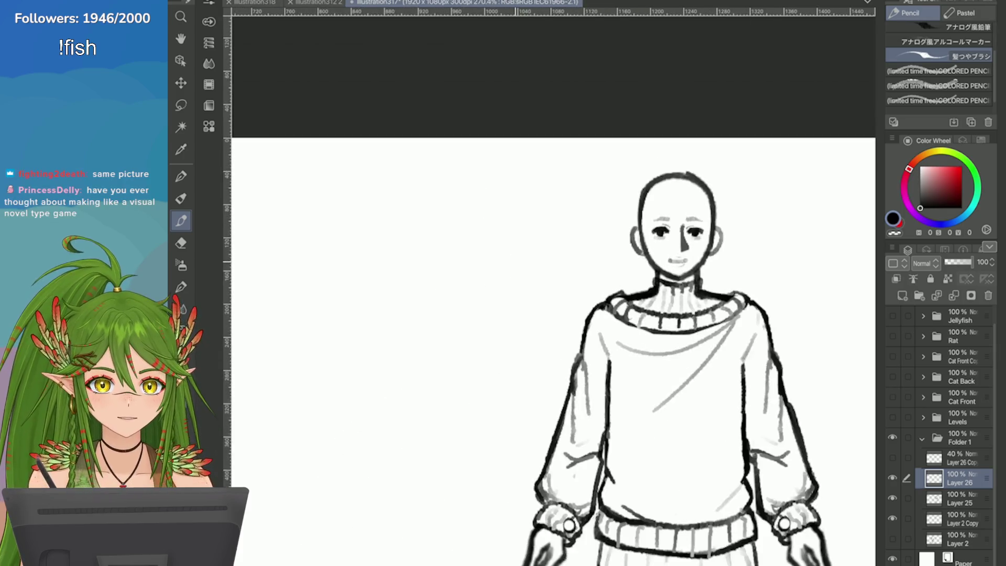
scroll(557, 281, "up", 2)
scroll(557, 281, "up", 1)
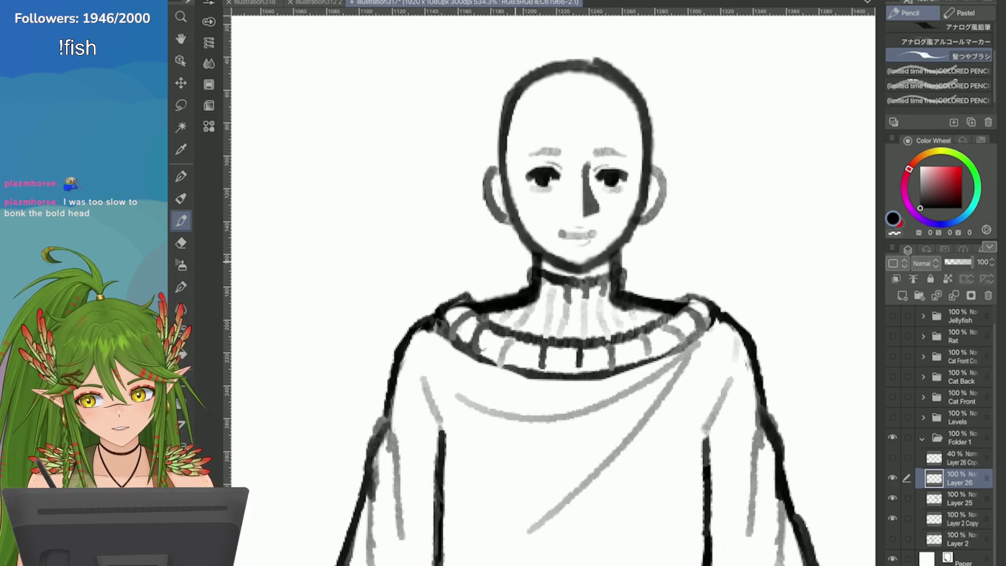
scroll(541, 140, "up", 3)
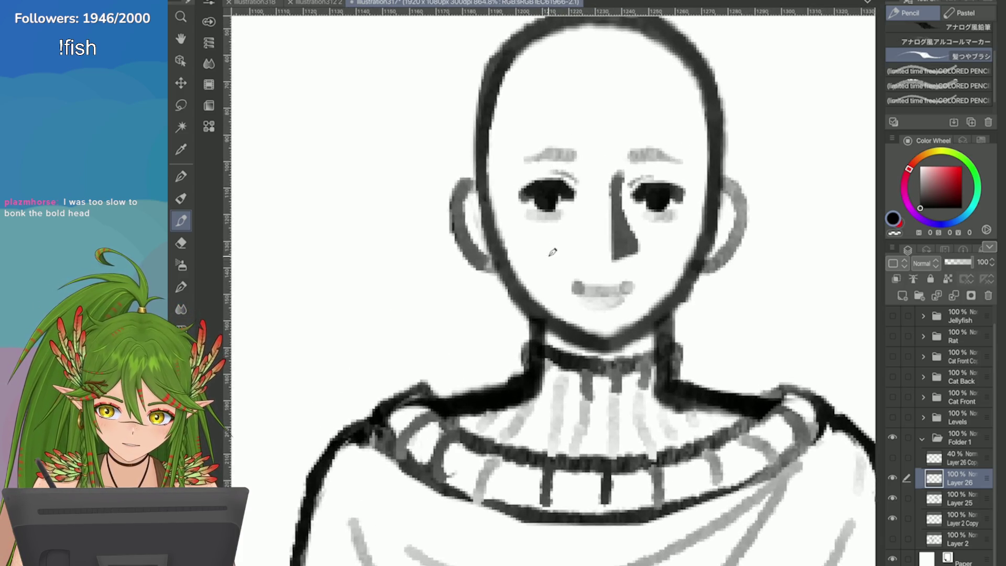
Remove the stray grey mark under the nose and add a thin line beside the nose bridge
scroll(553, 252, "down", 5)
scroll(749, 257, "up", 6)
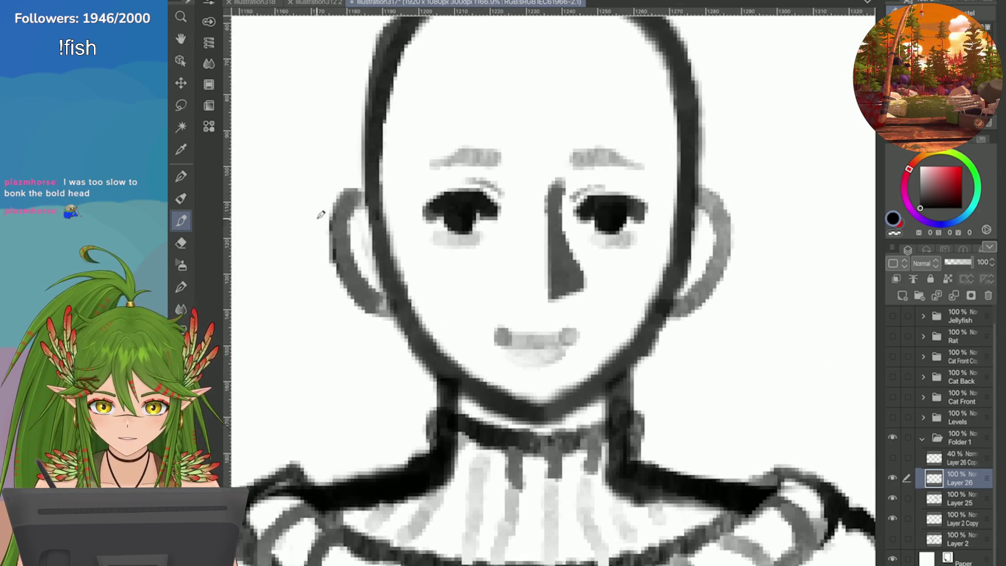
left_click(181, 243)
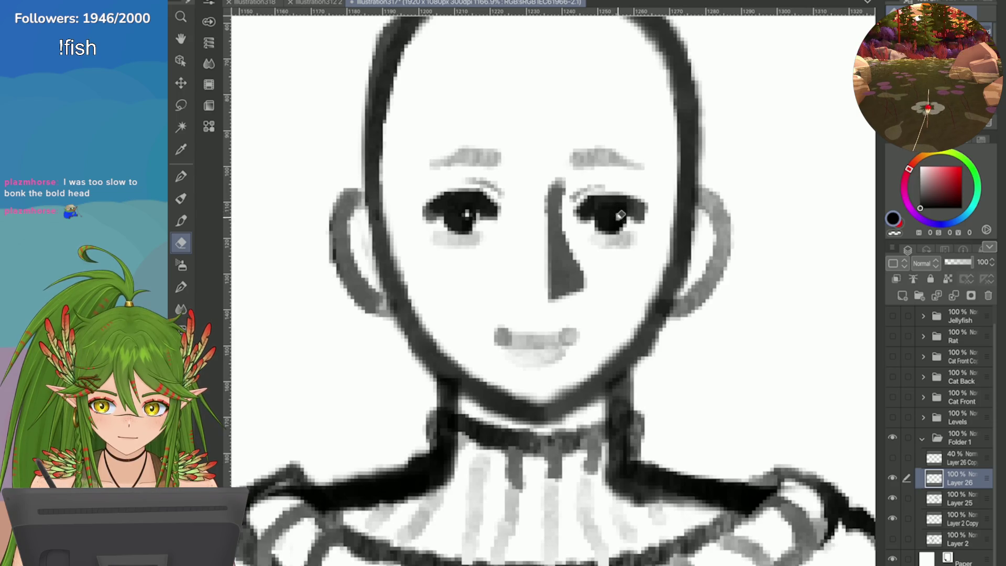
scroll(465, 204, "down", 5)
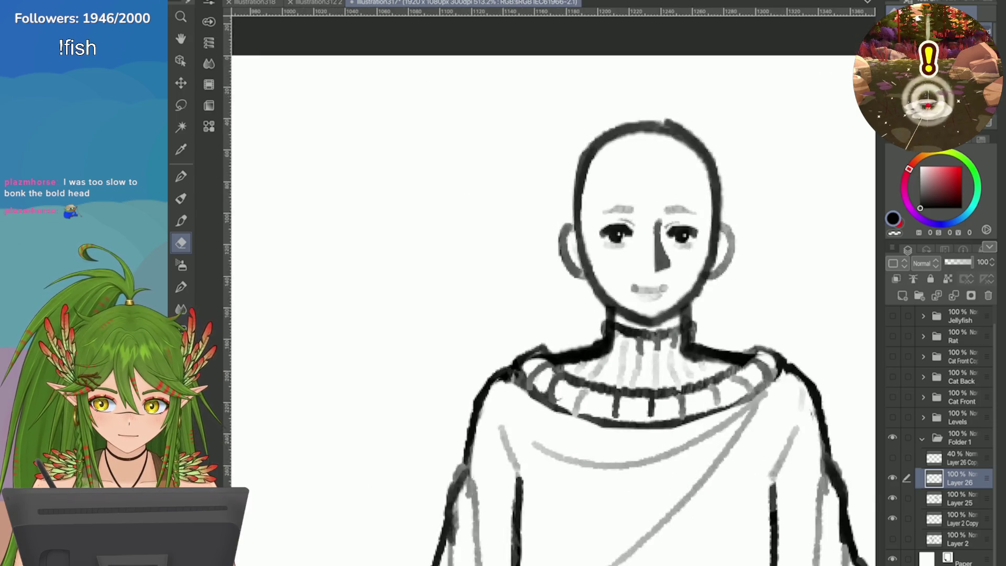
scroll(613, 225, "up", 5)
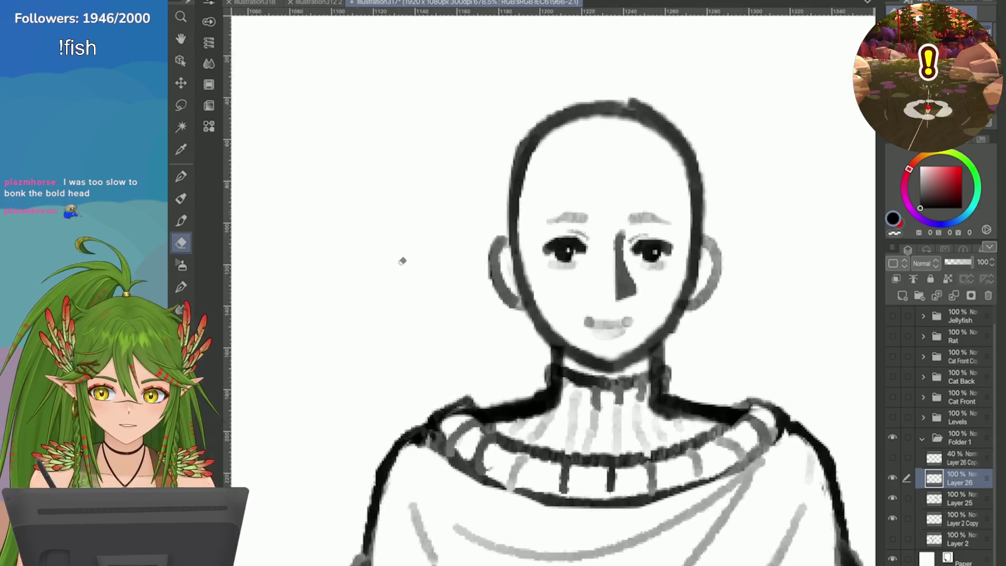
scroll(612, 226, "down", 6)
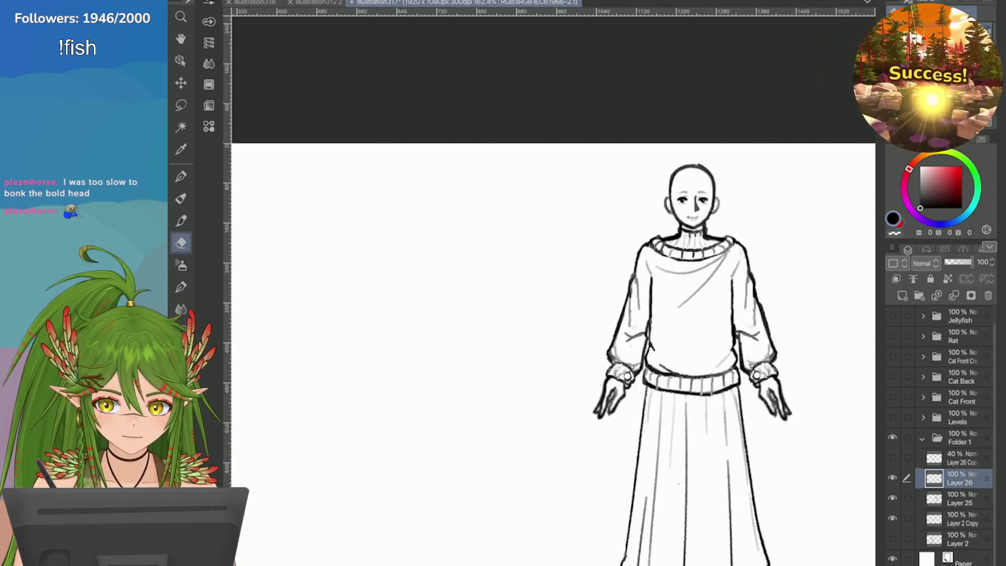
scroll(727, 199, "up", 5)
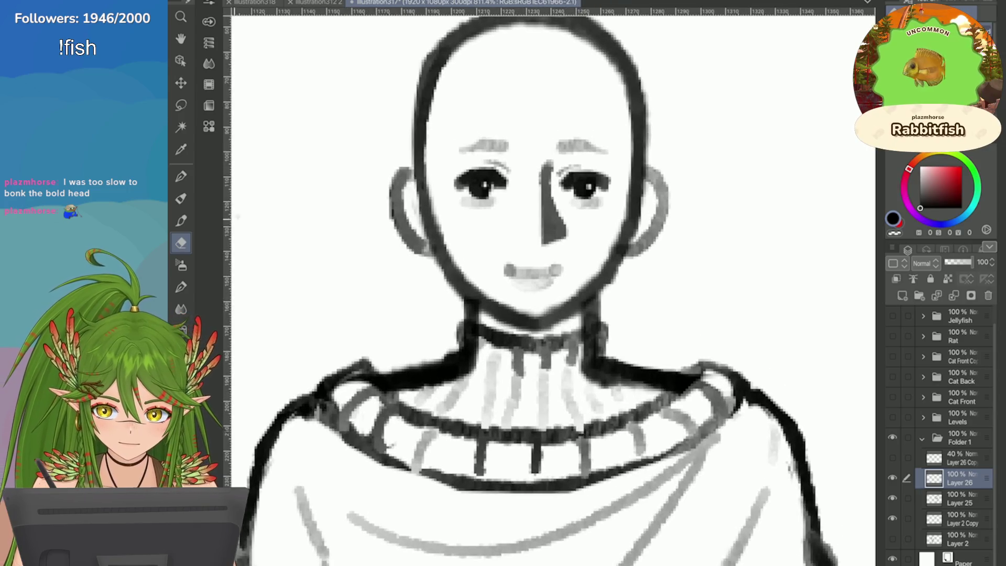
key("m")
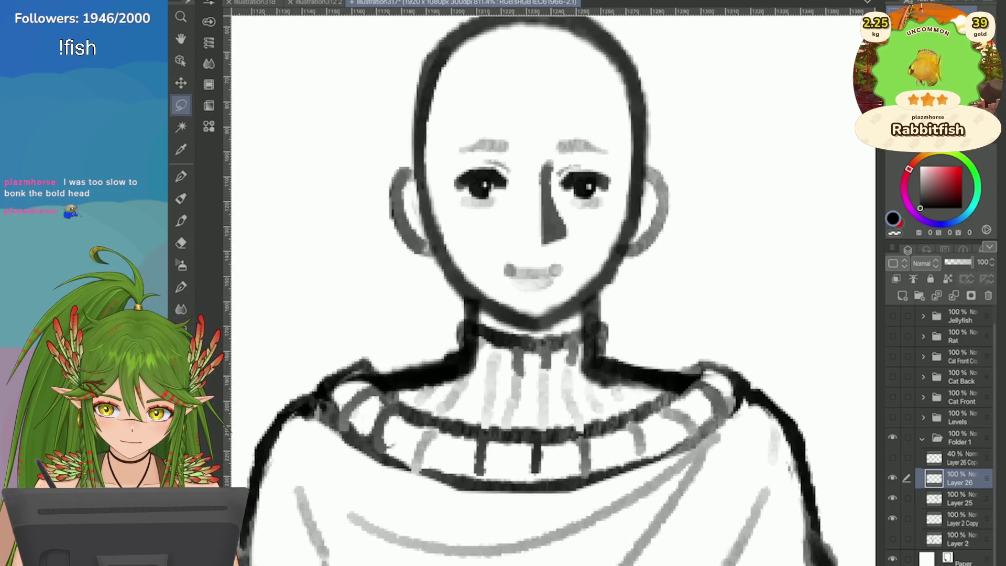
left_click(181, 221)
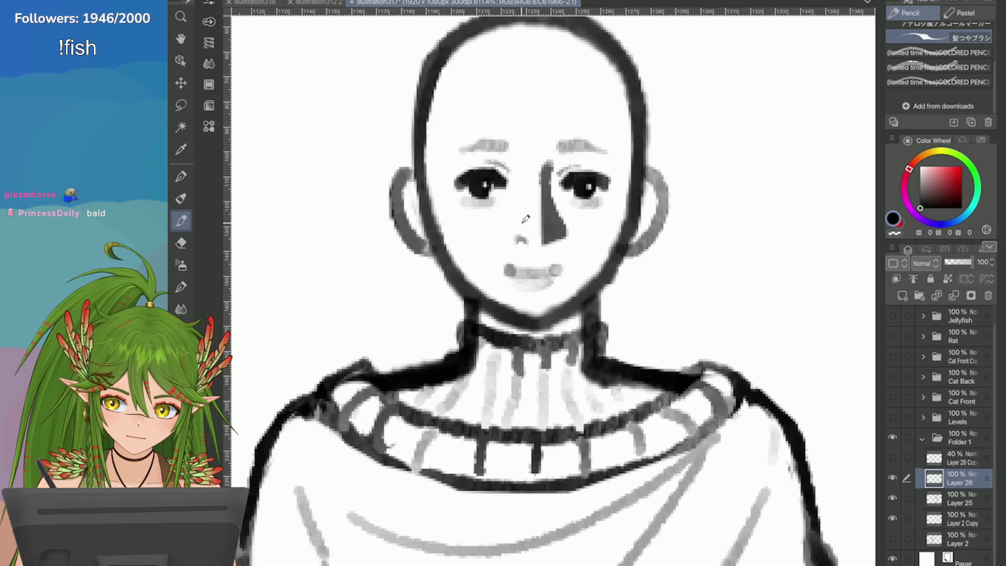
scroll(525, 219, "down", 5)
scroll(526, 219, "up", 3)
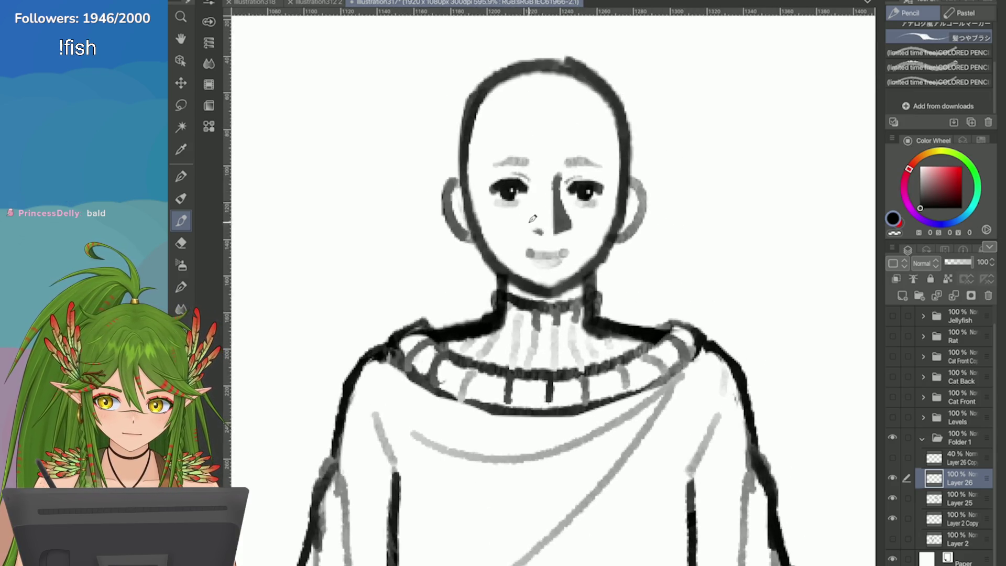
scroll(530, 195, "down", 5)
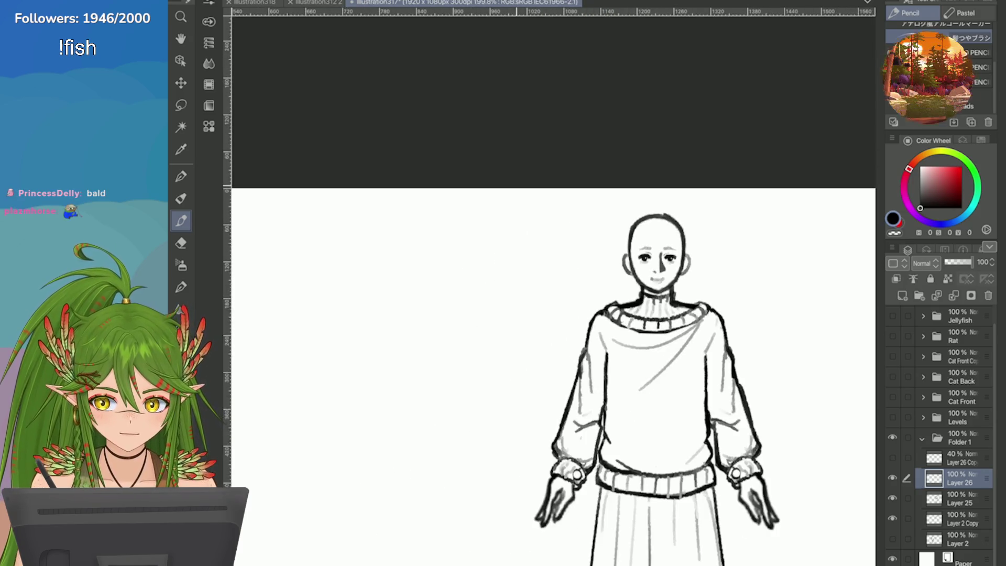
scroll(530, 194, "up", 3)
scroll(549, 246, "up", 3)
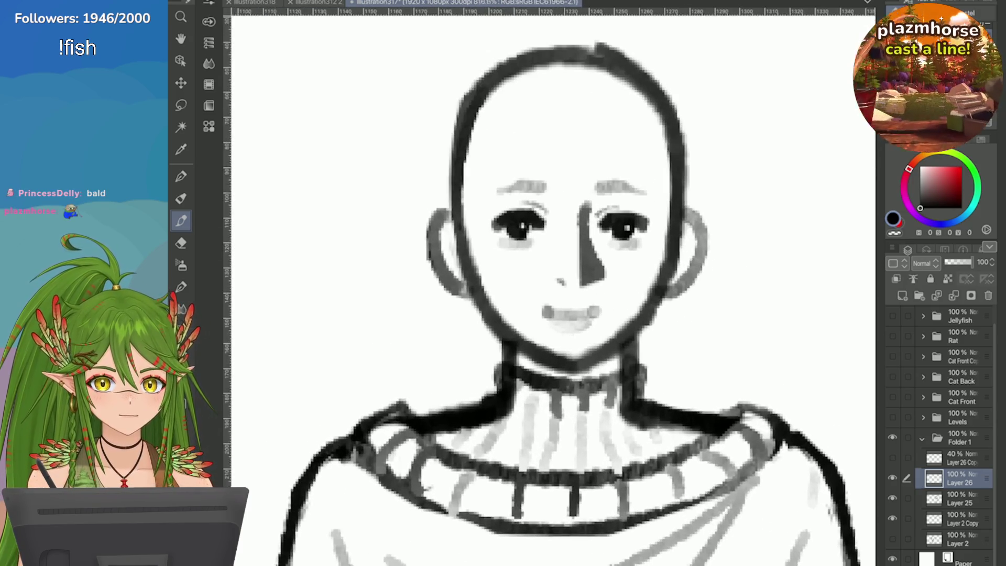
key("ctrl+z")
left_click_drag(557, 207, 560, 227)
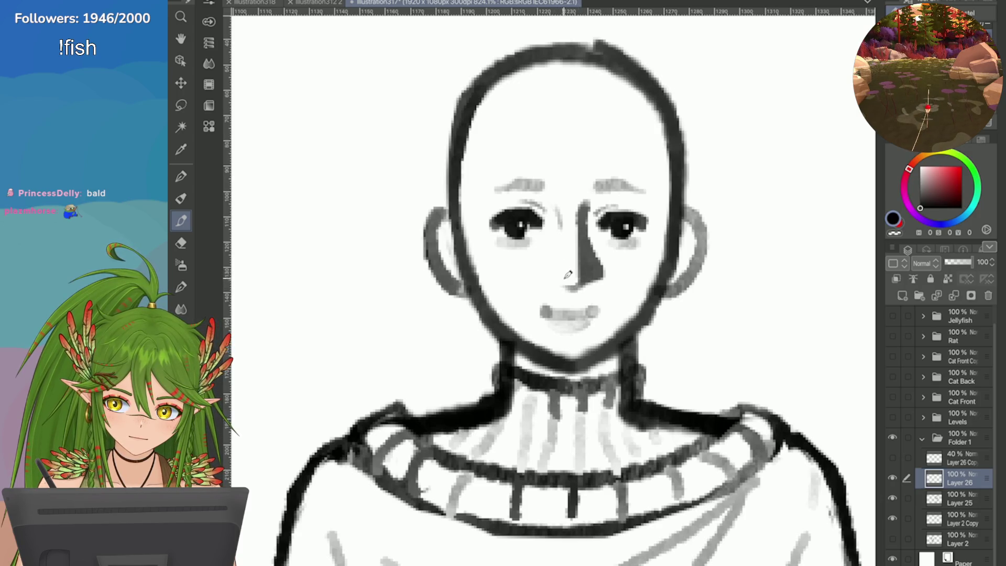
Lasso both eyebrows and move them slightly upward
scroll(559, 277, "down", 5)
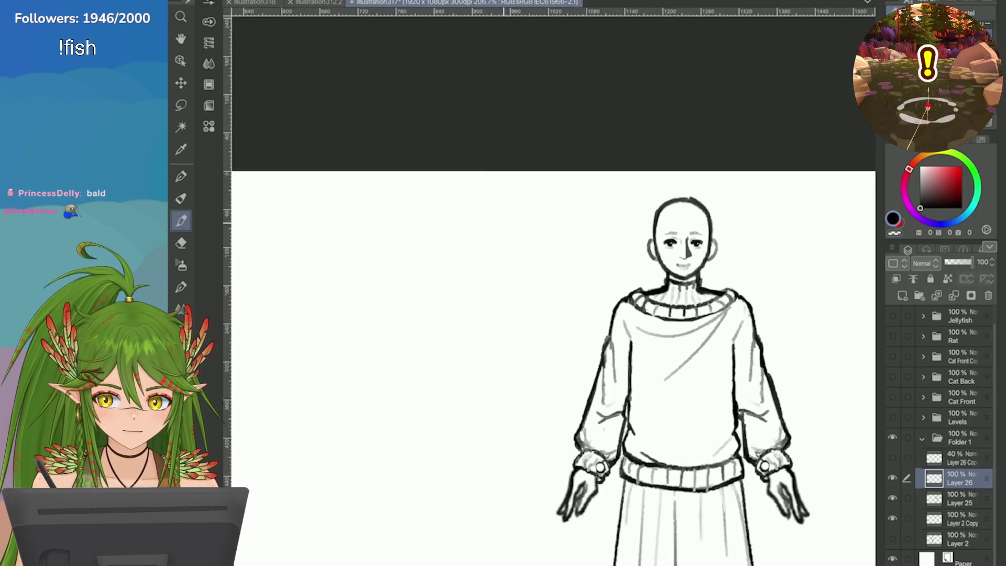
scroll(545, 283, "up", 3)
scroll(525, 283, "up", 4)
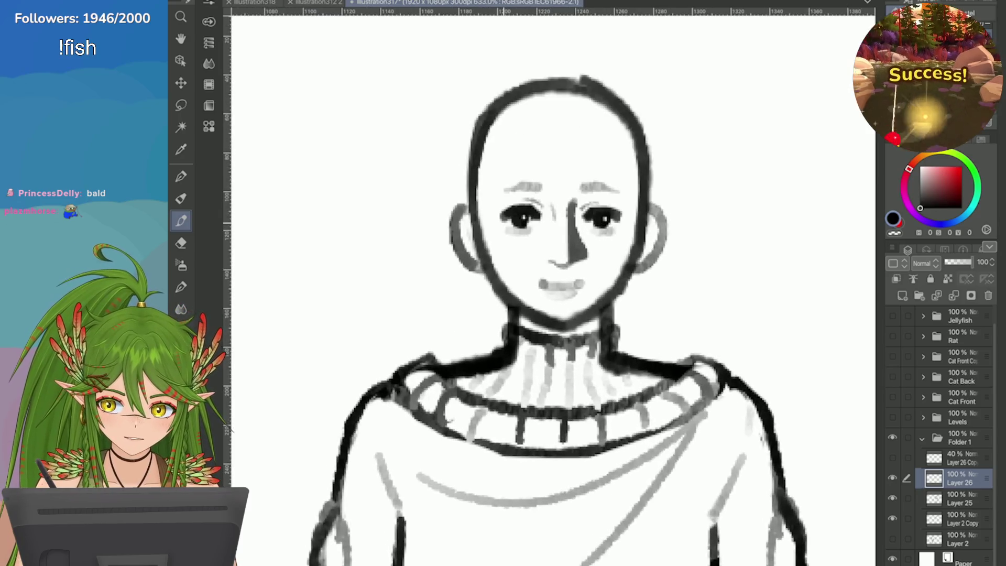
key("m")
mouse_move(543, 158)
left_mouse_down()
mouse_move(603, 157)
mouse_move(639, 178)
left_mouse_up()
mouse_move(562, 113)
left_mouse_down()
mouse_move(448, 137)
mouse_move(581, 175)
mouse_move(628, 133)
left_mouse_up()
key("ctrl+t")
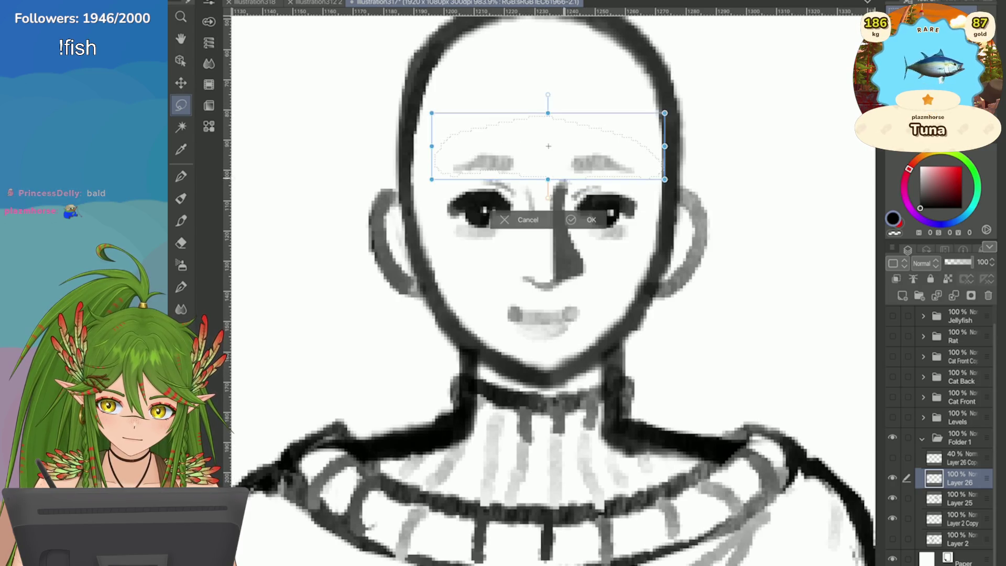
left_click_drag(493, 166, 488, 156)
key("Return")
key("ctrl+d")
scroll(742, 219, "down", 5)
scroll(681, 220, "up", 5)
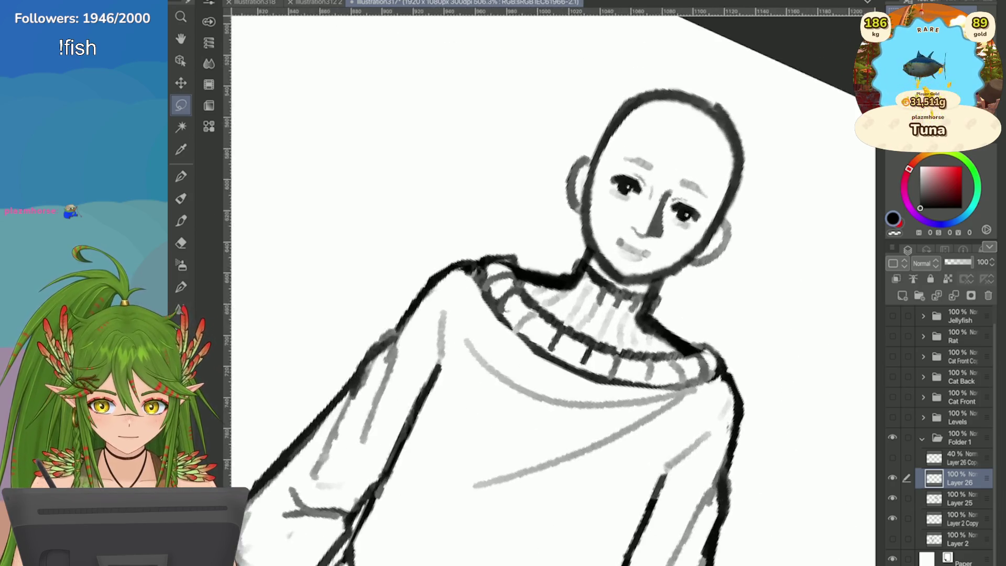
Erase the grey smudges beside both eyes, then lasso-select the mouth
key("e")
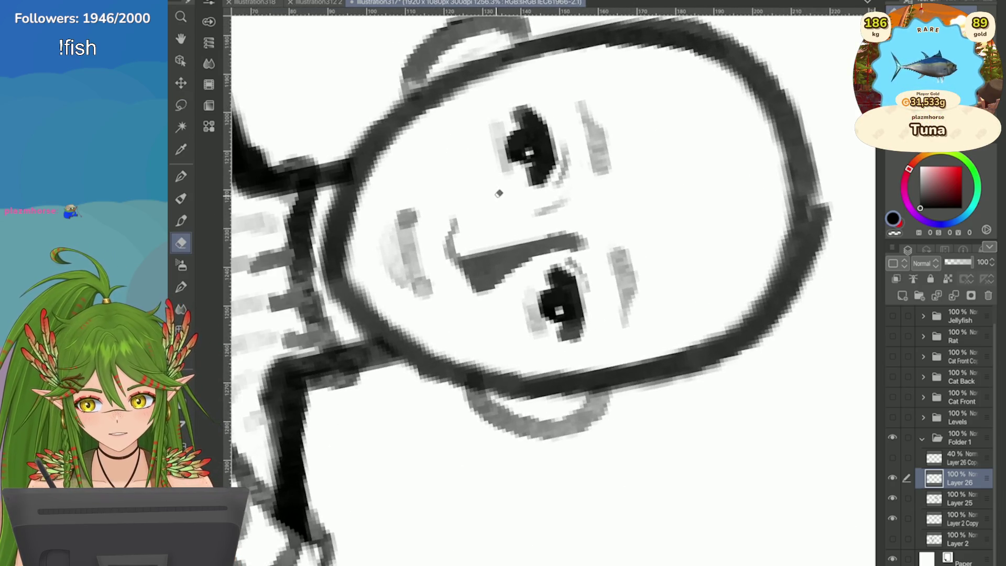
left_click_drag(523, 291, 535, 339)
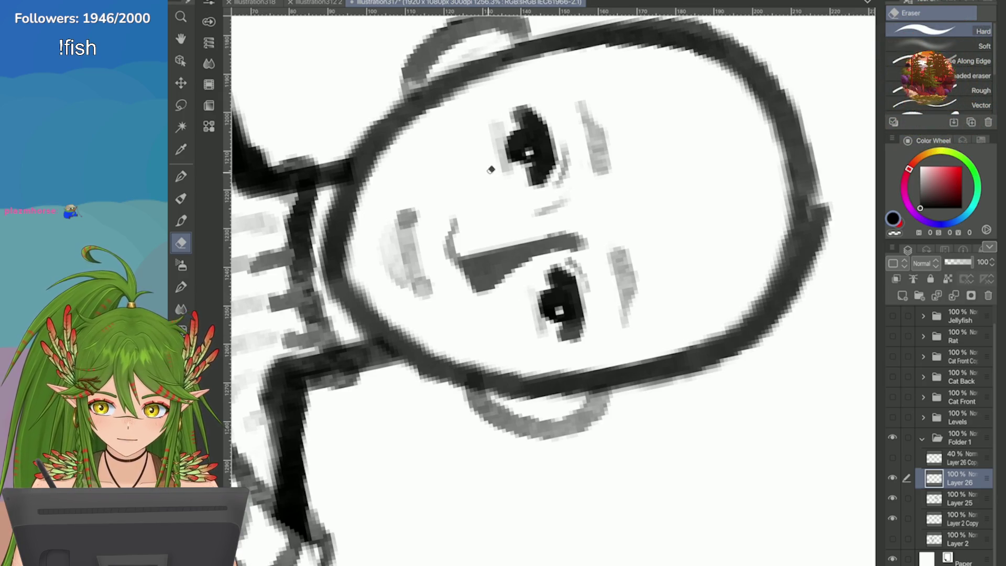
left_click_drag(485, 120, 498, 193)
scroll(498, 194, "down", 3)
scroll(550, 289, "down", 2)
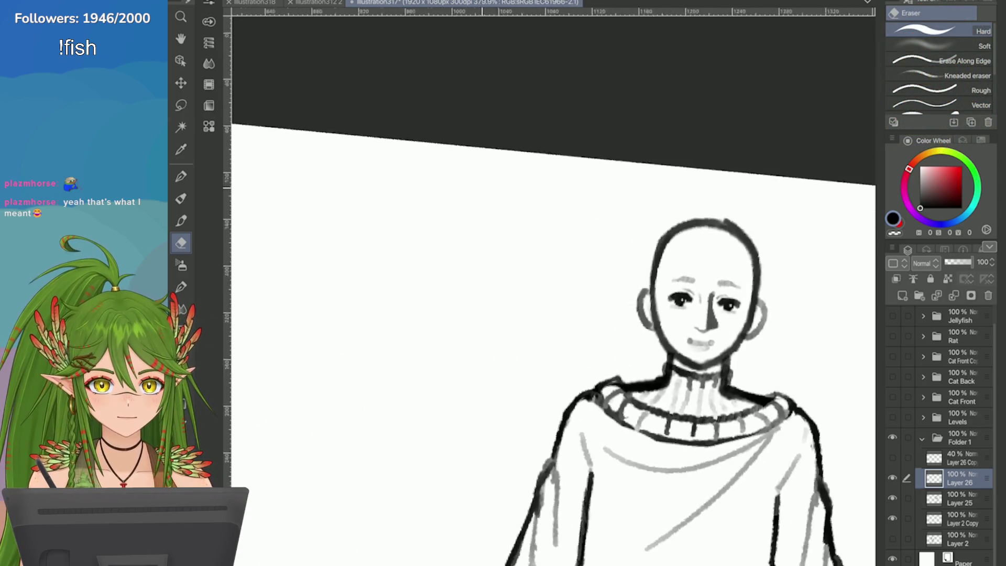
scroll(751, 293, "up", 4)
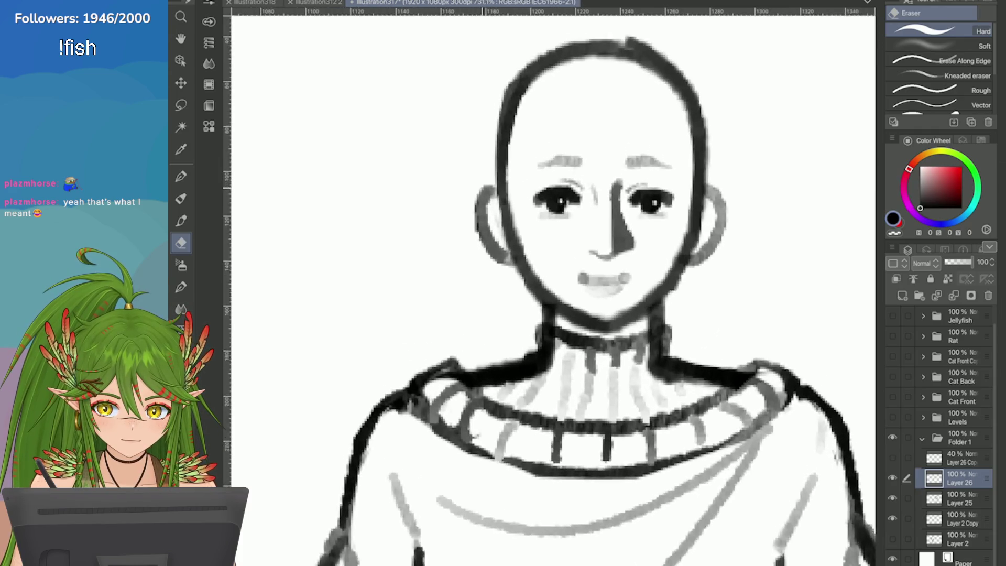
scroll(751, 293, "down", 1)
scroll(807, 288, "up", 2)
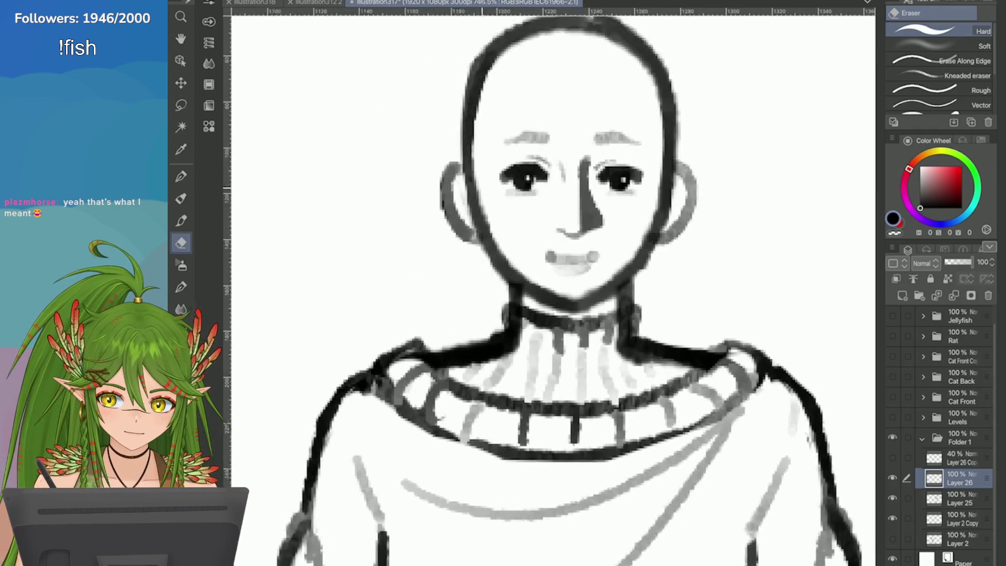
key("m")
left_click_drag(471, 254, 470, 265)
Free Transform the mouth flatter, wider to the left and nudged slightly right, then deselect
key("e")
left_click(238, 1)
mouse_move(272, 241)
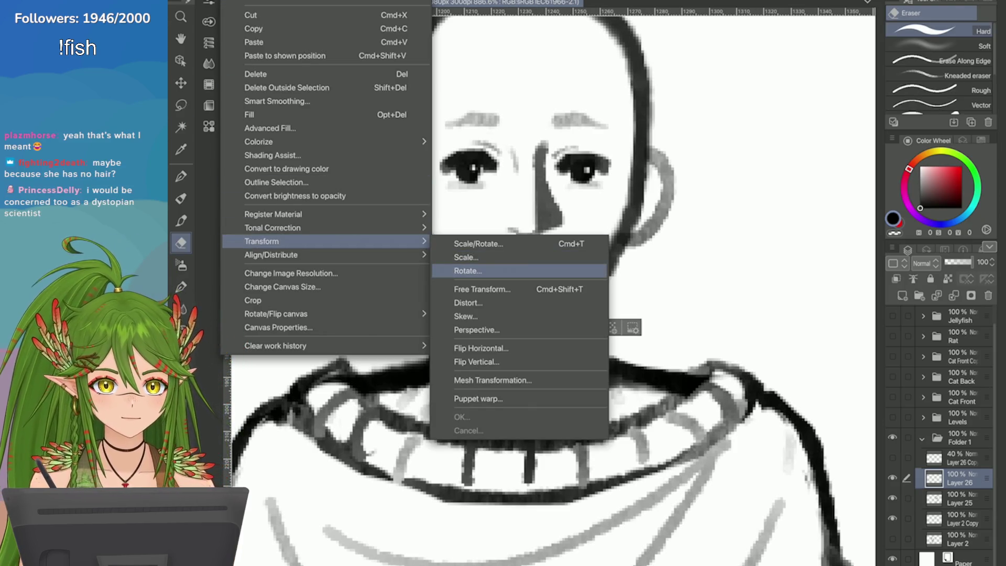
left_click(479, 289)
left_click_drag(529, 297, 520, 297)
left_click_drag(472, 273, 463, 272)
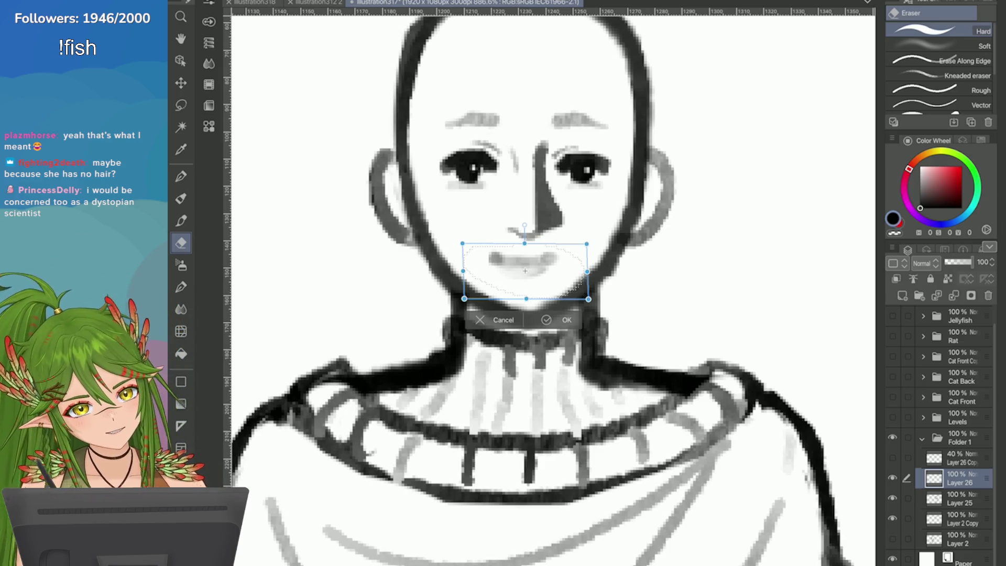
left_click_drag(502, 284, 508, 285)
left_click(552, 319)
key("ctrl+minus")
Save the sketch and erase a small spot at the nose bridge
key("ctrl+s")
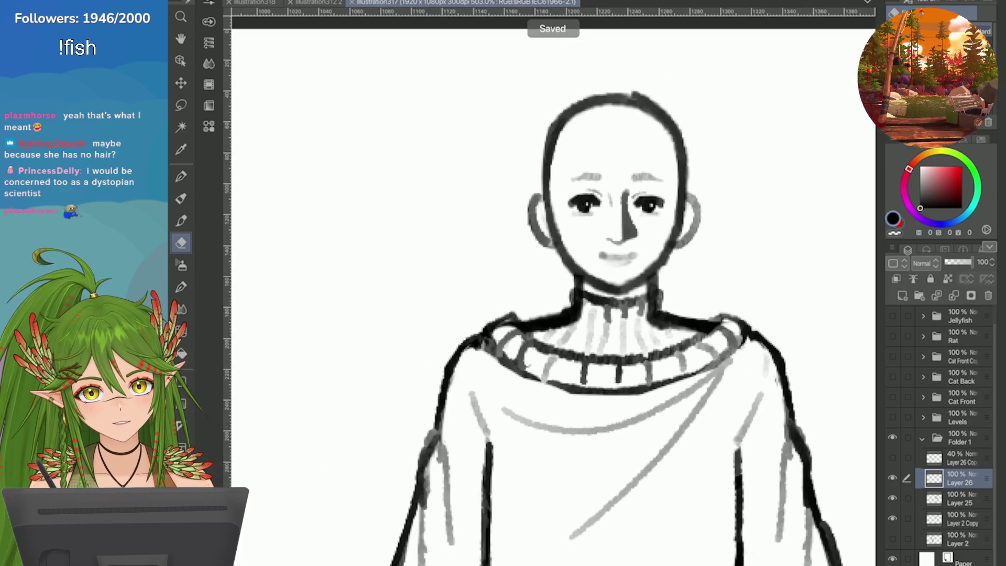
scroll(744, 184, "up", 5)
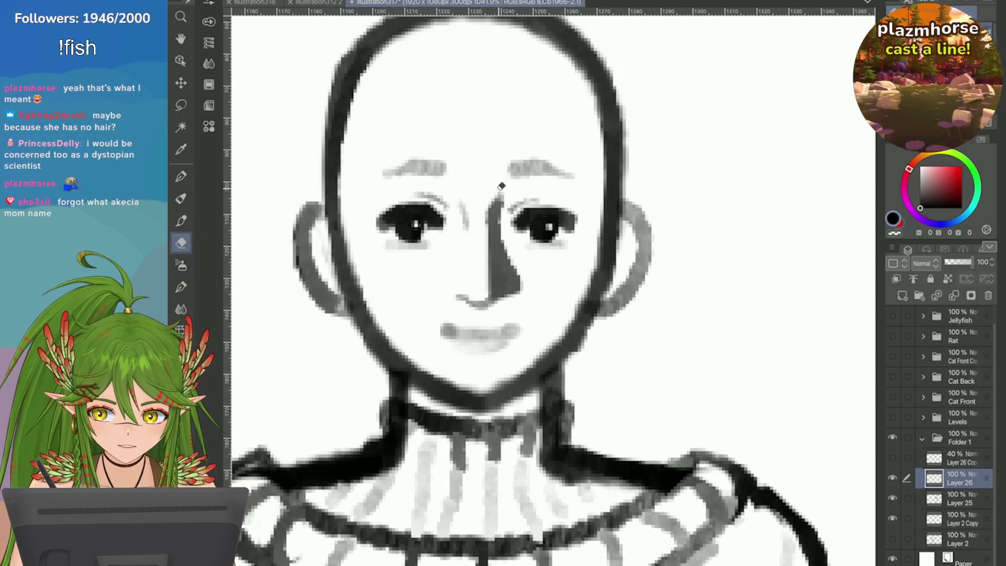
left_click_drag(504, 220, 504, 198)
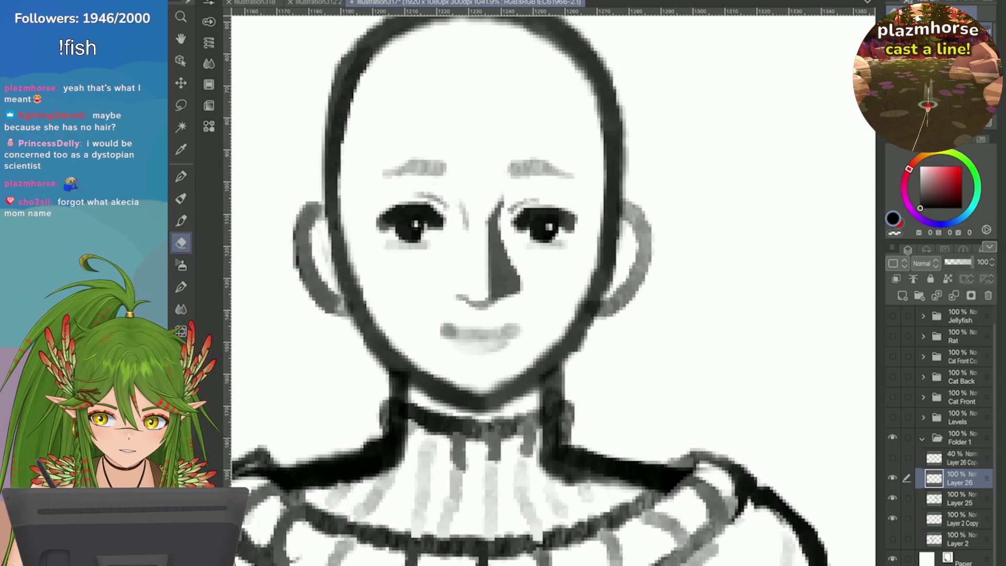
scroll(734, 138, "down", 5)
scroll(773, 183, "down", 3)
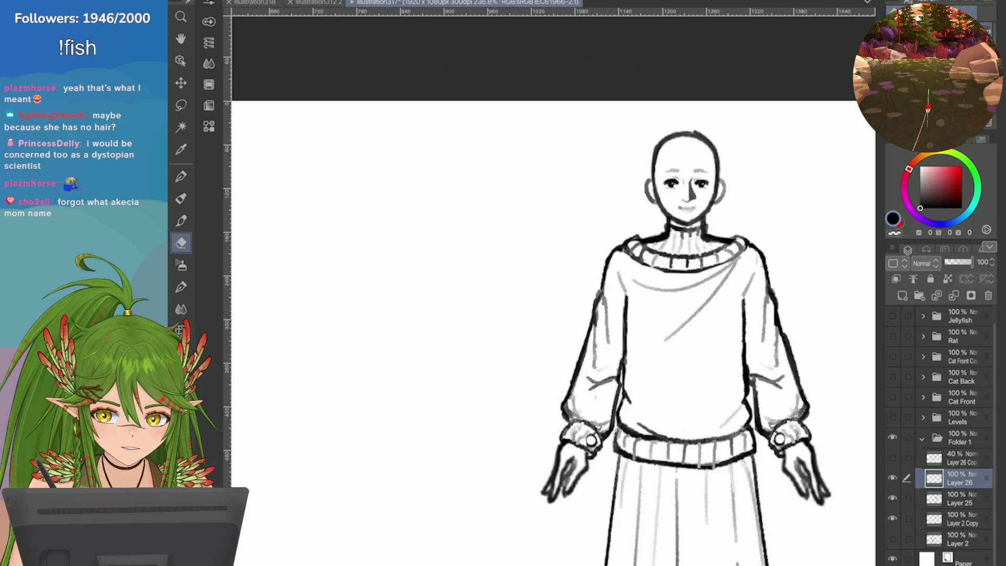
scroll(727, 177, "up", 9)
Switch to the pen and save the sketch again
key("p")
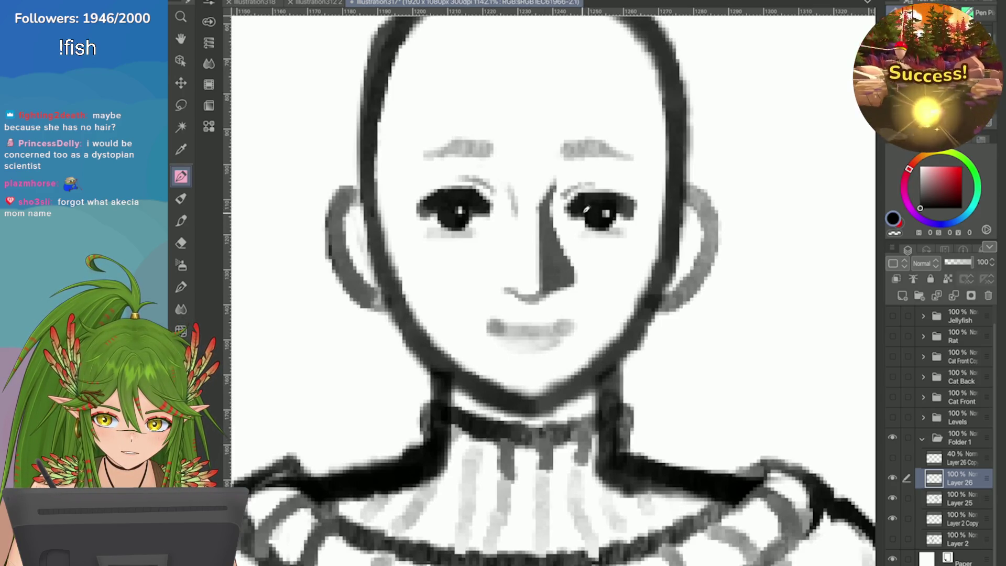
scroll(595, 195, "down", 10)
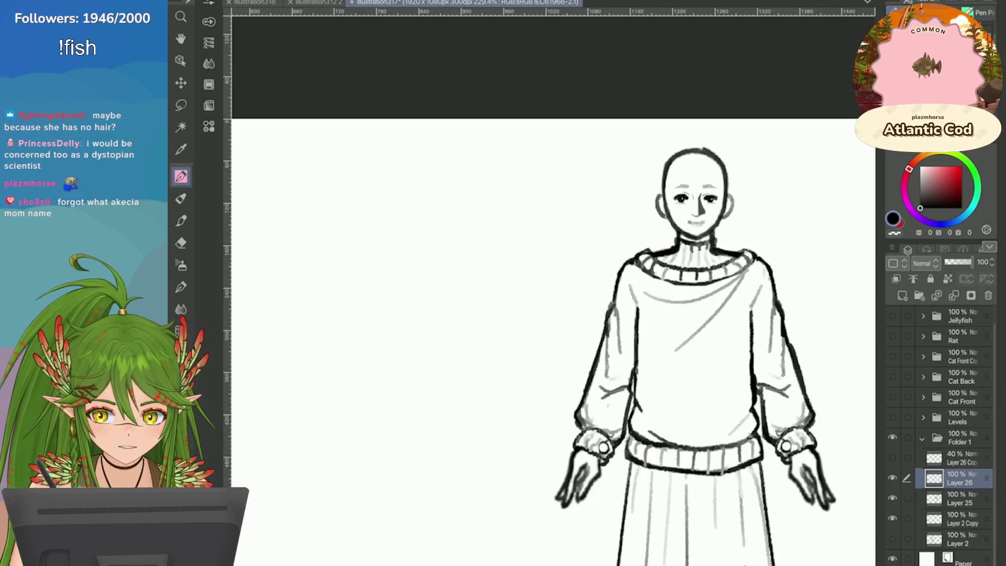
scroll(737, 161, "up", 8)
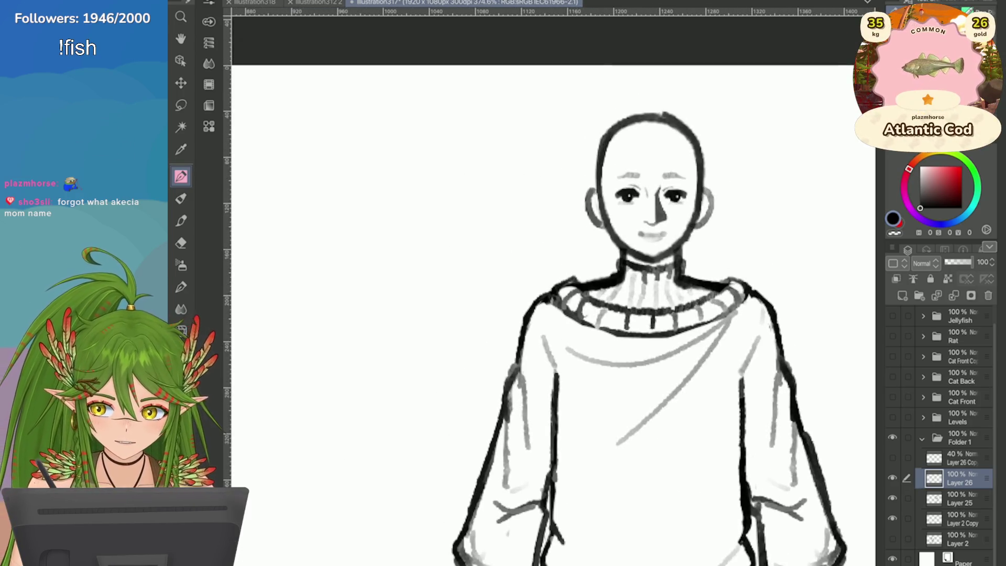
key("ctrl+s")
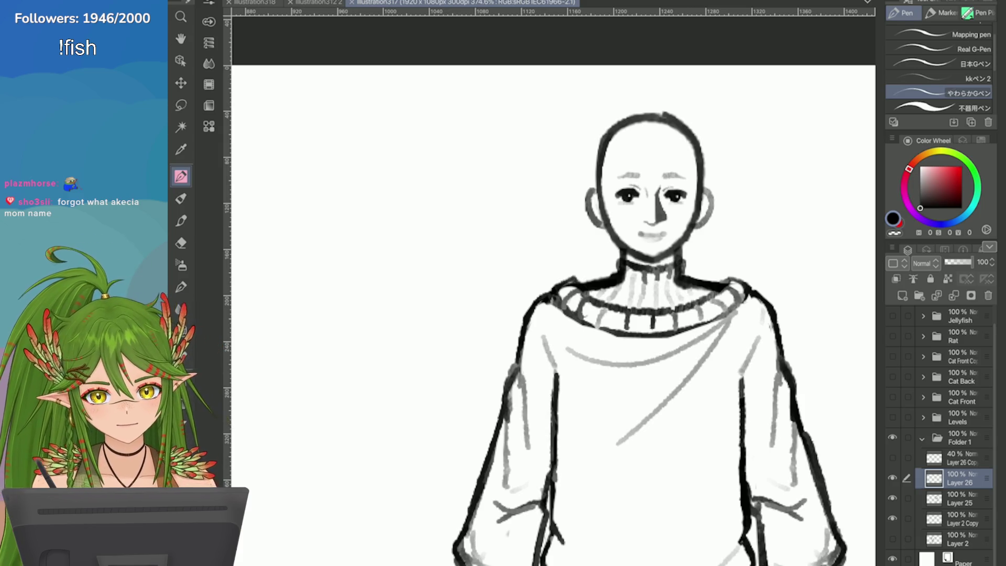
Replace a too-long pencil stroke with a small dark mark at the left eye's outer corner
scroll(699, 193, "up", 4)
key("p")
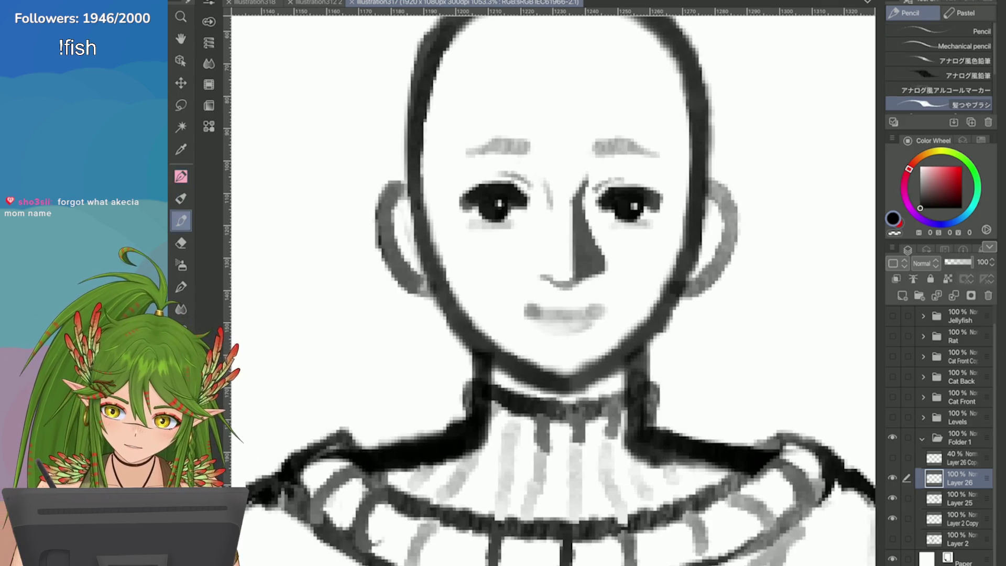
left_click_drag(474, 215, 457, 196)
key("ctrl+z")
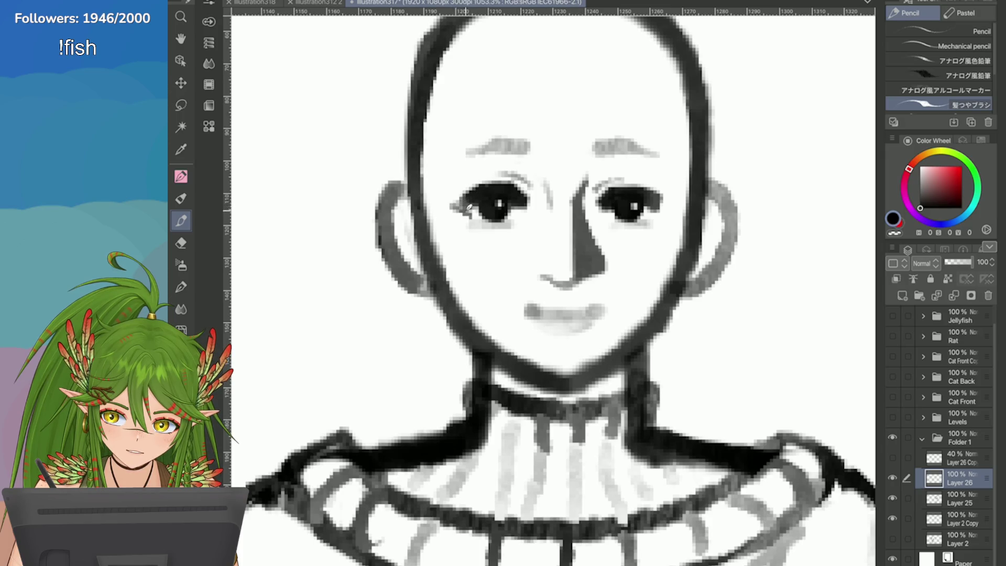
left_click_drag(453, 206, 458, 204)
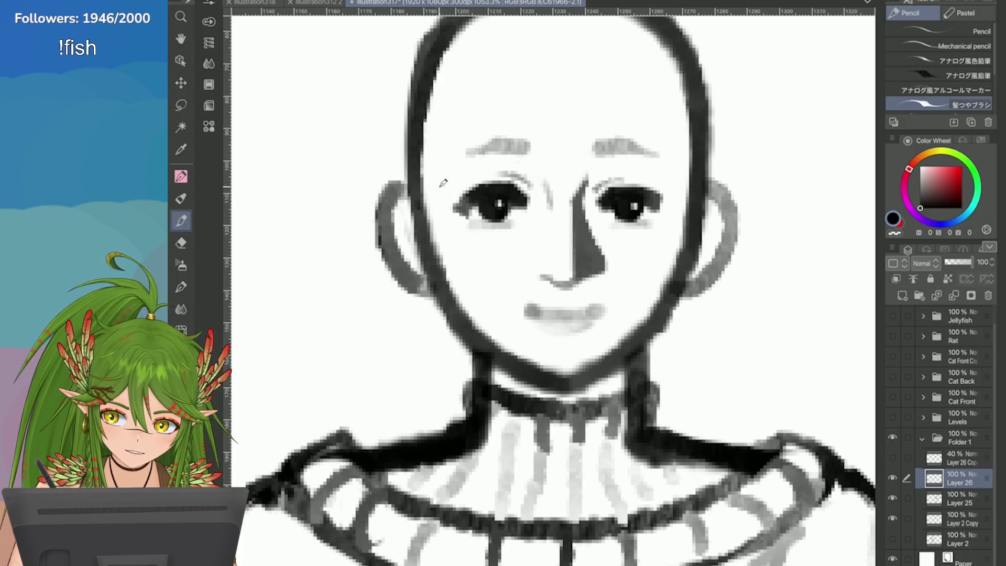
scroll(458, 204, "down", 5)
scroll(801, 259, "up", 2)
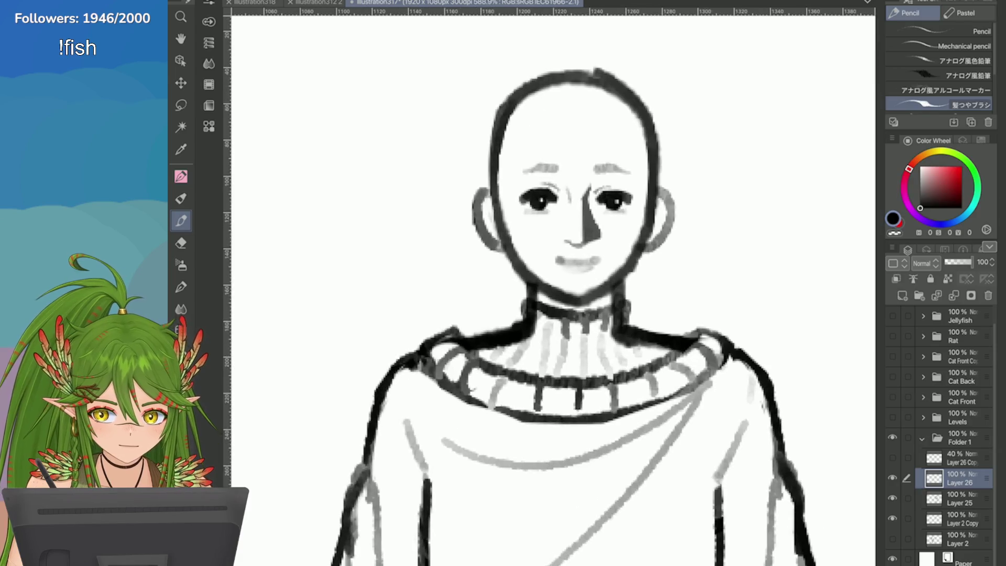
scroll(524, 216, "up", 3)
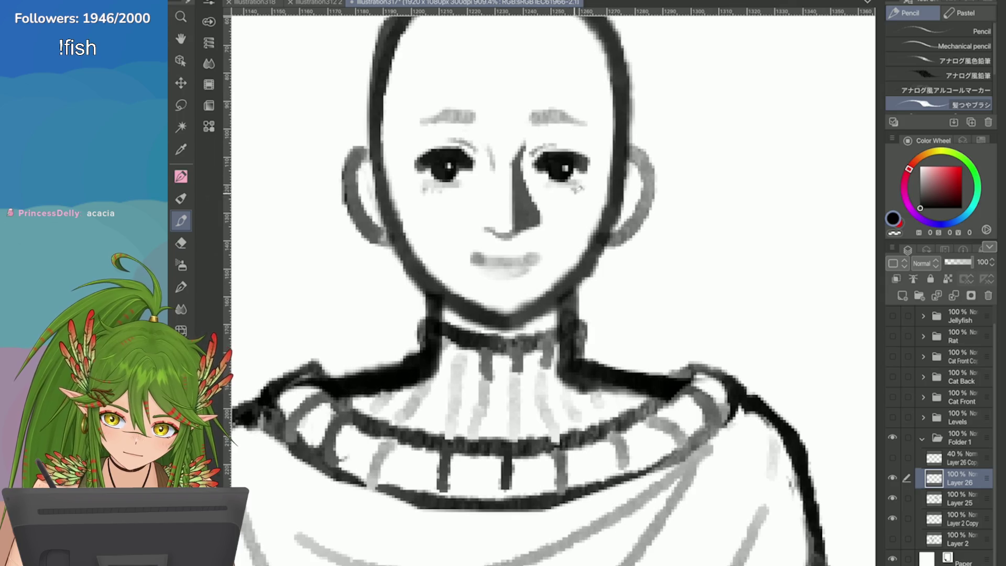
scroll(484, 125, "down", 3)
scroll(482, 110, "up", 3)
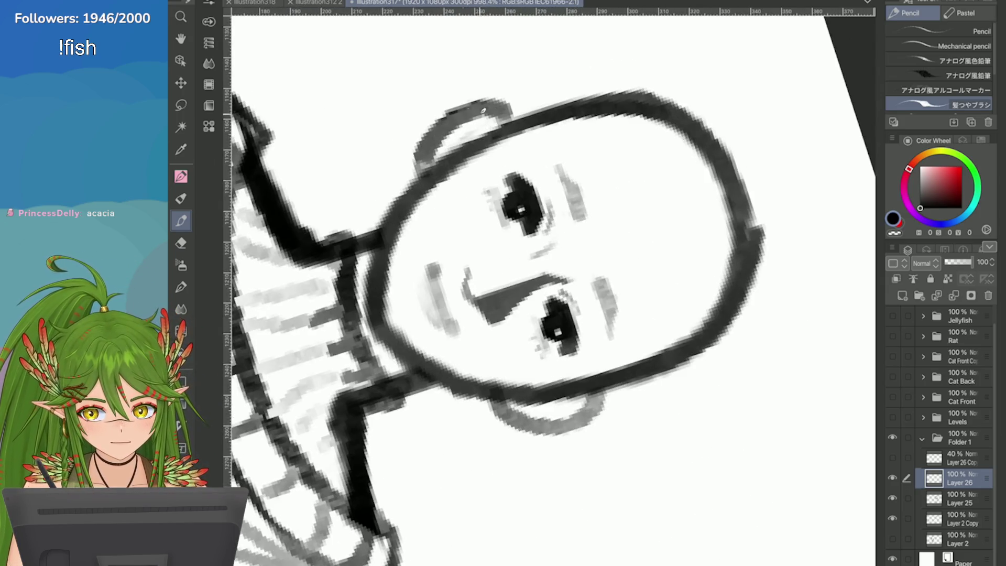
scroll(510, 269, "down", 5)
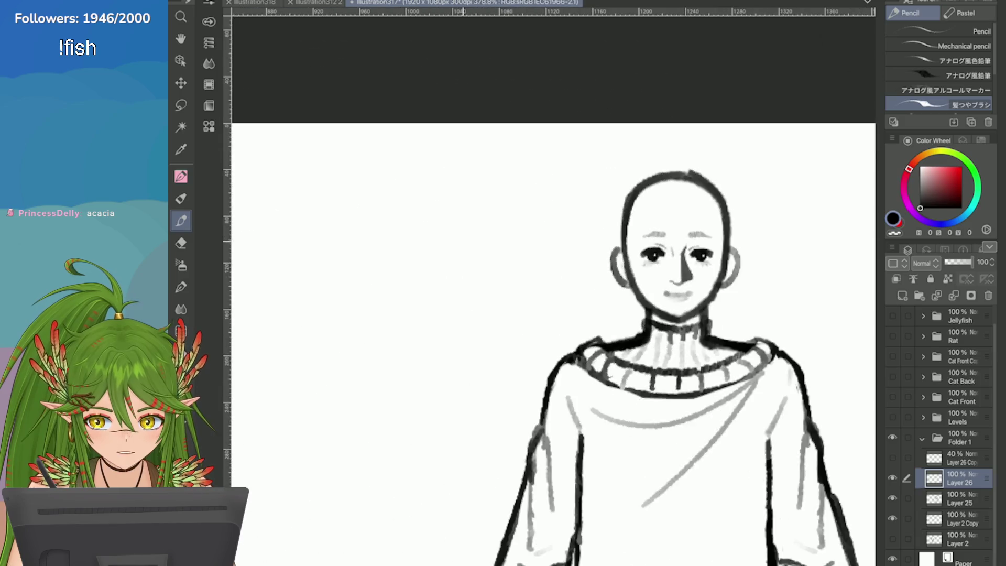
scroll(510, 268, "up", 1)
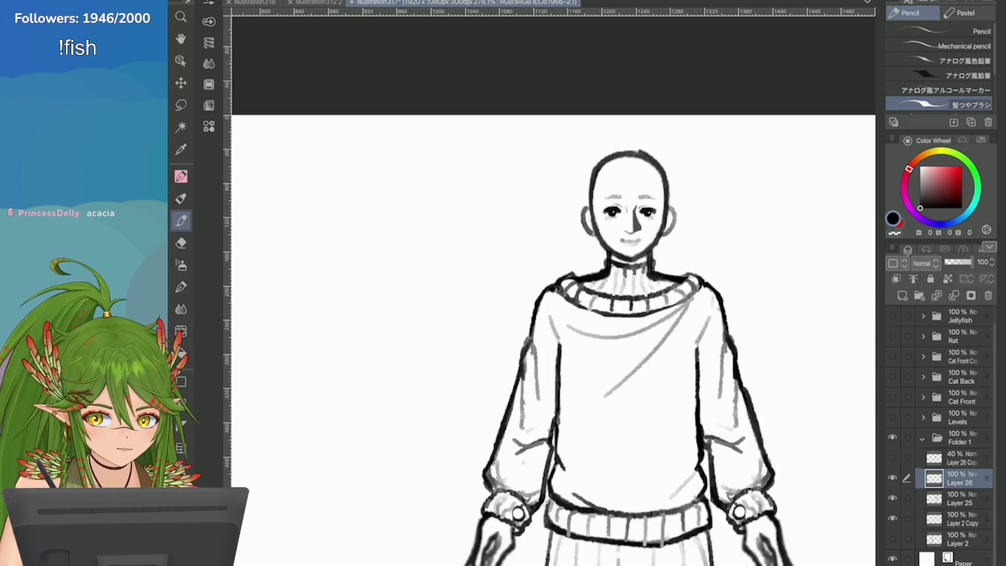
On Layer 2 Copy, lasso the head and stretch it slightly taller
left_click(959, 538)
left_click(958, 519)
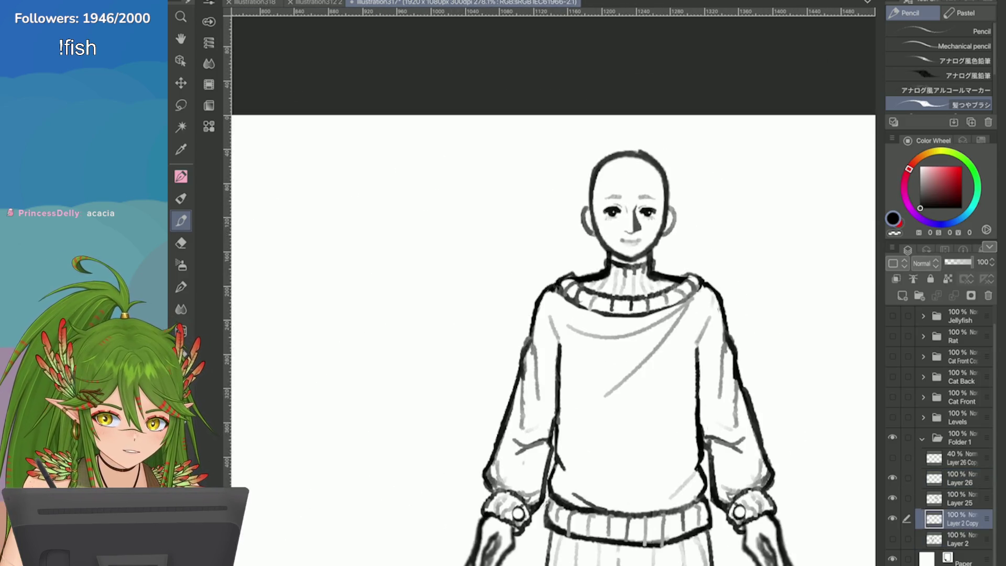
scroll(788, 243, "up", 4)
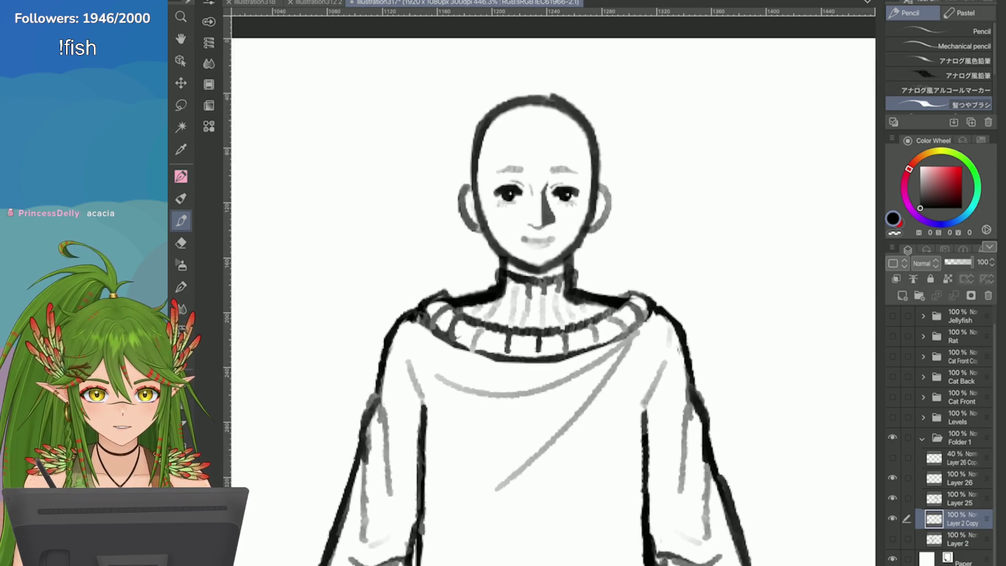
left_click(180, 104)
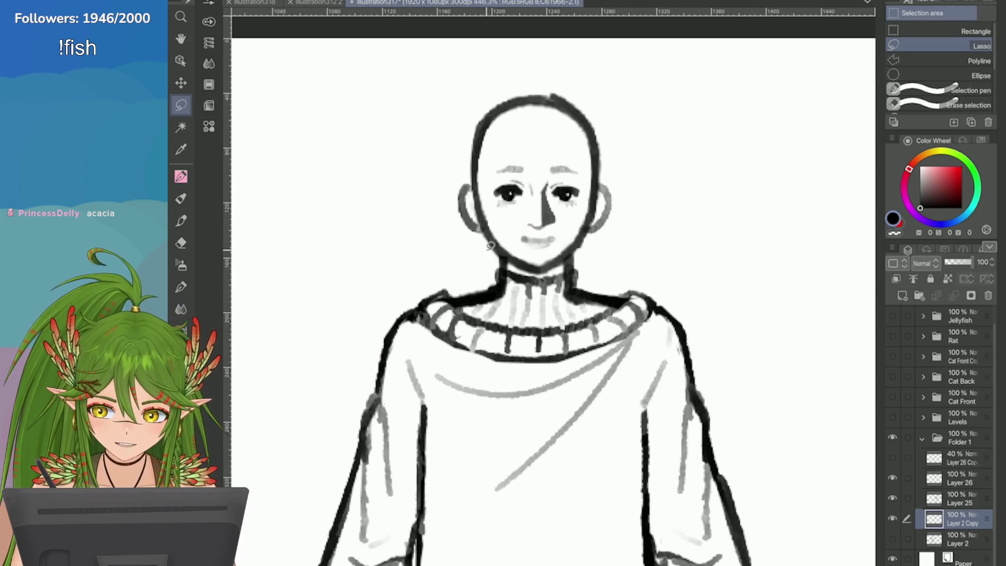
mouse_move(561, 267)
left_mouse_down()
mouse_move(622, 216)
mouse_move(447, 233)
left_mouse_up()
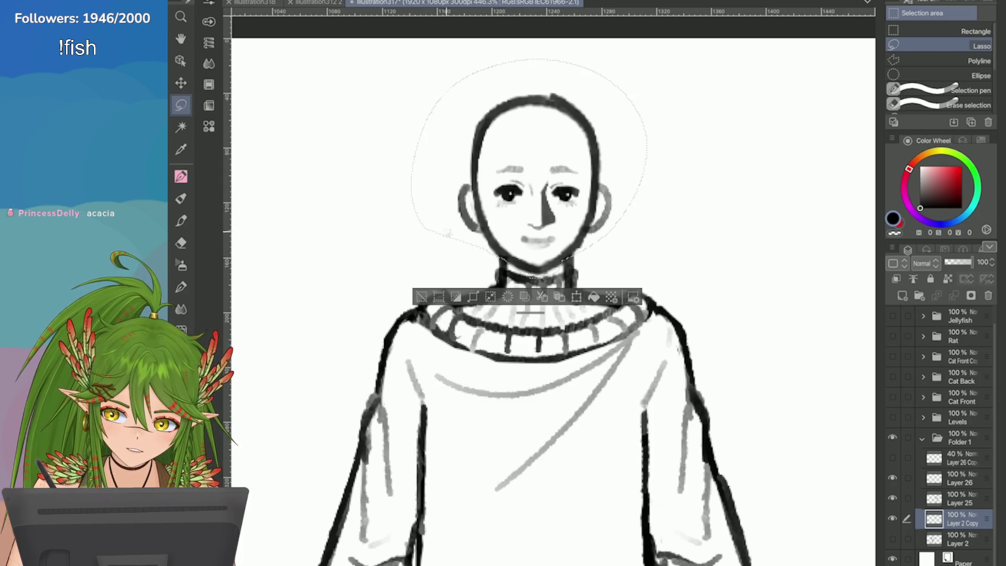
left_click(246, 2)
mouse_move(335, 231)
left_click(487, 243)
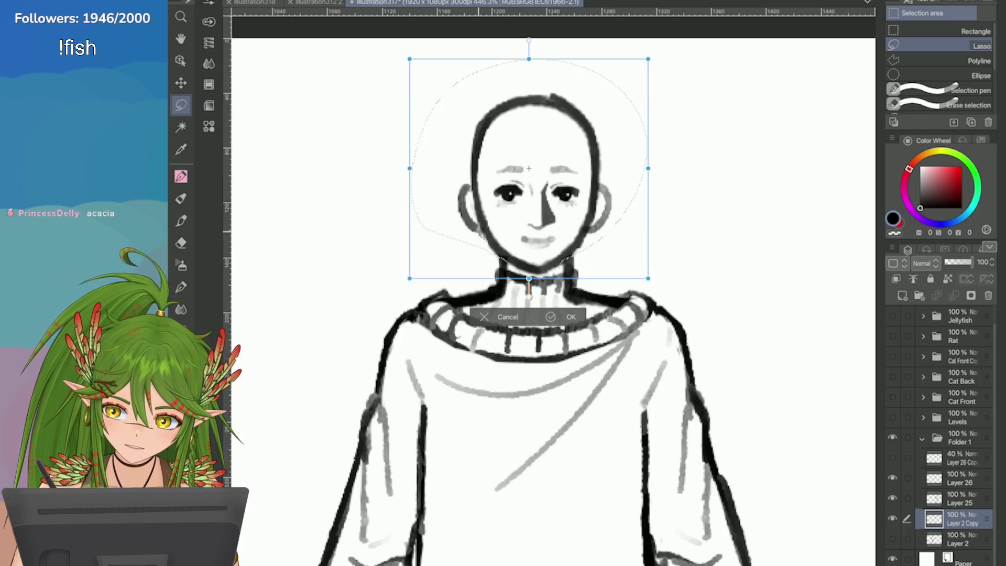
left_click_drag(529, 62, 530, 54)
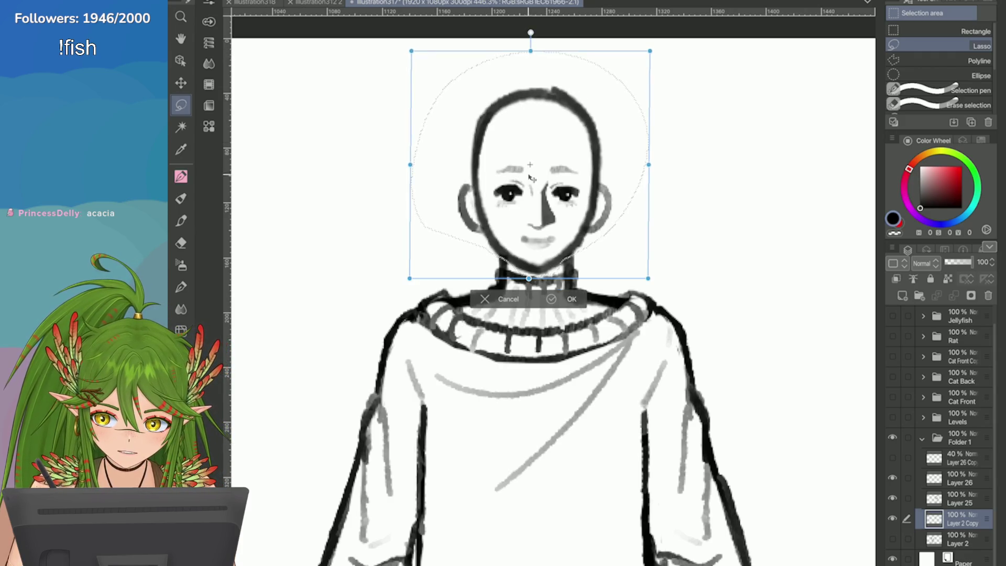
left_click(551, 298)
left_click(424, 300)
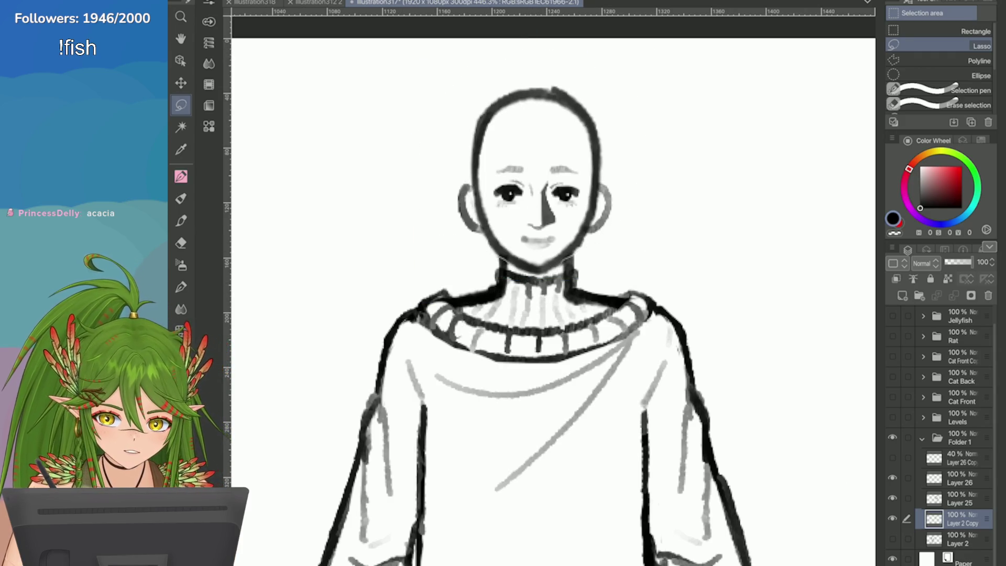
On Layer 26, select the face and apply a transform to it
key("alt+bracketright")
key("alt+bracketright")
mouse_move(488, 161)
left_mouse_down()
mouse_move(495, 197)
mouse_move(562, 225)
mouse_move(516, 133)
mouse_move(492, 150)
left_mouse_up()
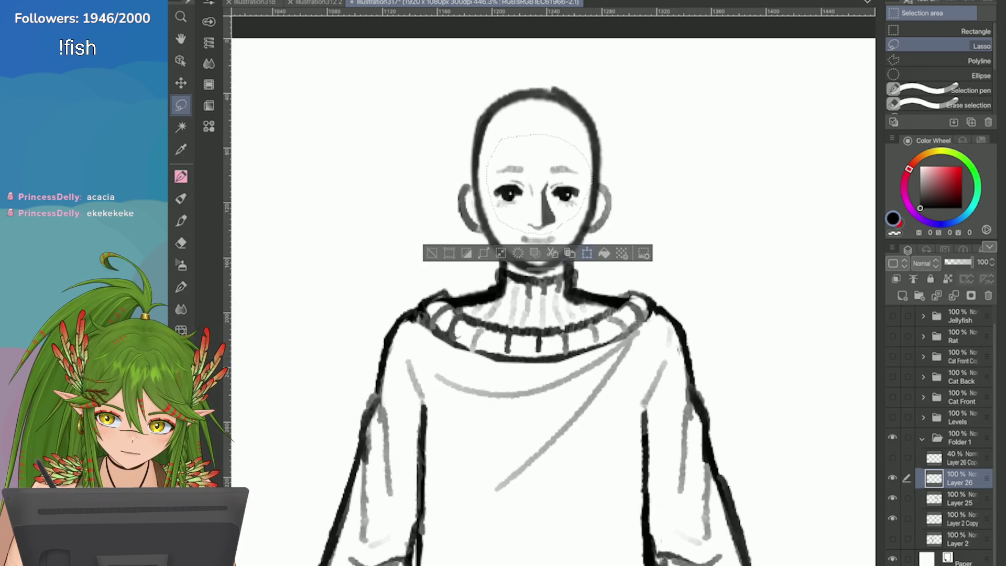
key("ctrl+t")
left_click(493, 270)
left_click(422, 229)
Select the nose and stretch it upward with Free Transform
mouse_move(504, 147)
left_mouse_down()
mouse_move(493, 188)
mouse_move(530, 191)
mouse_move(552, 174)
mouse_move(530, 173)
left_mouse_up()
scroll(584, 101, "up", 2)
mouse_move(501, 213)
left_mouse_down()
mouse_move(489, 262)
mouse_move(547, 259)
mouse_move(536, 219)
mouse_move(501, 213)
left_mouse_up()
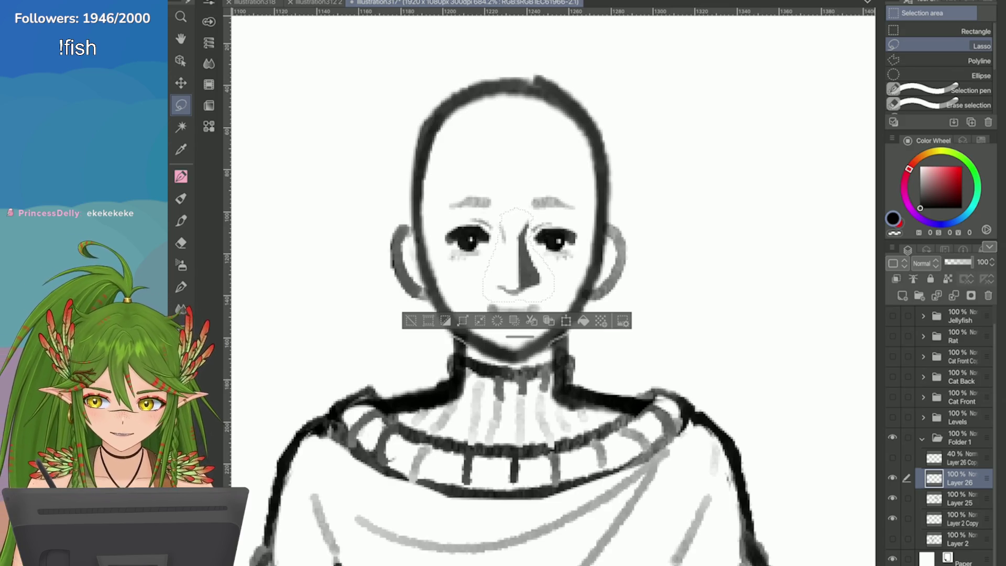
left_click(231, 1)
mouse_move(366, 241)
left_click(493, 287)
left_click_drag(518, 203, 519, 193)
key("Return")
key("ctrl+d")
Raise the eyes slightly and adjust the mouth
mouse_move(444, 177)
left_mouse_down()
mouse_move(500, 242)
mouse_move(528, 198)
mouse_move(553, 261)
mouse_move(484, 266)
left_mouse_up()
left_click(558, 305)
key("Return")
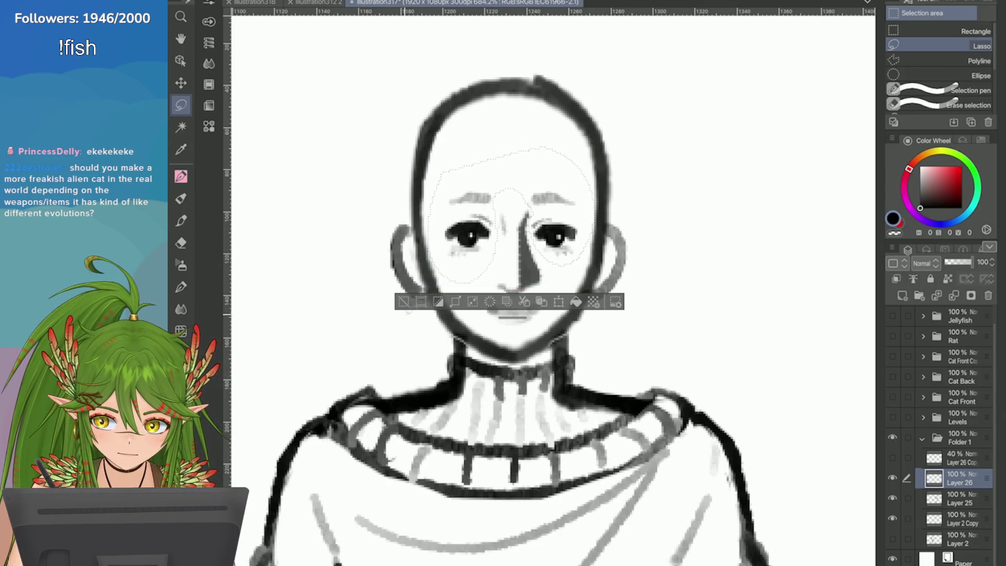
scroll(412, 296, "down", 5)
scroll(413, 292, "up", 5)
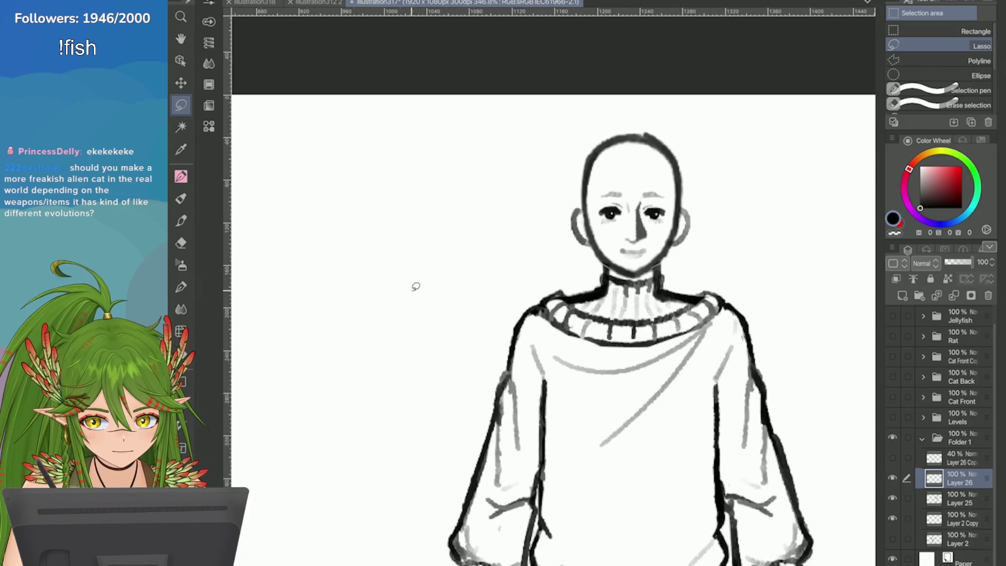
mouse_move(480, 269)
left_mouse_down()
mouse_move(555, 303)
mouse_move(487, 294)
left_mouse_up()
left_click(563, 330)
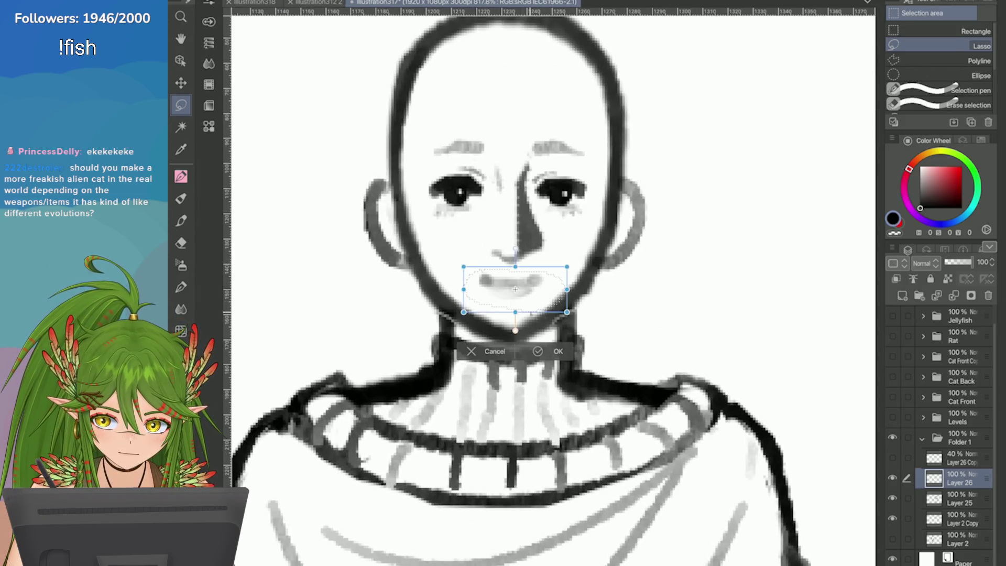
key("Return")
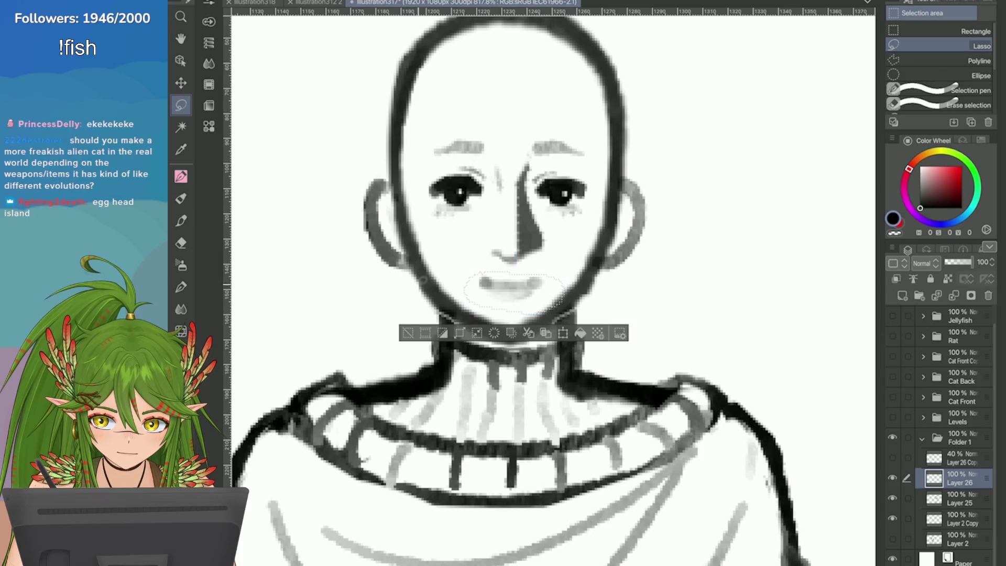
Select and transform the upper face
mouse_move(422, 156)
left_mouse_down()
mouse_move(471, 270)
mouse_move(401, 140)
left_mouse_up()
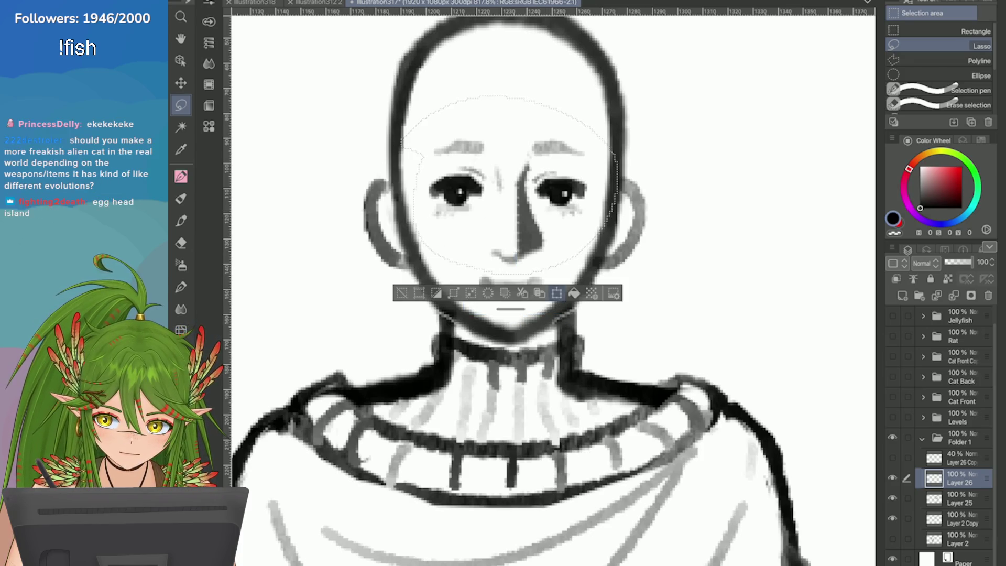
left_click(556, 293)
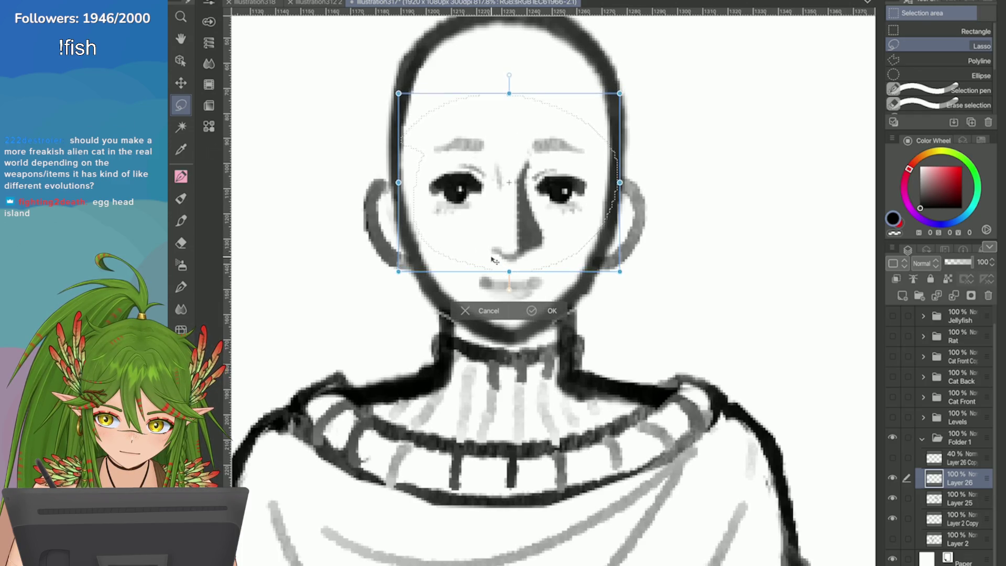
scroll(549, 283, "down", 10)
key("Return")
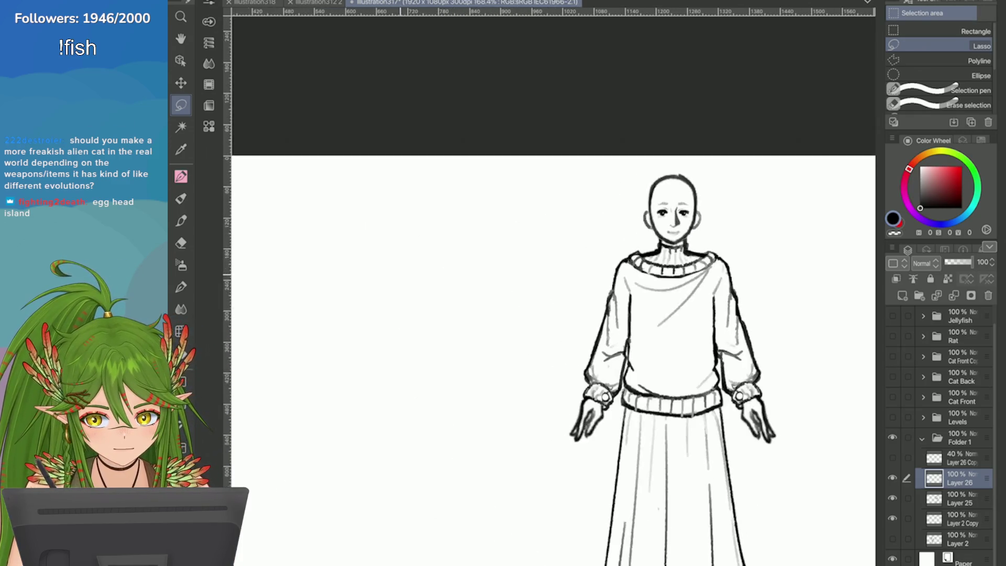
scroll(715, 197, "up", 10)
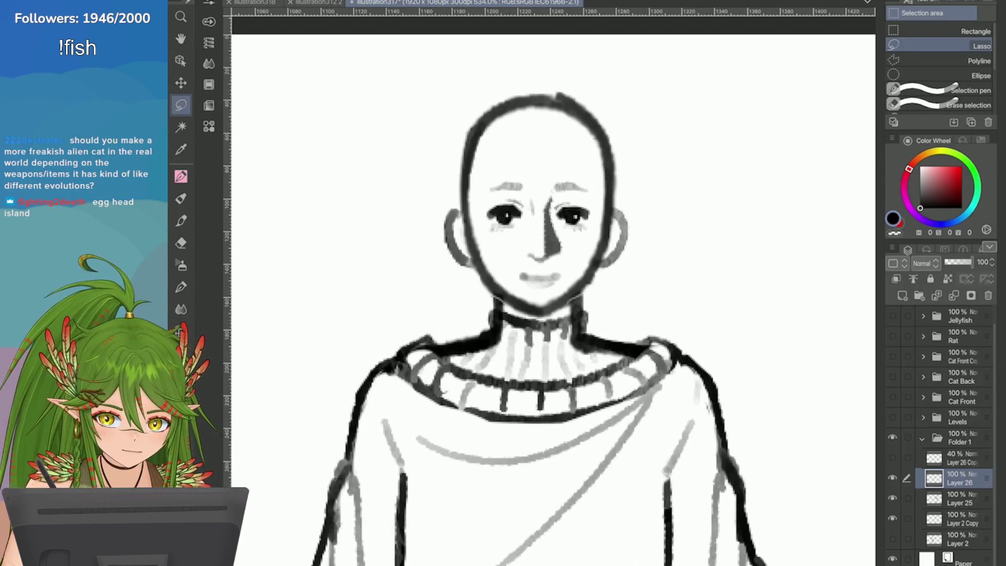
Nudge the whole head including ears slightly right and shrink it a little
mouse_move(429, 188)
left_mouse_down()
mouse_move(481, 225)
mouse_move(602, 184)
mouse_move(474, 105)
mouse_move(437, 199)
left_mouse_up()
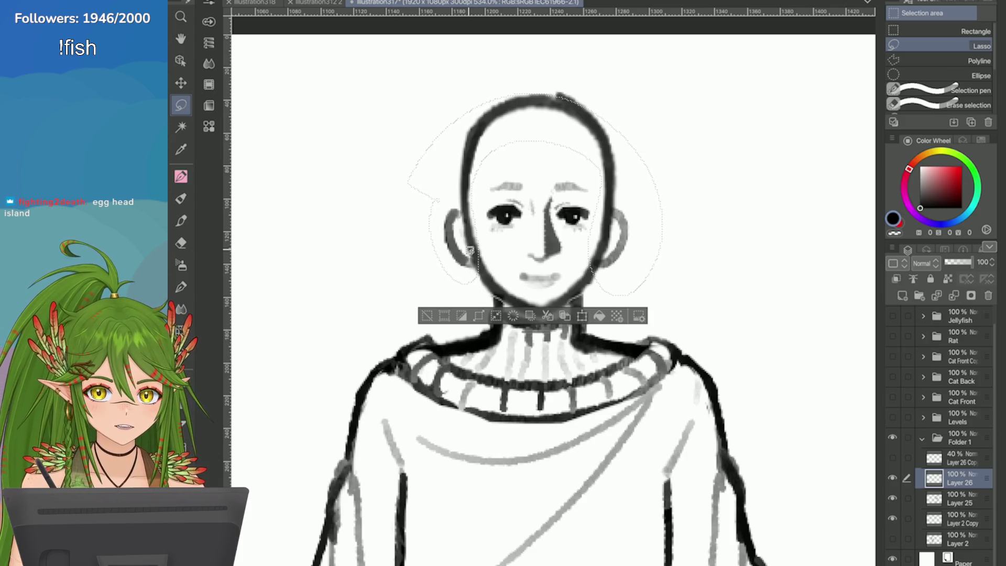
key("ctrl+t")
key("Right")
key("Right")
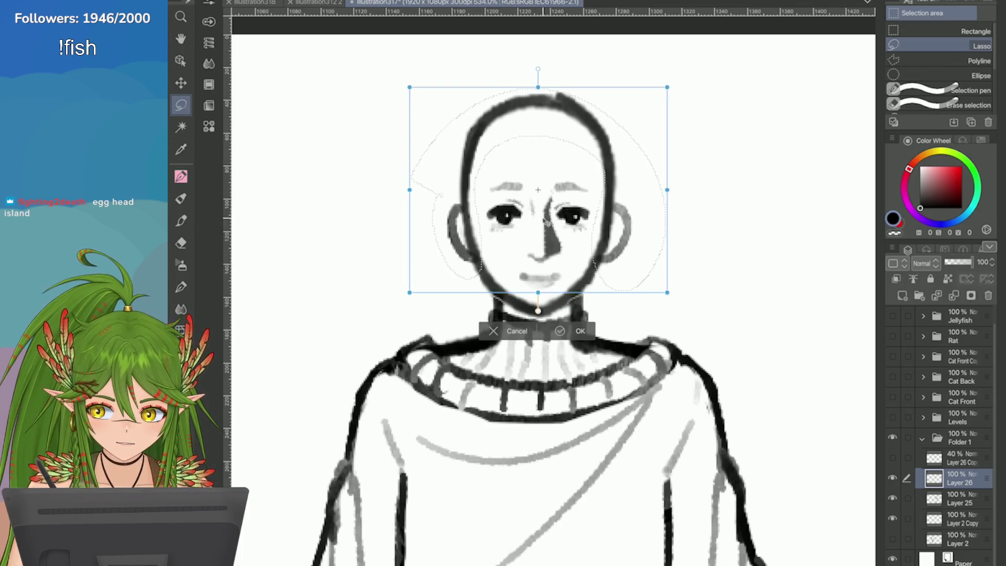
left_click_drag(666, 189, 664, 189)
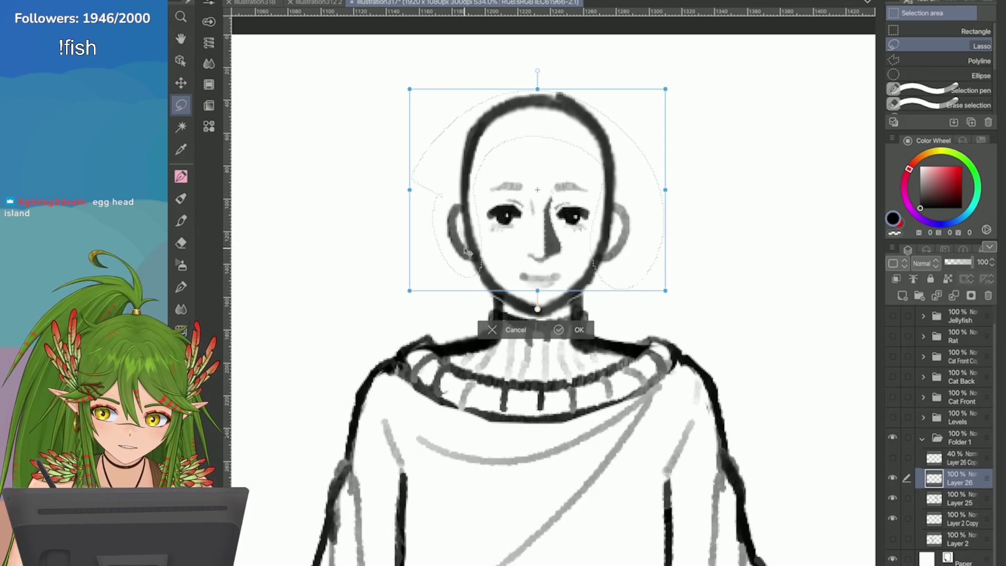
left_click(558, 330)
key("ctrl+plus")
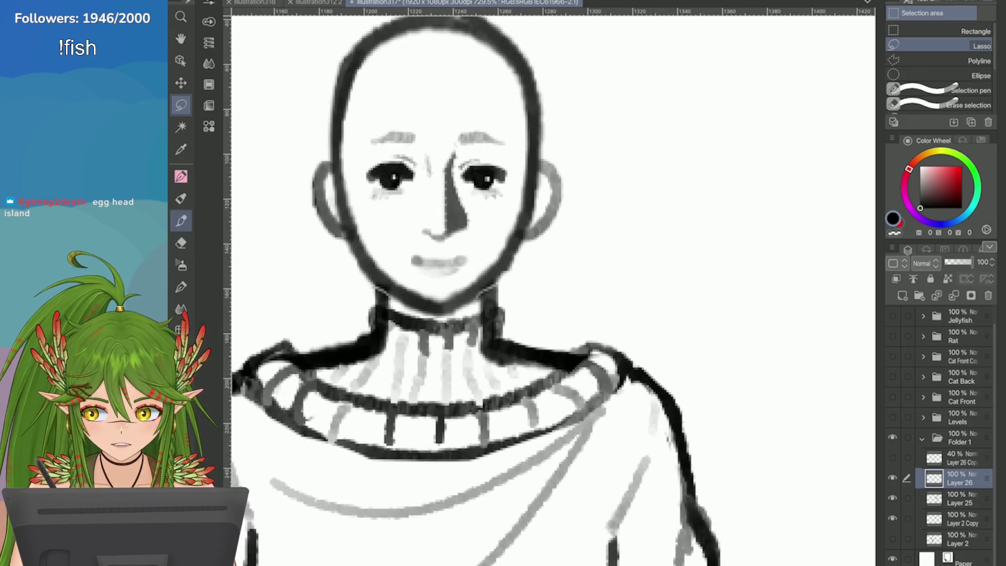
Shade along the right ear in grey with a coloured pencil brush
key("p")
key("period")
key("period")
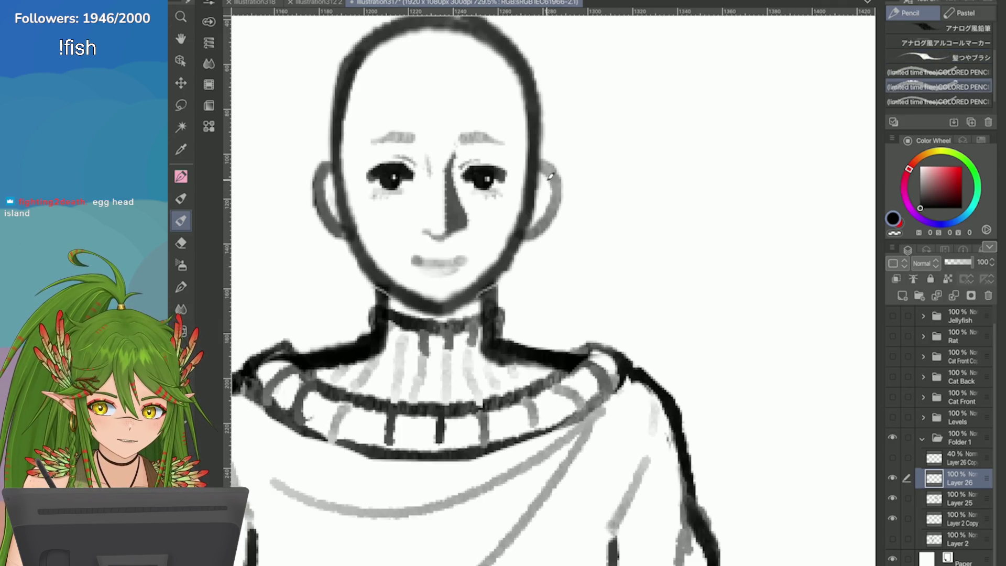
left_click_drag(547, 172, 544, 206)
key("ctrl+z")
key("period")
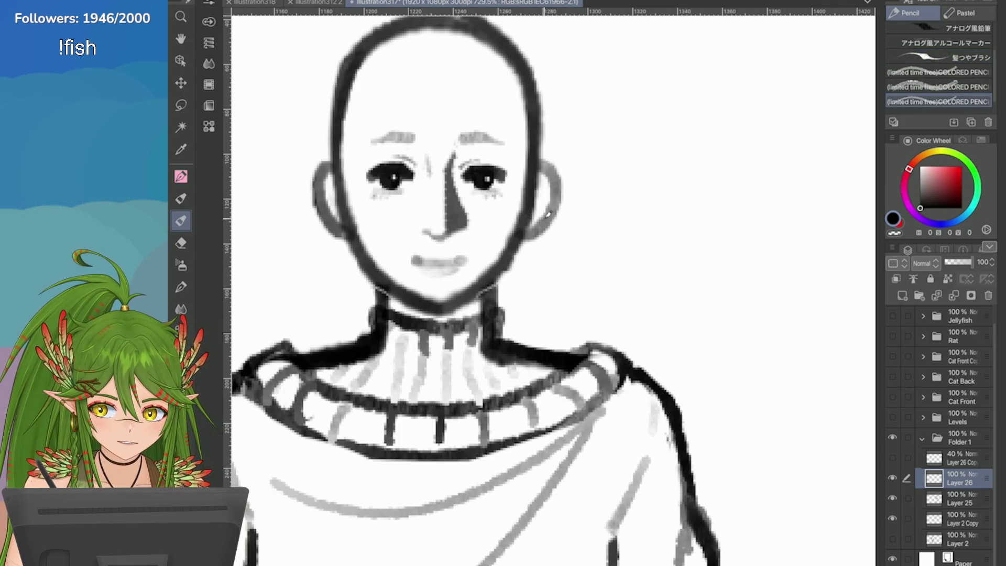
left_click_drag(552, 166, 543, 217)
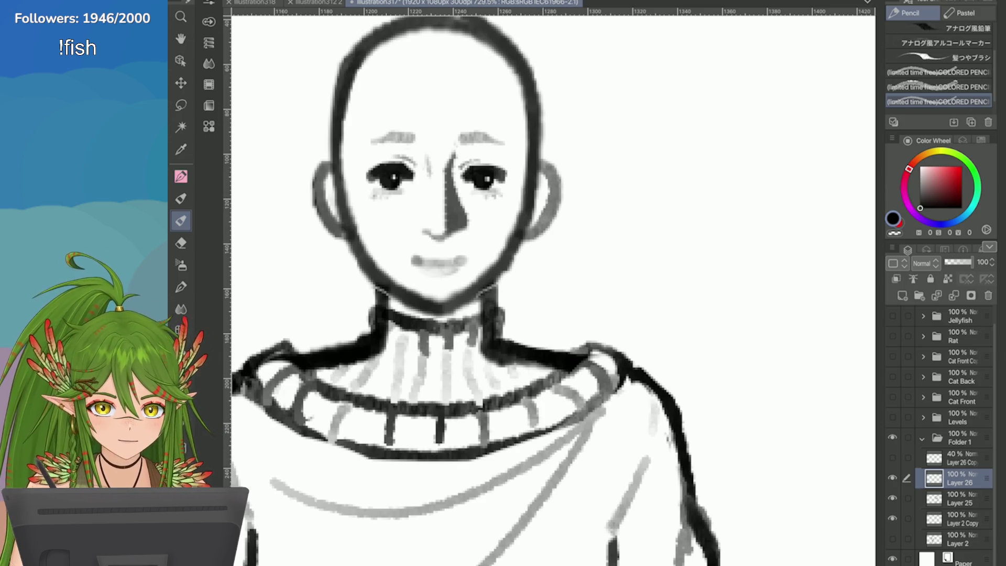
scroll(553, 288, "down", 4)
scroll(553, 288, "up", 1)
scroll(553, 288, "down", 2)
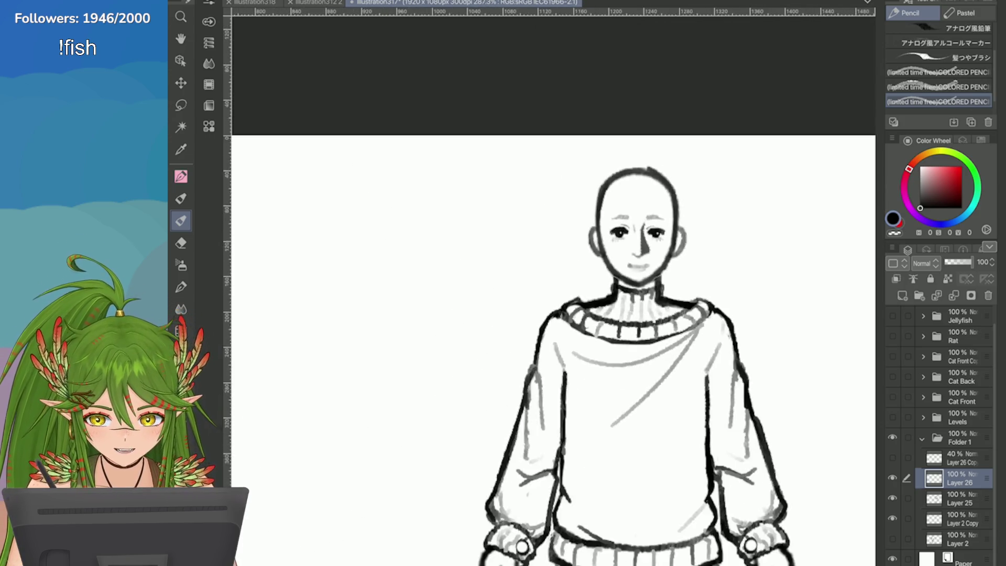
scroll(553, 288, "up", 3)
scroll(553, 288, "down", 2)
scroll(553, 288, "up", 2)
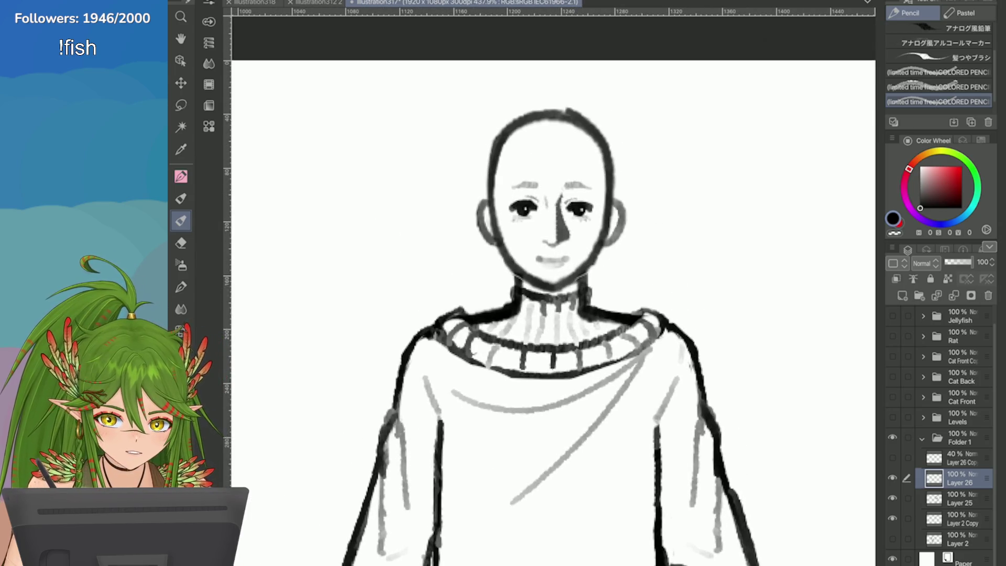
On Layer 2 Copy, erase the dark right neck-to-shoulder line and lighten the left collar line
left_click(962, 518)
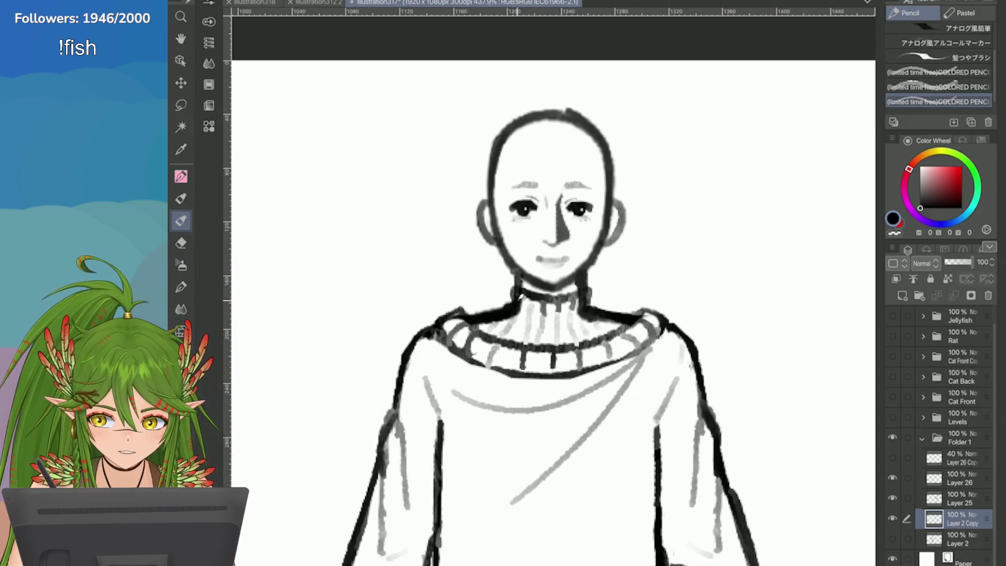
scroll(800, 323, "down", 3)
scroll(800, 322, "up", 5)
key("e")
mouse_move(520, 292)
left_mouse_down()
mouse_move(519, 320)
mouse_move(598, 323)
left_mouse_up()
key("ctrl+z")
left_click_drag(527, 321, 585, 327)
mouse_move(436, 287)
left_mouse_down()
mouse_move(426, 314)
mouse_move(366, 314)
mouse_move(424, 317)
mouse_move(437, 290)
mouse_move(396, 293)
left_mouse_up()
key("ctrl+z")
left_click_drag(377, 330, 363, 321)
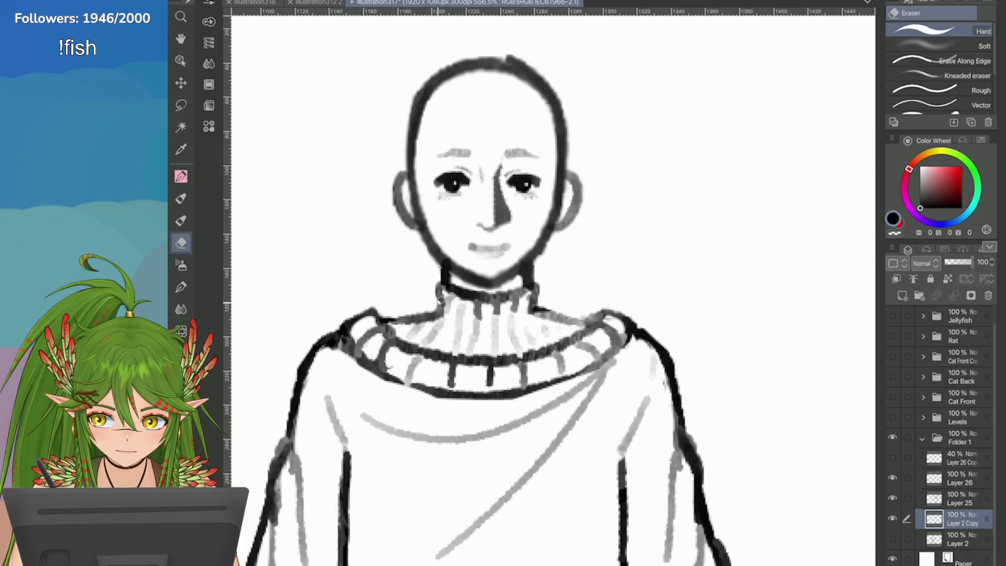
scroll(440, 300, "down", 5)
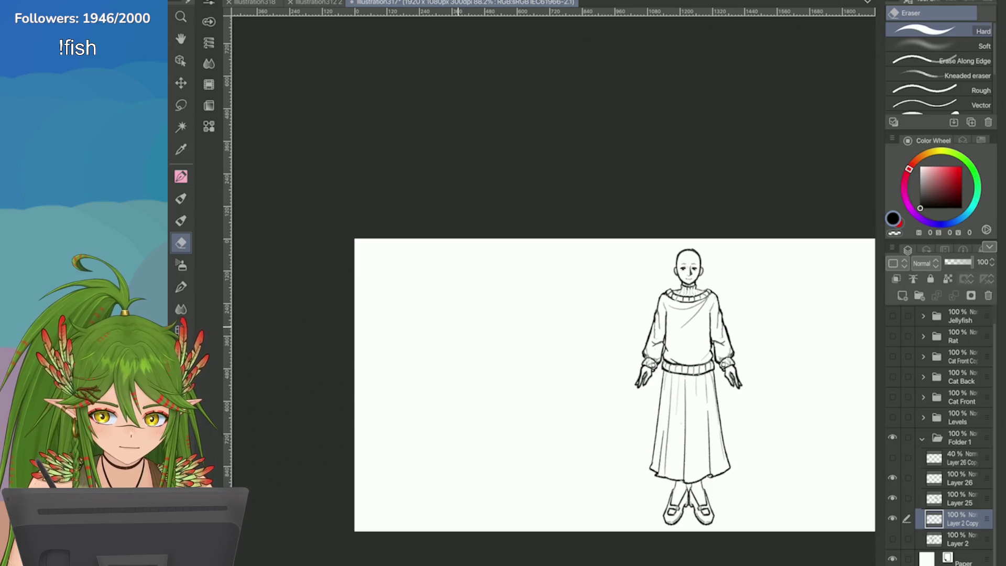
scroll(734, 275, "up", 2)
scroll(756, 257, "down", 3)
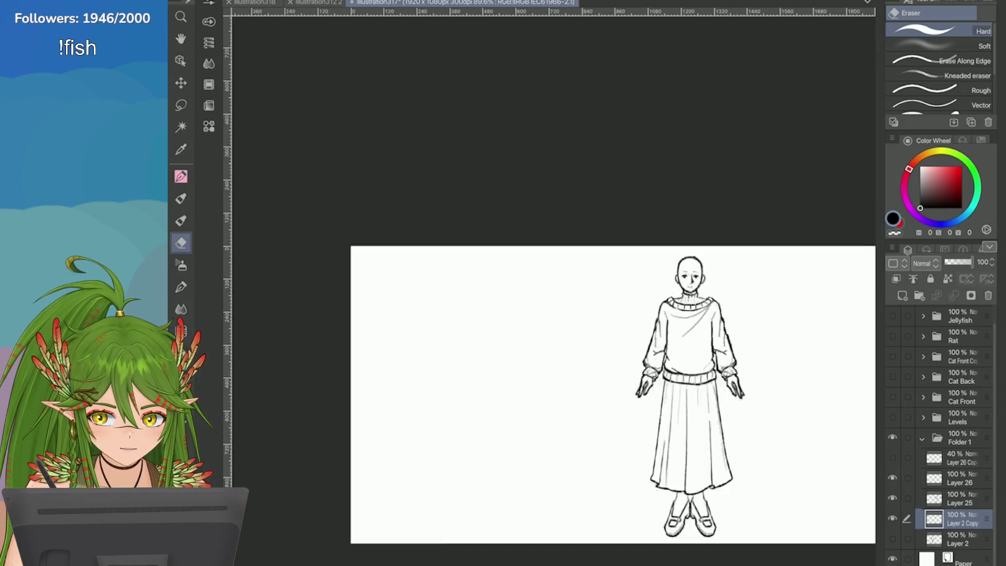
scroll(748, 275, "up", 6)
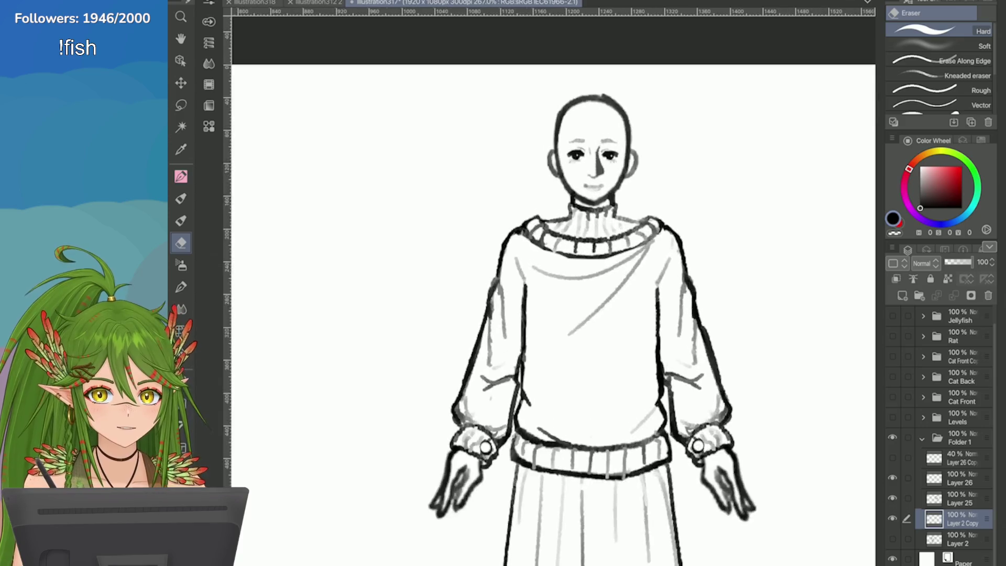
Select Layer 26 and add the new blank Layer 27 above it
left_click(961, 478)
left_click(892, 457)
left_click(892, 457)
left_click(902, 295)
key("p")
scroll(549, 288, "up", 2)
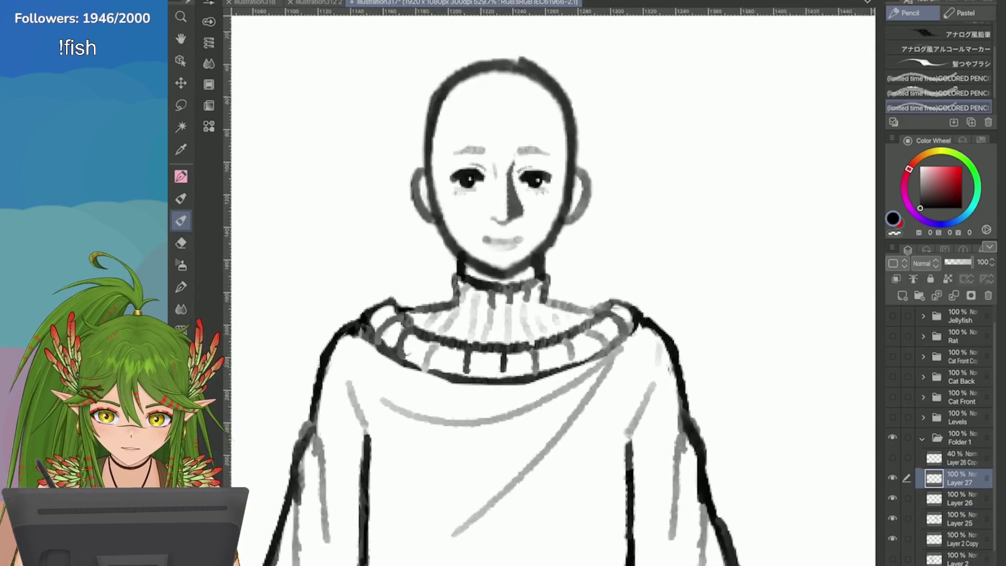
Sketch the fringe curve across the forehead after several redrawn attempts
left_click_drag(556, 126, 586, 178)
key("ctrl+z")
left_click_drag(554, 126, 584, 173)
key("ctrl+z")
mouse_move(522, 134)
left_mouse_down()
mouse_move(522, 157)
mouse_move(622, 217)
left_mouse_up()
key("ctrl+z")
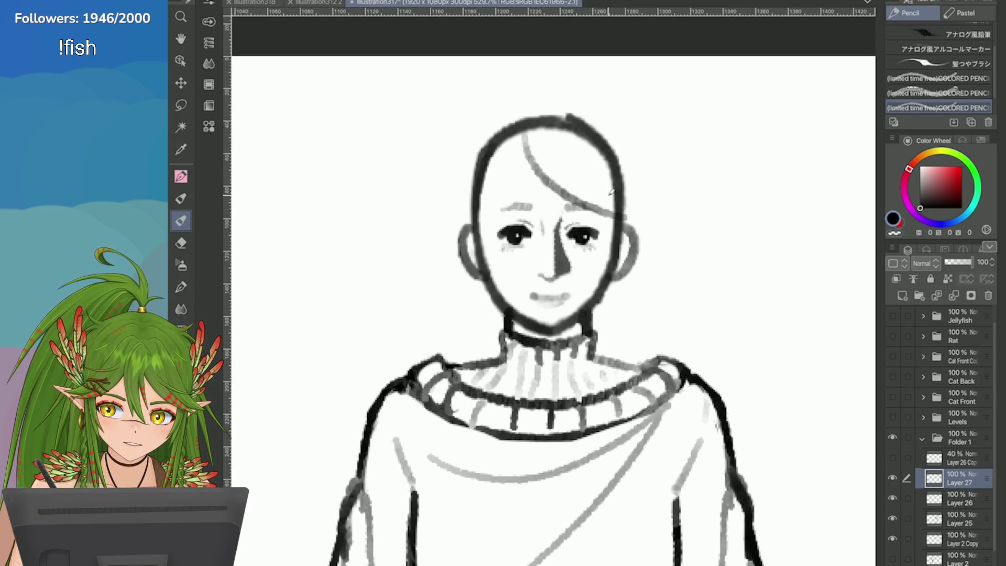
left_click_drag(530, 148, 617, 219)
Sketch hair strands down the left side of the head
mouse_move(529, 137)
left_mouse_down()
mouse_move(489, 205)
mouse_move(451, 220)
left_mouse_up()
key("ctrl+z")
key("ctrl+z")
mouse_move(520, 135)
left_mouse_down()
mouse_move(456, 221)
mouse_move(462, 229)
mouse_move(478, 226)
mouse_move(479, 209)
left_mouse_up()
key("ctrl+z")
mouse_move(513, 153)
left_mouse_down()
mouse_move(479, 220)
mouse_move(490, 262)
mouse_move(479, 296)
left_mouse_up()
key("ctrl+z")
key("ctrl+z")
Add short strands beside both cheeks and draw the hairline over the head
key("ctrl+z")
left_click_drag(524, 108, 468, 177)
key("ctrl+z")
left_click_drag(483, 131, 469, 215)
key("ctrl+z")
left_click_drag(482, 147, 469, 210)
left_click_drag(492, 251, 484, 306)
key("ctrl+z")
key("ctrl+z")
key("ctrl+z")
left_click_drag(503, 270, 479, 283)
mouse_move(617, 274)
left_mouse_down()
mouse_move(624, 295)
mouse_move(614, 279)
left_mouse_up()
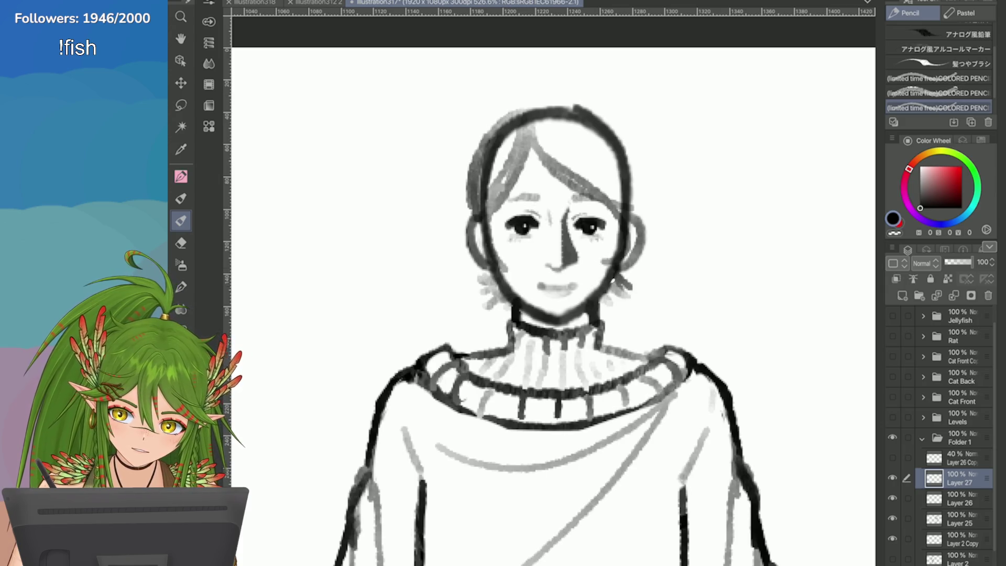
left_click_drag(500, 291, 483, 308)
mouse_move(522, 109)
left_mouse_down()
mouse_move(582, 103)
mouse_move(643, 132)
mouse_move(632, 197)
left_mouse_up()
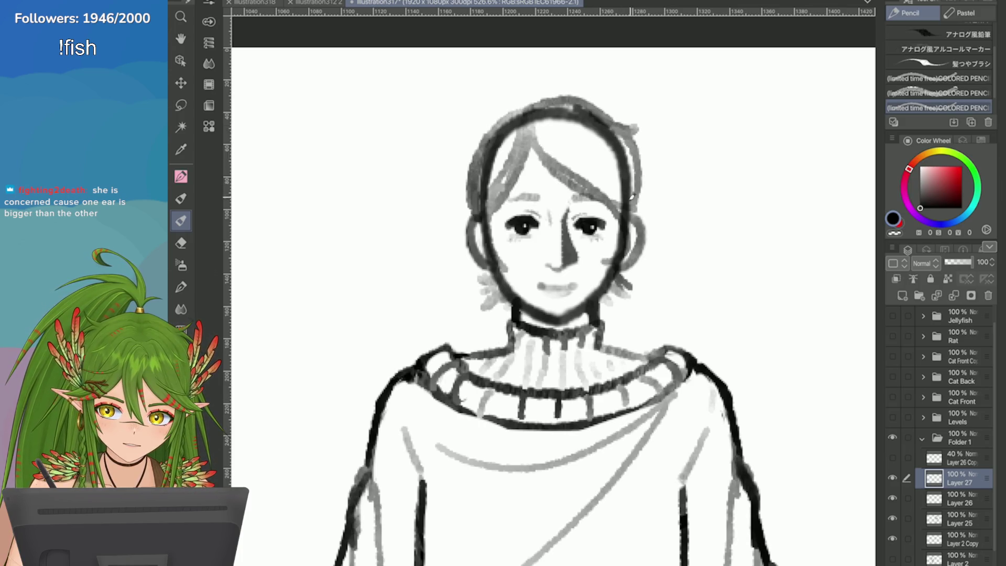
left_click_drag(490, 127, 464, 181)
mouse_move(496, 84)
left_mouse_down()
mouse_move(537, 99)
mouse_move(533, 79)
mouse_move(490, 84)
mouse_move(481, 107)
mouse_move(495, 105)
mouse_move(502, 126)
left_mouse_up()
key("ctrl+z")
Zoom out to check the whole figure, then zoom back in on the head and collar
key("ctrl+minus")
key("ctrl+minus")
key("ctrl+minus")
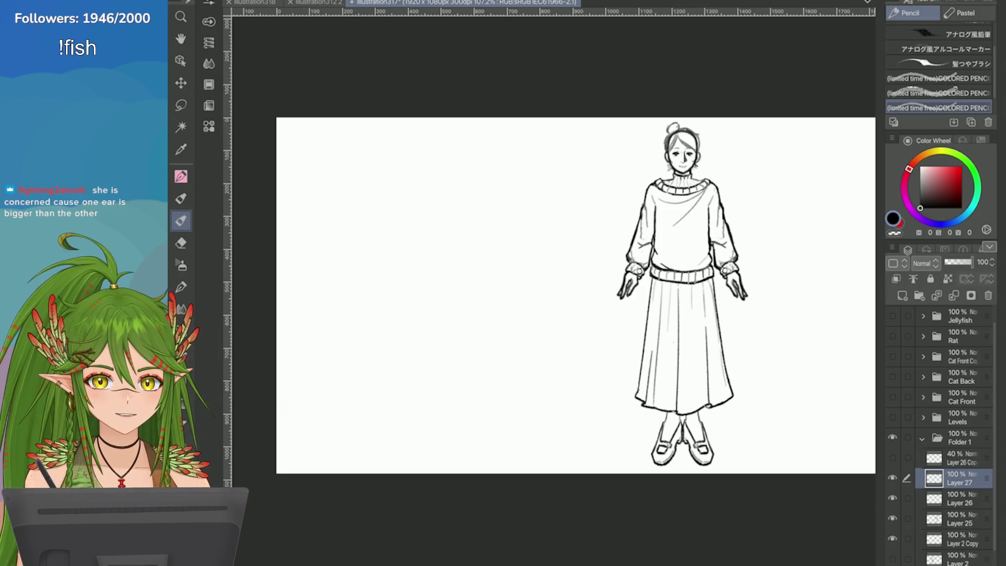
key("ctrl+plus")
key("ctrl+plus")
key("ctrl+plus")
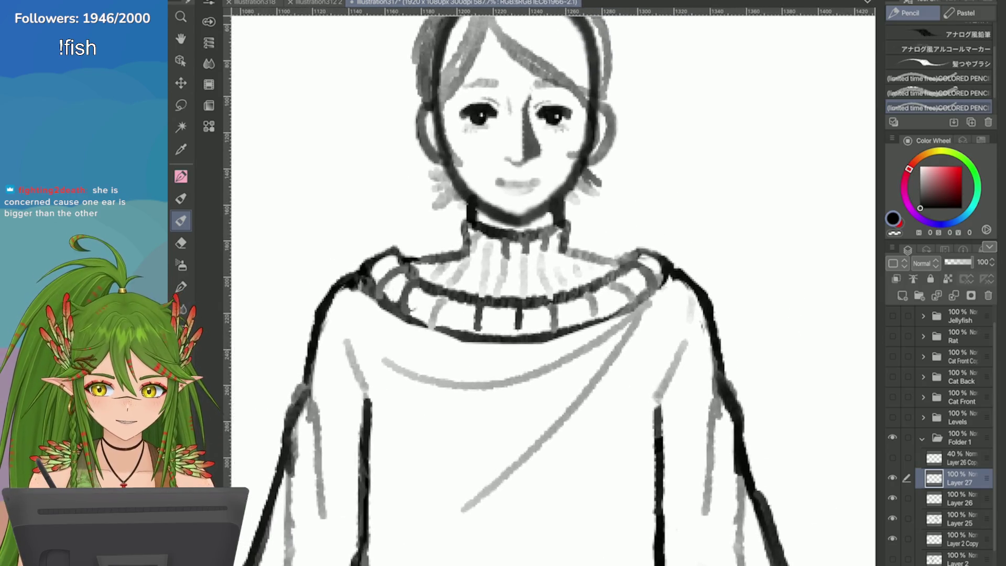
key("ctrl+minus")
scroll(549, 290, "down", 5)
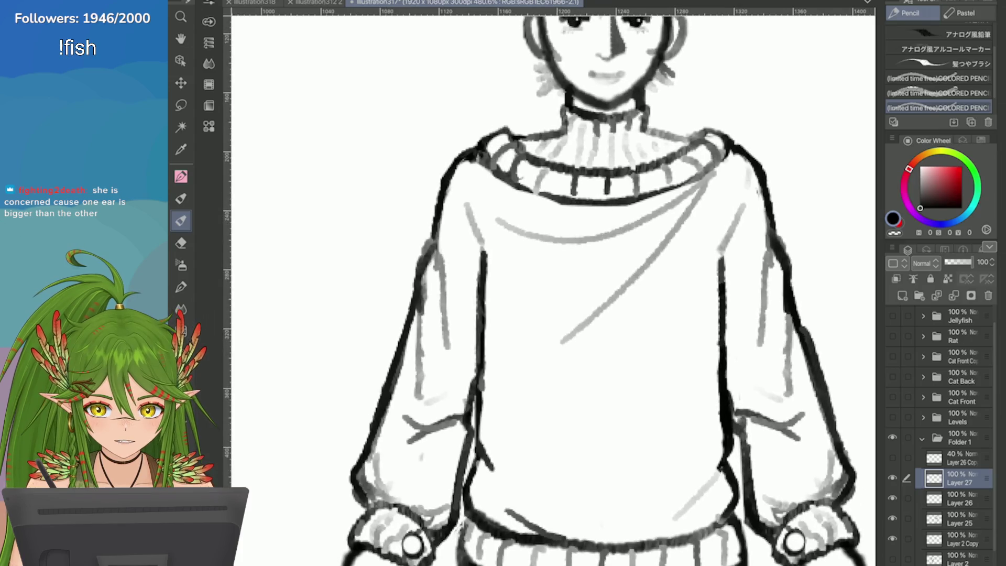
key("ctrl+minus")
key("ctrl+minus")
key("ctrl+minus")
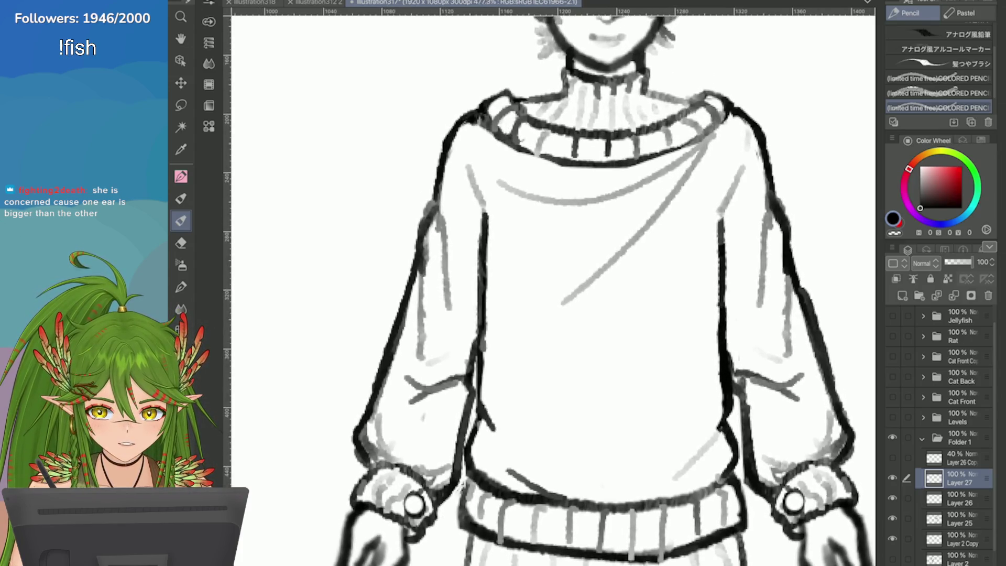
key("ctrl+plus")
key("ctrl+plus")
key("ctrl+plus")
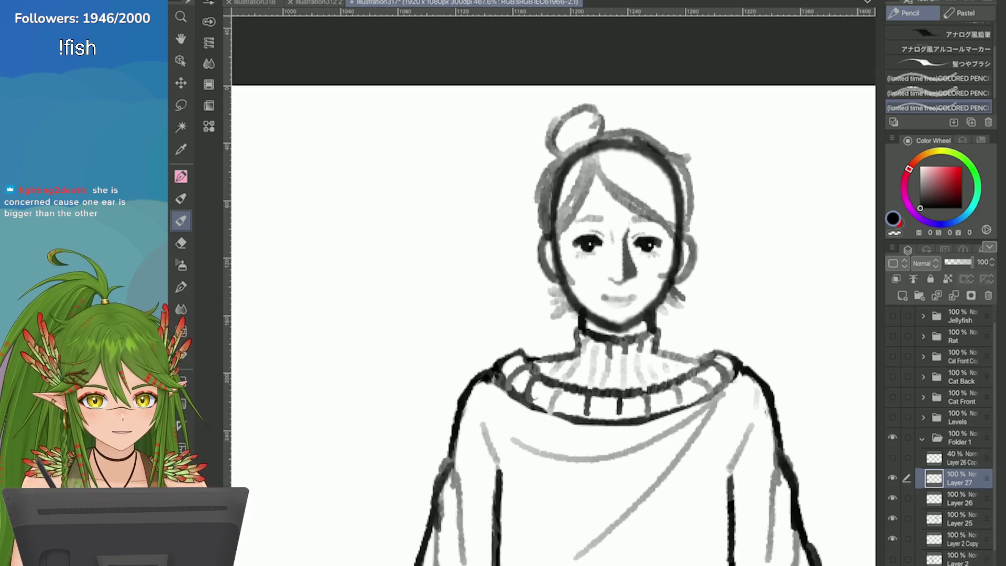
Darken the top-right outline, the right side of the head and the right ear in pencil
mouse_move(628, 131)
left_mouse_down()
mouse_move(678, 157)
mouse_move(676, 256)
left_mouse_up()
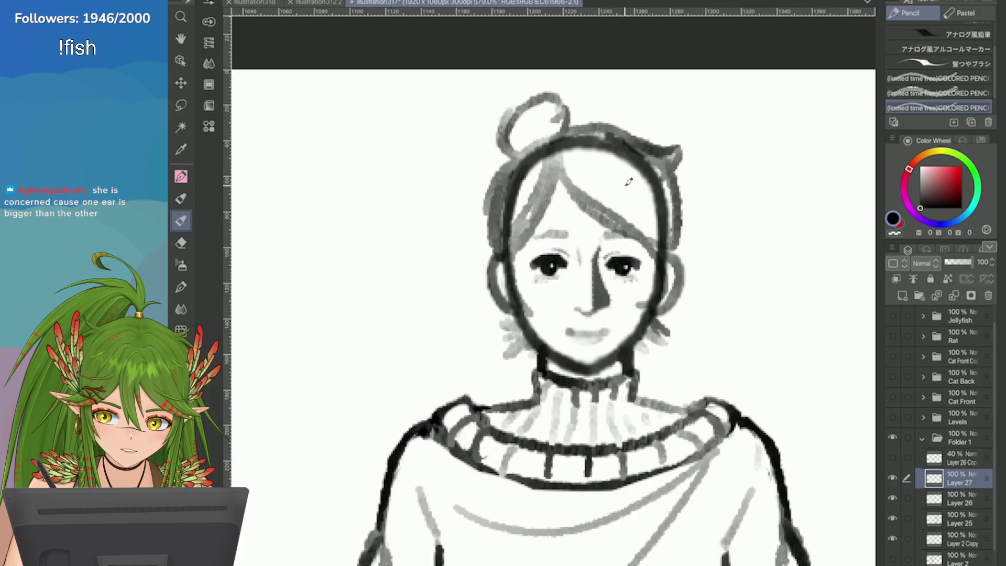
mouse_move(675, 204)
left_mouse_down()
mouse_move(679, 246)
mouse_move(641, 304)
left_mouse_up()
left_click_drag(673, 246, 644, 312)
left_click_drag(671, 255, 644, 301)
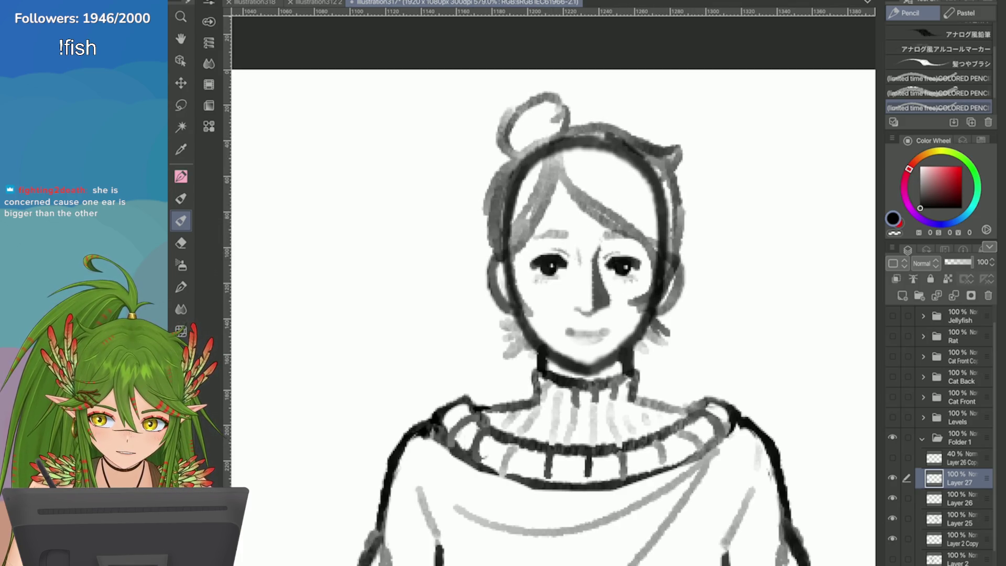
Try lightening the right ear and adding a curved right hair strand, undoing both
key("e")
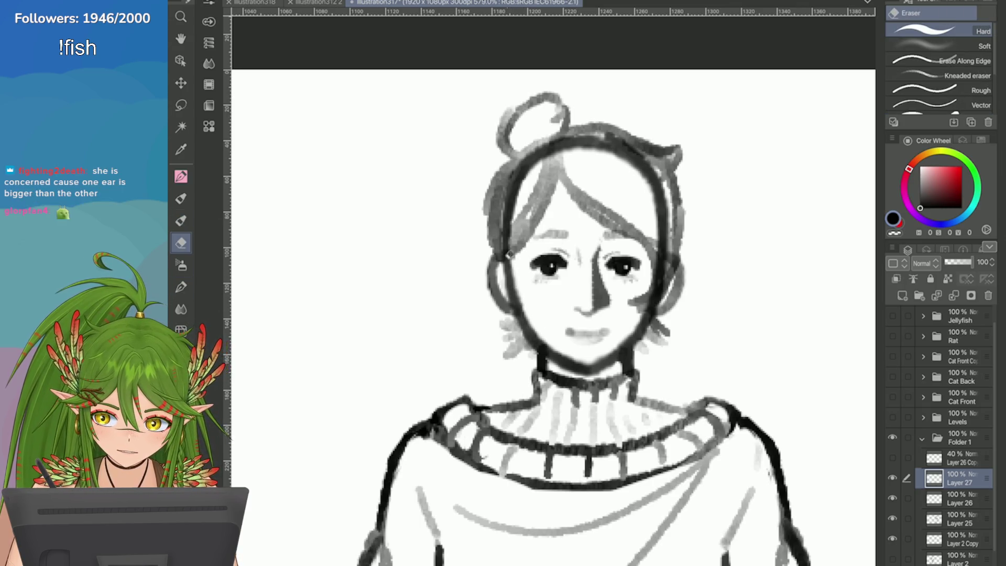
mouse_move(668, 225)
left_mouse_down()
mouse_move(650, 296)
mouse_move(645, 257)
mouse_move(638, 302)
left_mouse_up()
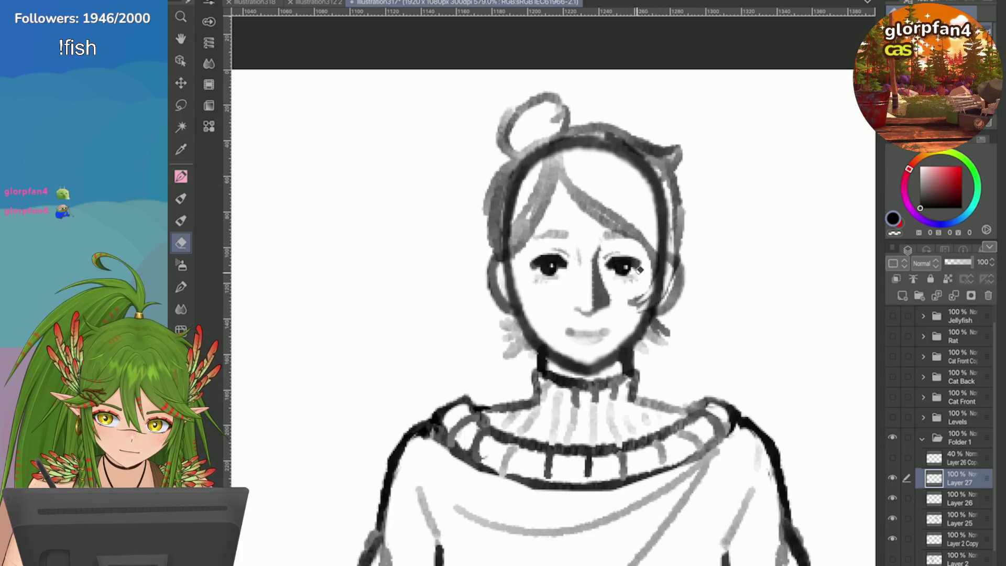
key("ctrl+z")
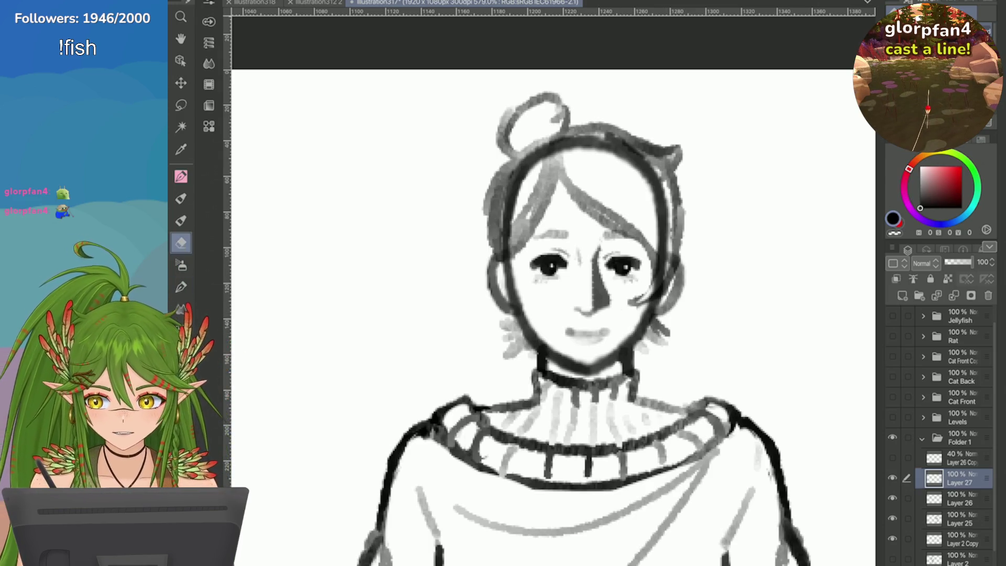
key("b")
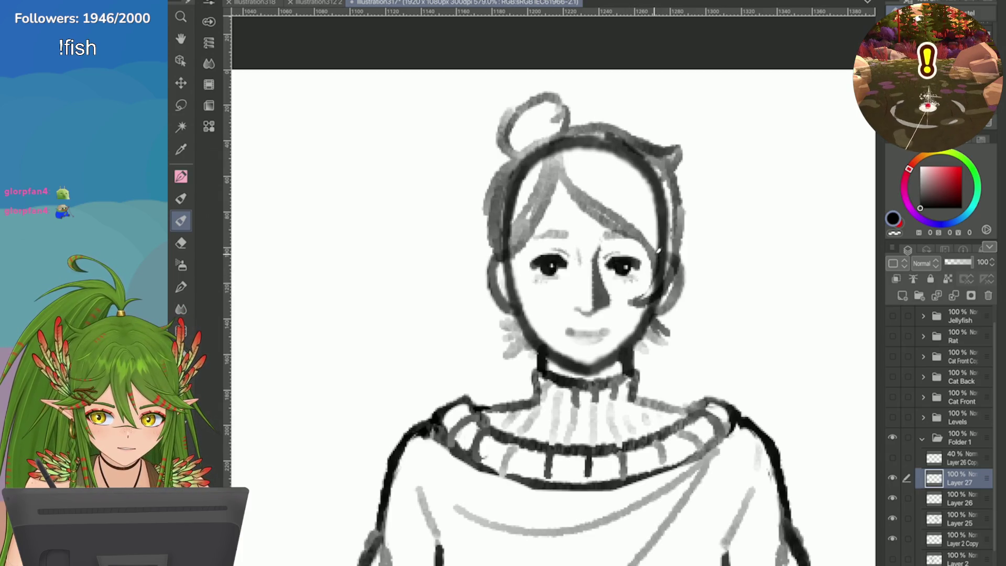
left_click_drag(626, 188, 659, 259)
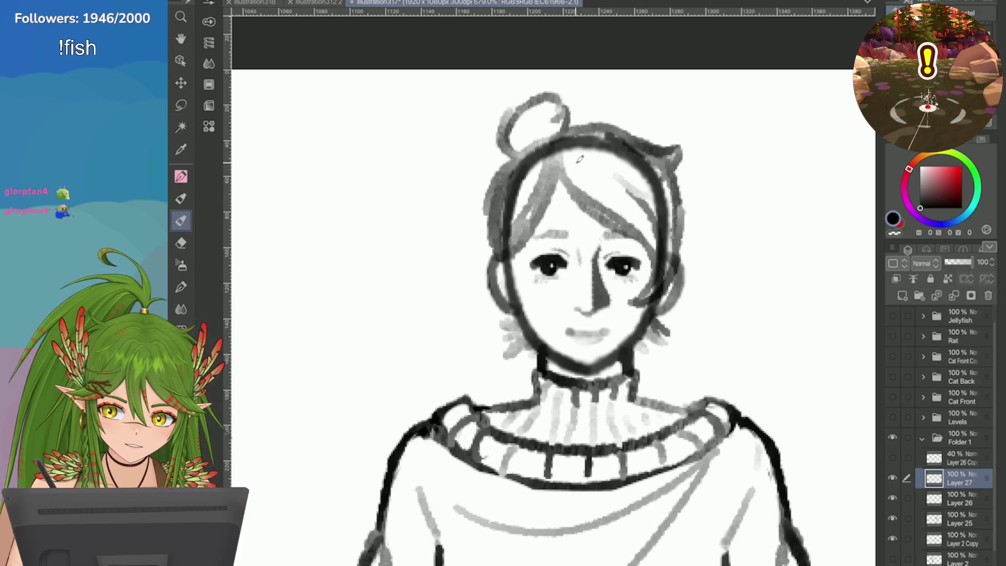
key("ctrl+z")
Erase to lighten the faint left fringe strands and part of the right hair strand
mouse_move(563, 154)
left_mouse_down()
mouse_move(621, 167)
mouse_move(563, 148)
mouse_move(522, 184)
mouse_move(505, 244)
left_mouse_up()
key("ctrl+z")
key("e")
mouse_move(547, 150)
left_mouse_down()
mouse_move(495, 234)
mouse_move(514, 222)
left_mouse_up()
left_click_drag(576, 173, 623, 223)
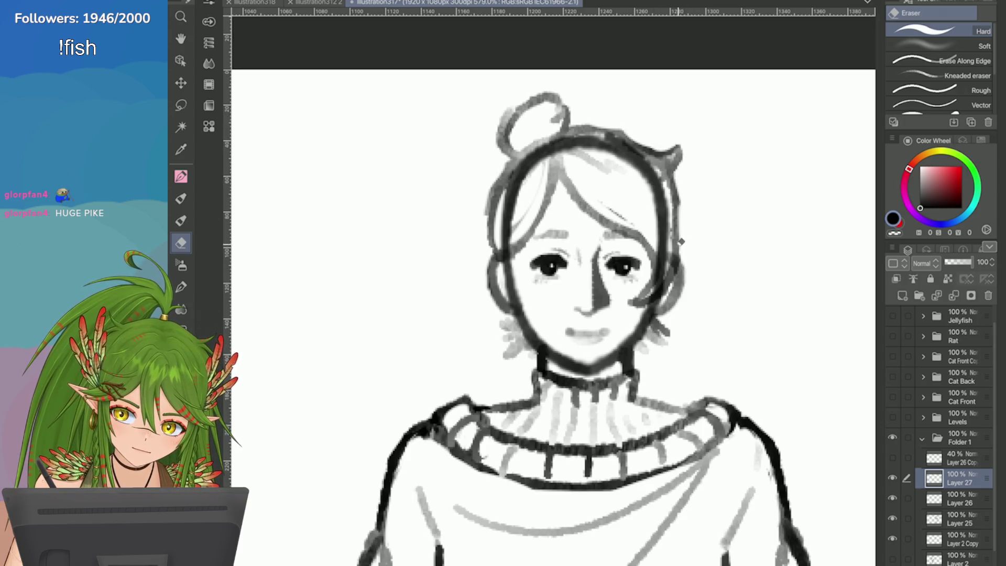
scroll(686, 263, "down", 3)
Add small strokes to the bun, redraw its lower-left edge and flare strands to its left
scroll(686, 263, "up", 2)
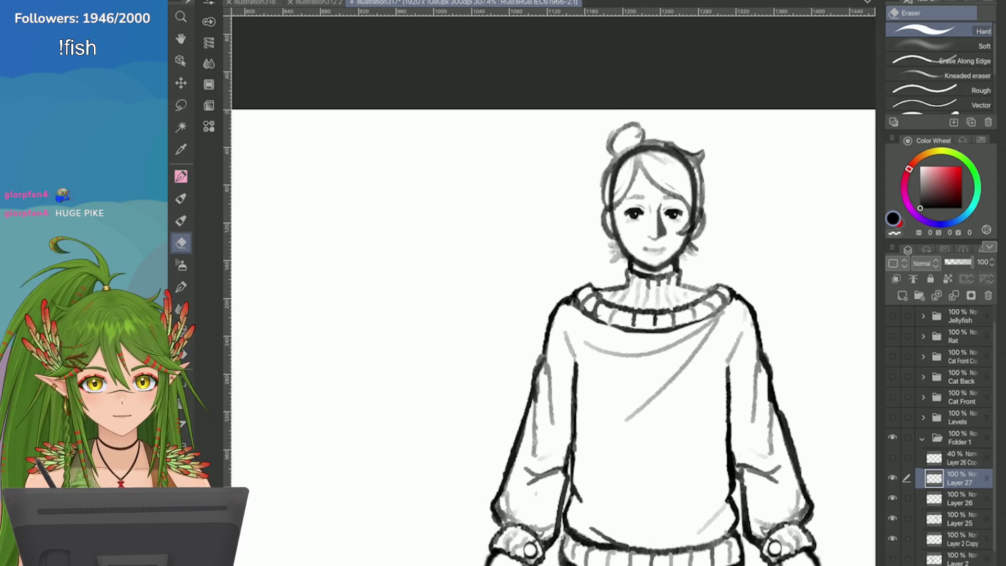
scroll(543, 219, "up", 1)
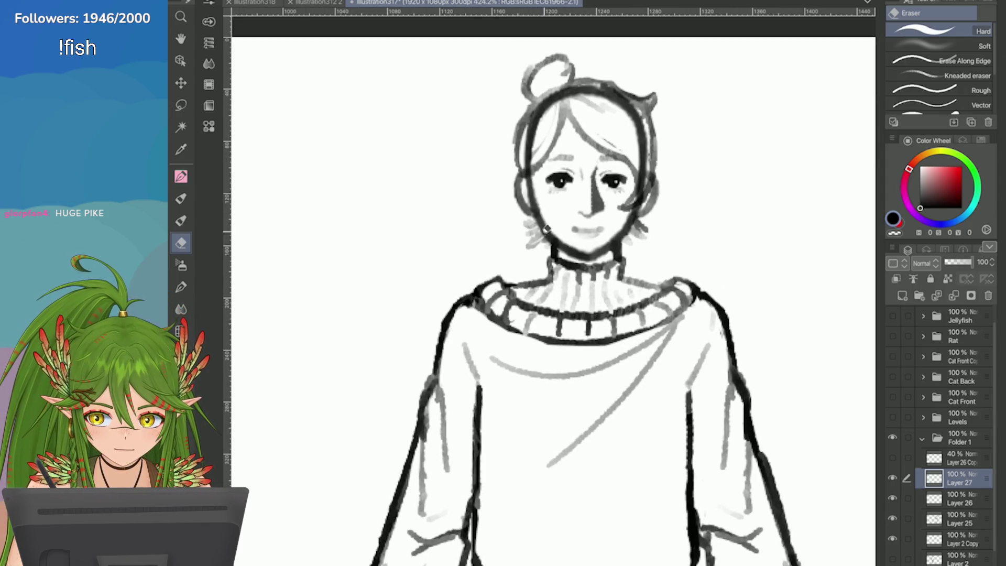
scroll(633, 58, "up", 3)
key("p")
left_click_drag(435, 139, 508, 75)
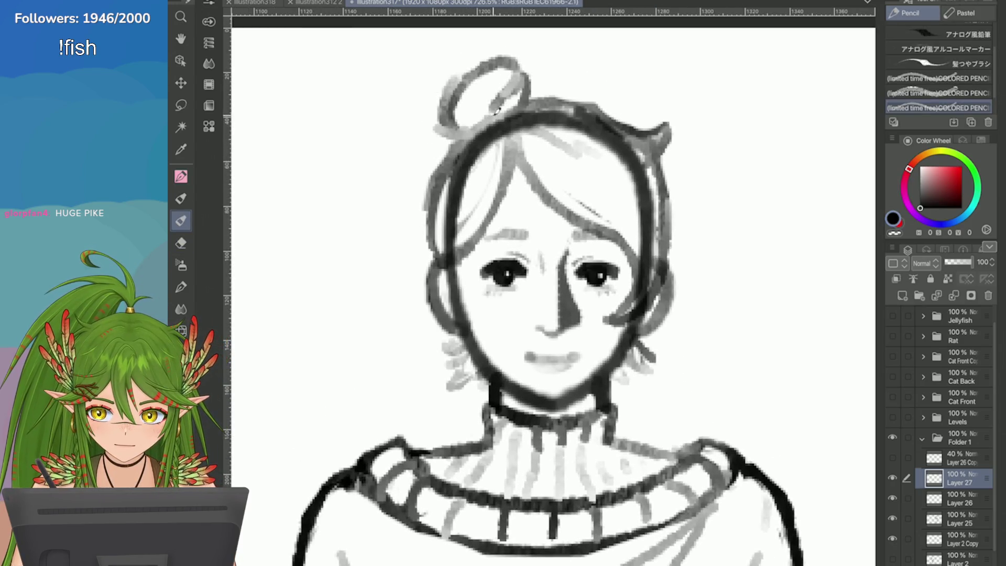
left_click_drag(468, 137, 437, 104)
mouse_move(461, 138)
left_mouse_down()
mouse_move(422, 120)
mouse_move(400, 173)
mouse_move(406, 150)
mouse_move(400, 183)
mouse_move(414, 189)
left_mouse_up()
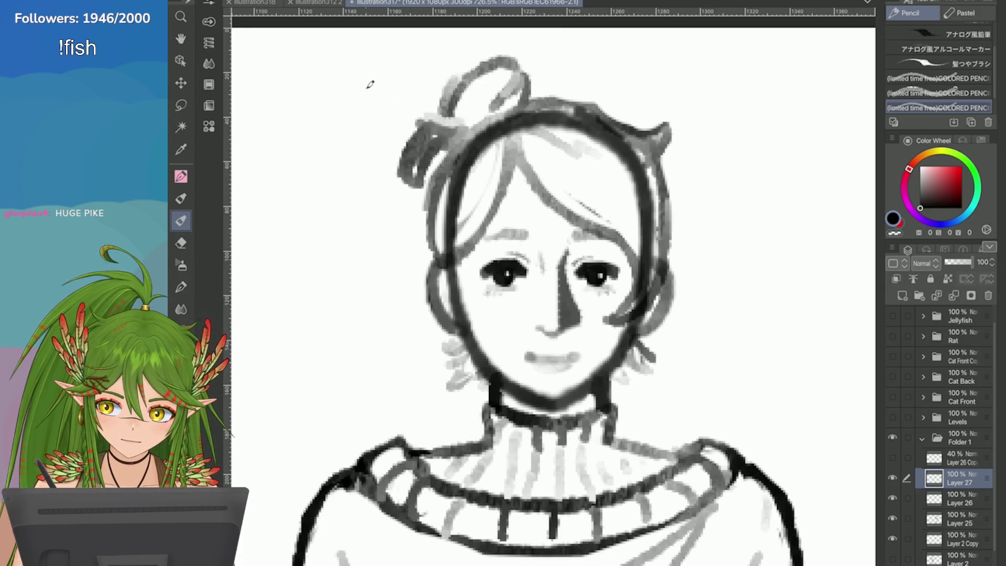
Erase the stray strokes left of the bun and retrace the top and left of the bun loop
scroll(594, 167, "down", 3)
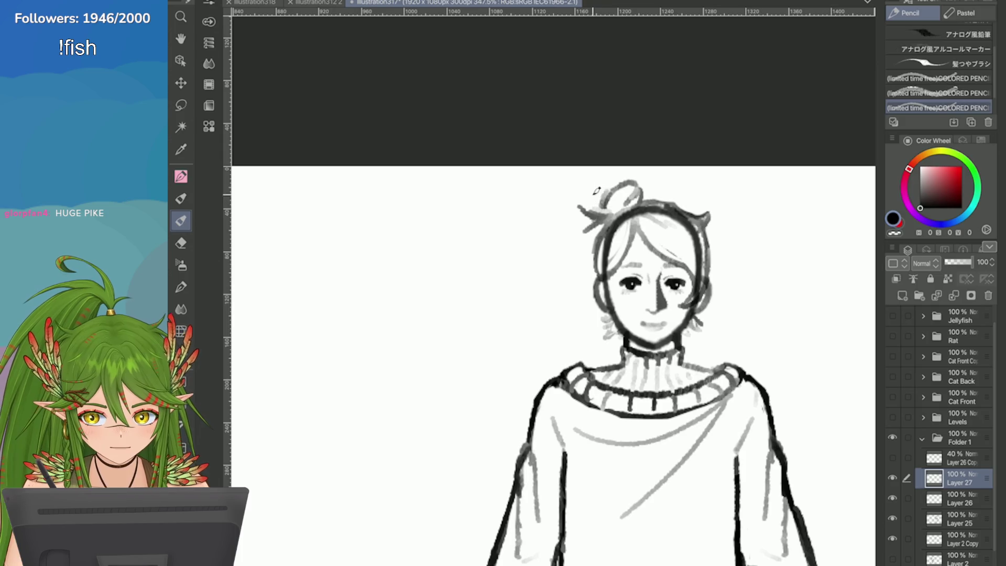
scroll(572, 187, "up", 3)
key("e")
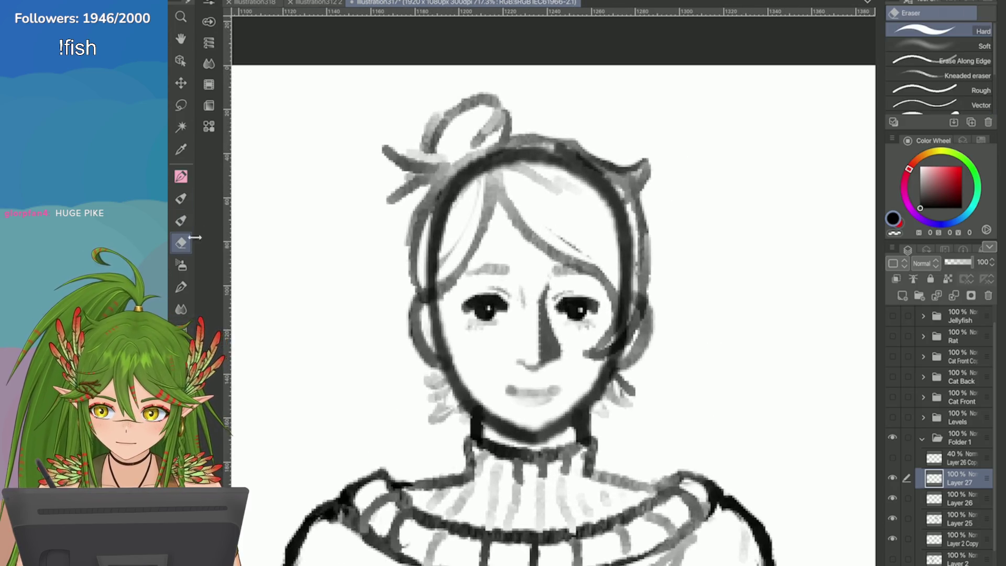
scroll(549, 222, "up", 1)
mouse_move(436, 151)
left_mouse_down()
mouse_move(460, 140)
mouse_move(447, 151)
left_mouse_up()
scroll(456, 133, "down", 2)
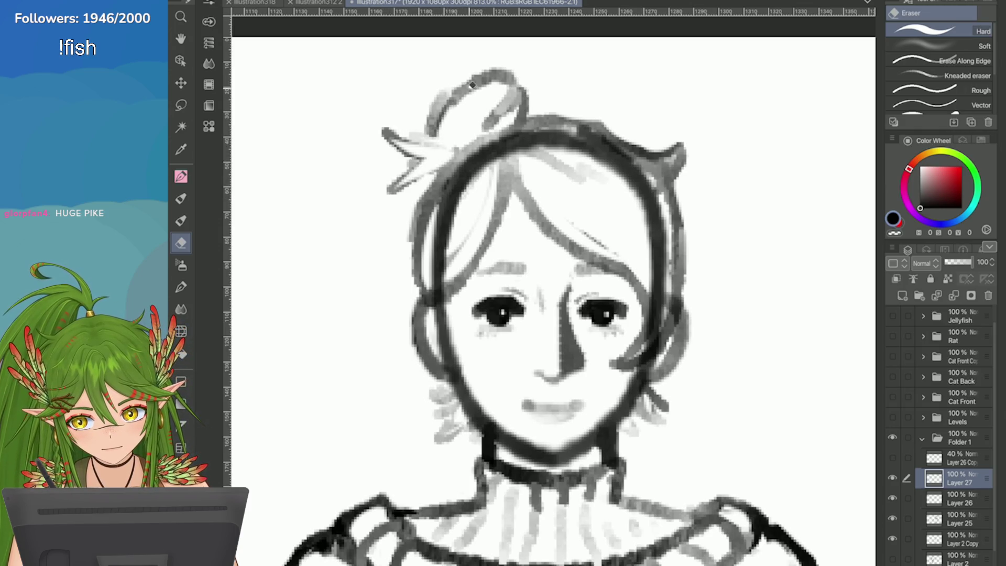
scroll(456, 133, "down", 2)
scroll(481, 182, "down", 3)
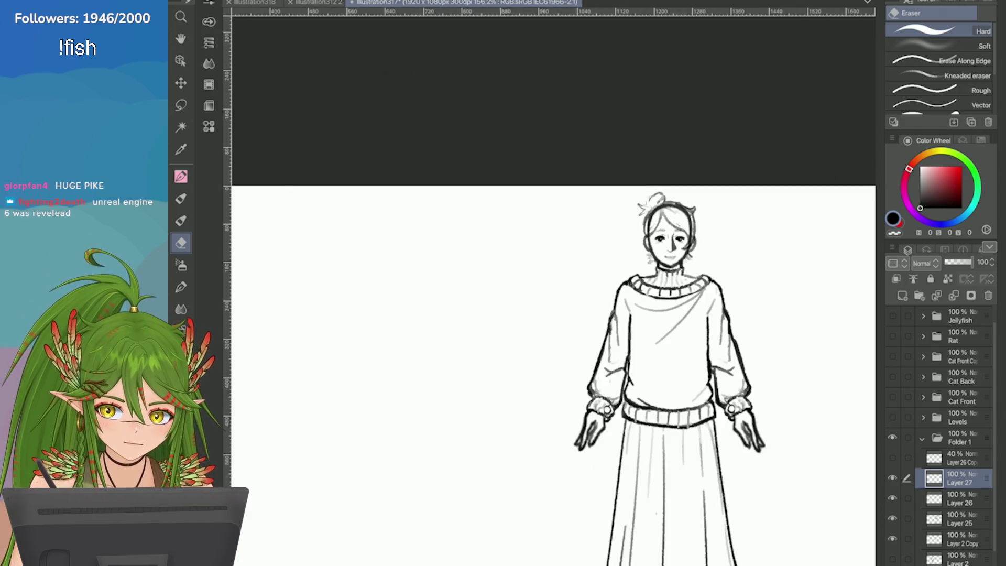
scroll(480, 181, "up", 3)
scroll(480, 182, "up", 2)
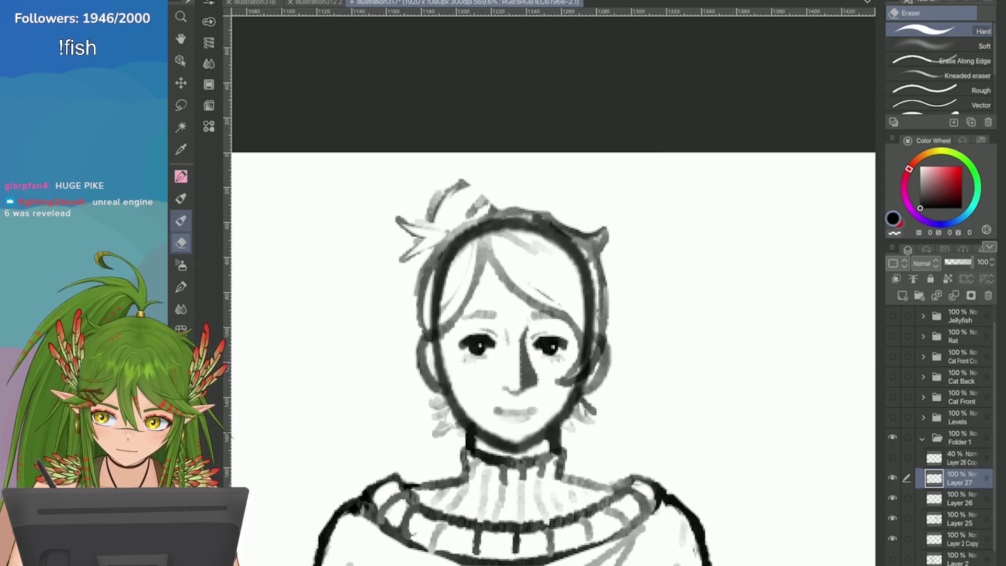
key("p")
left_click_drag(468, 187, 433, 208)
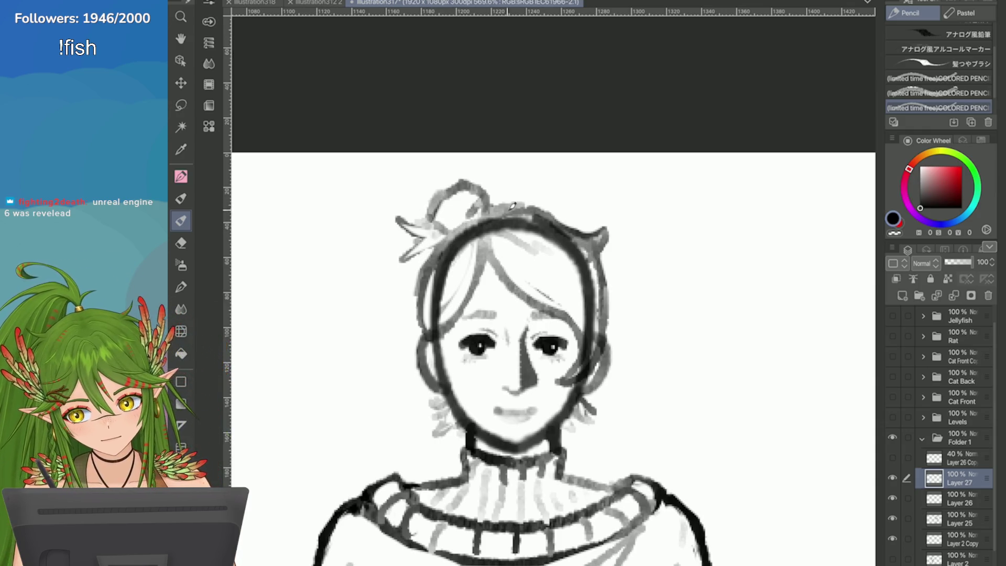
Check the head with Layer 25 and Layer 2 Copy hidden, then give Layer 25 a layer mask
scroll(743, 269, "down", 3)
scroll(548, 362, "down", 3)
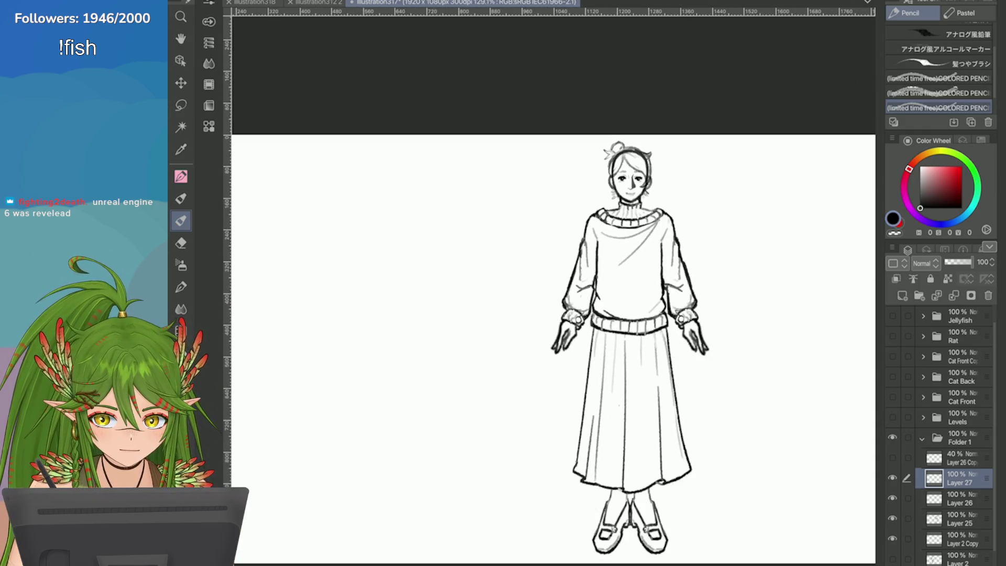
left_click(891, 538)
left_click(891, 518)
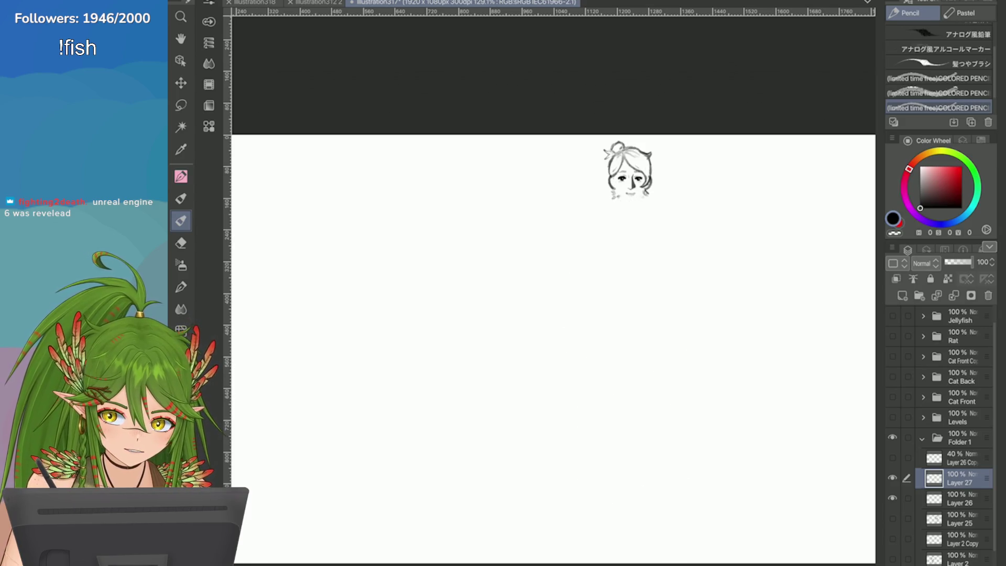
left_click(892, 538)
left_click(892, 518)
left_click(958, 518)
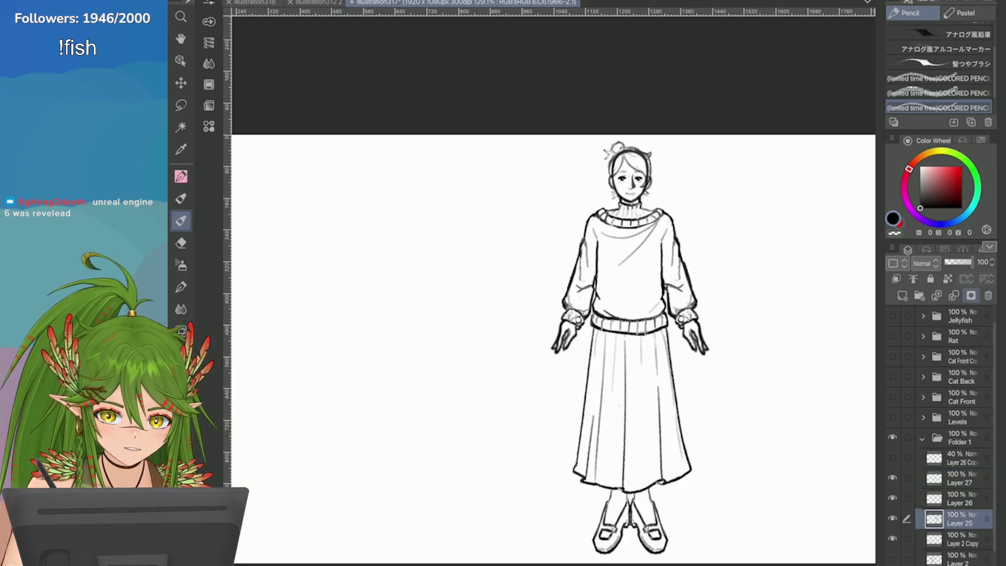
left_click(970, 295)
Add a layer mask to Layer 2 Copy and mask out the old head lines behind the hair
scroll(686, 110, "up", 3)
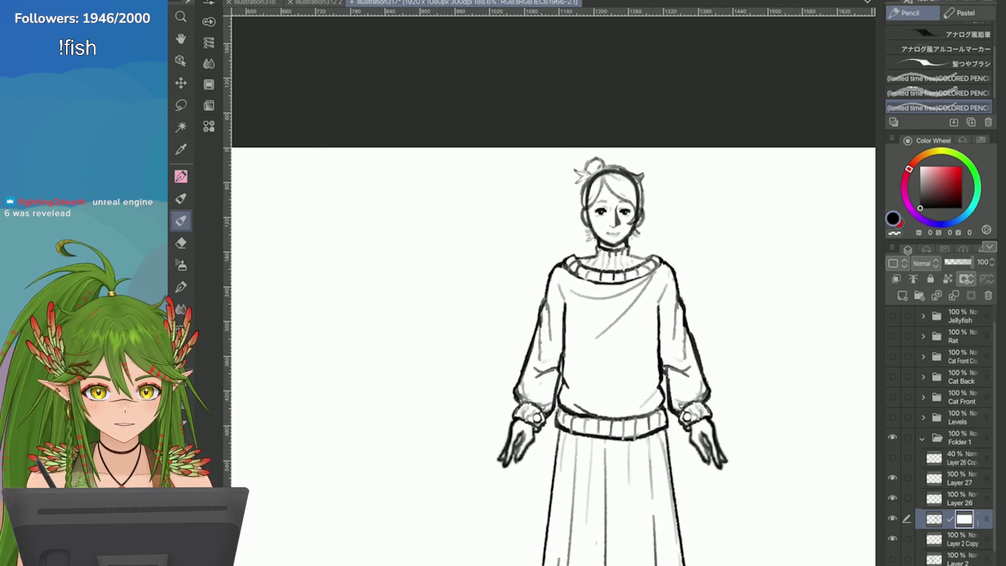
key("e")
scroll(645, 170, "up", 3)
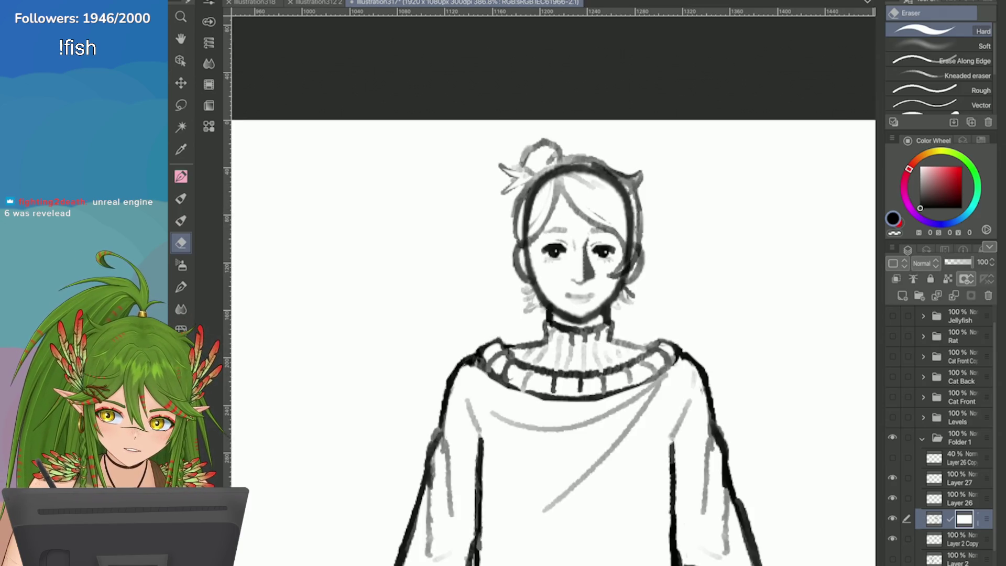
left_click(934, 539)
mouse_move(534, 181)
left_mouse_down()
mouse_move(529, 222)
mouse_move(581, 157)
mouse_move(631, 228)
mouse_move(625, 257)
mouse_move(637, 237)
left_mouse_up()
Look over the hair, then make Layer 26 the working layer
scroll(473, 218, "down", 5)
scroll(474, 218, "up", 3)
scroll(473, 218, "down", 6)
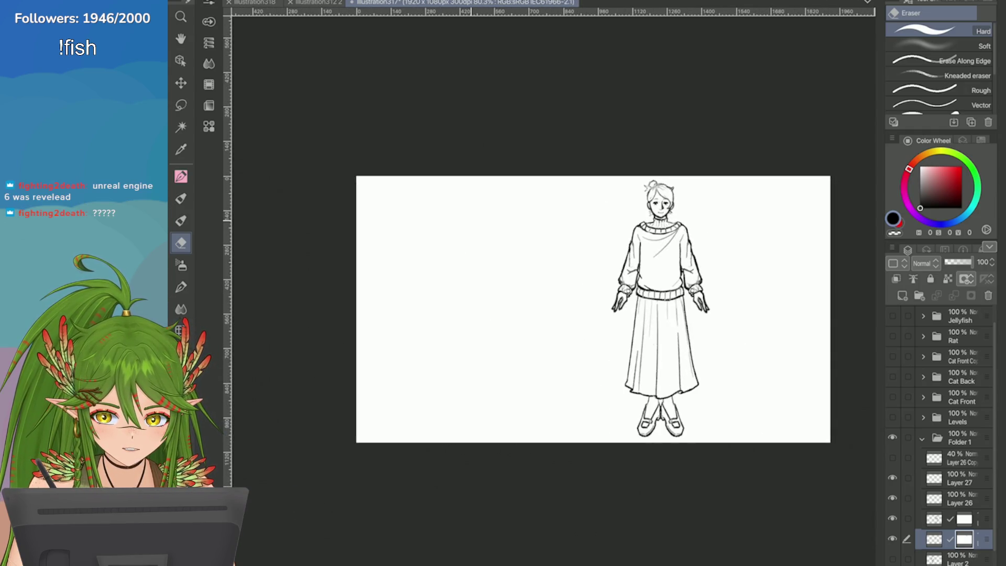
scroll(730, 226, "up", 2)
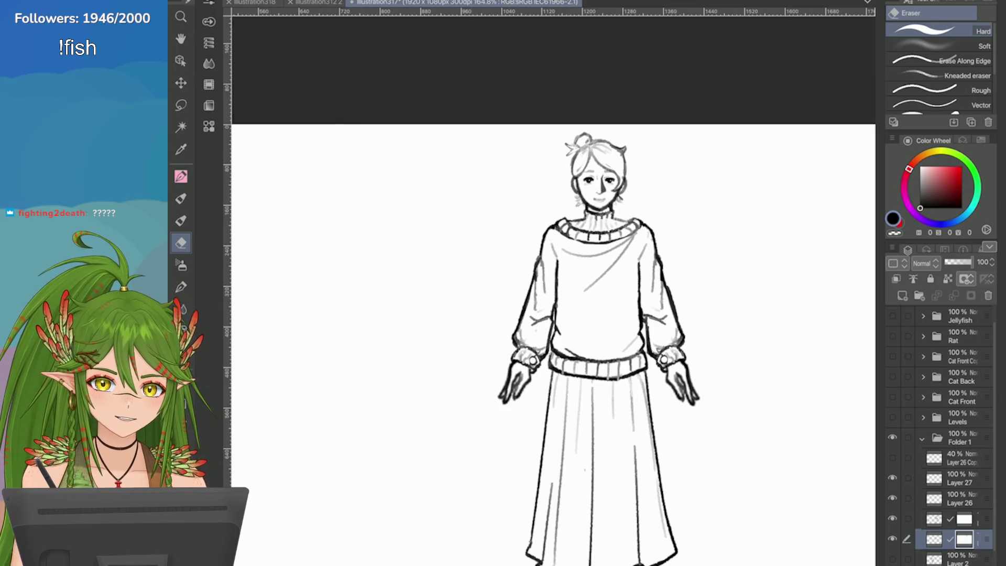
left_click(959, 498)
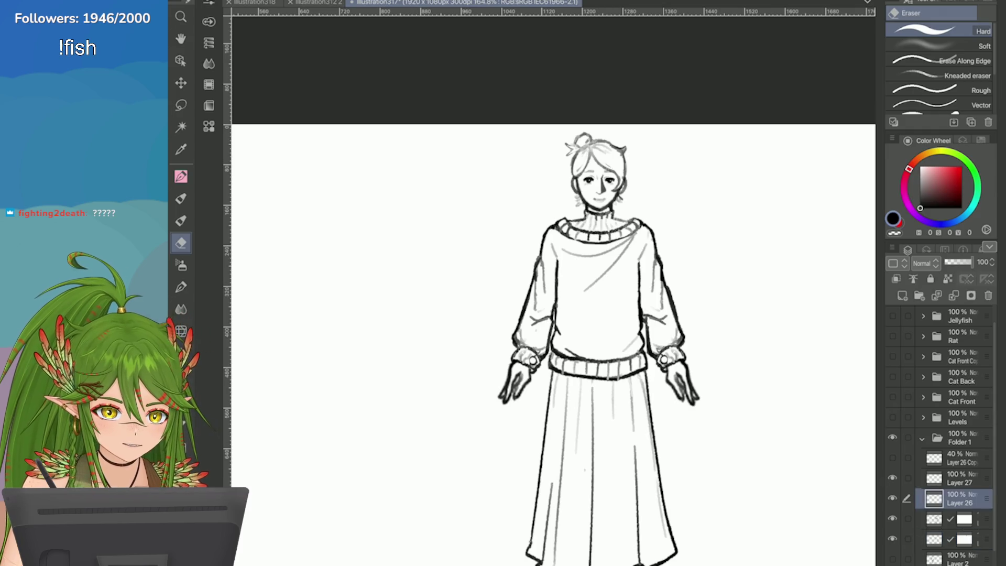
Zoom in on the face and erase leftover sketch strokes at the left cheek and hair
scroll(644, 153, "up", 3)
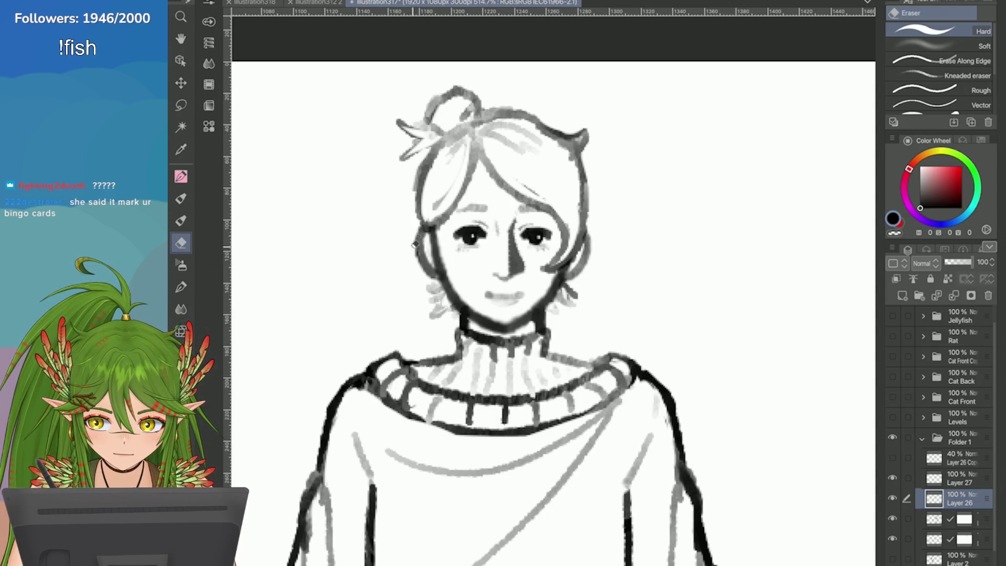
left_click_drag(423, 272, 436, 256)
scroll(707, 240, "down", 4)
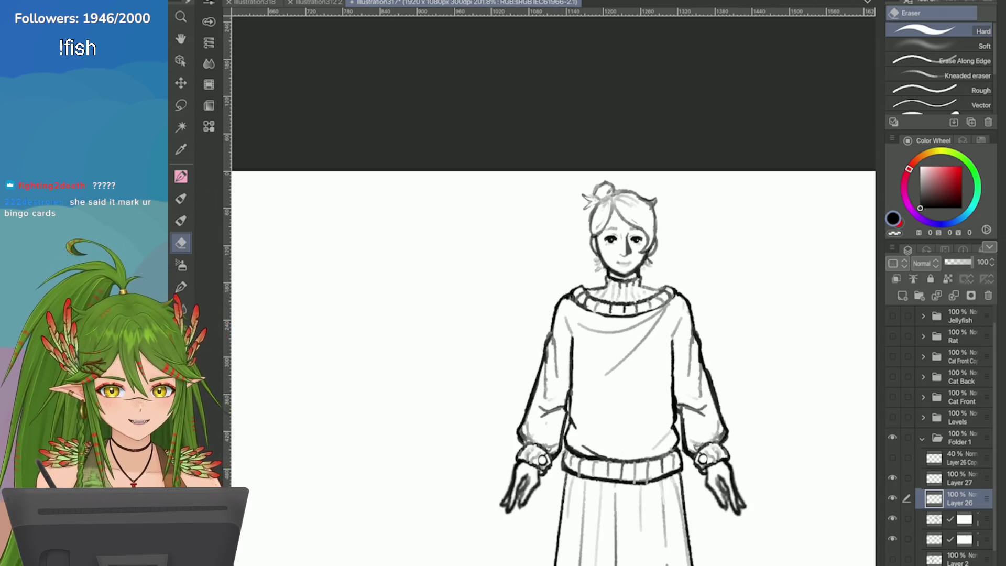
scroll(634, 212, "up", 4)
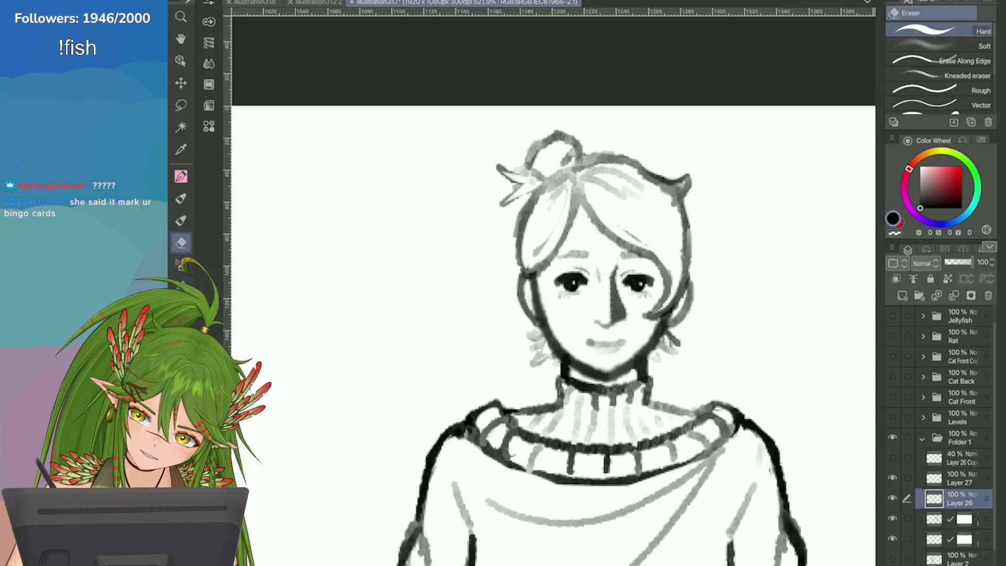
scroll(662, 212, "down", 2)
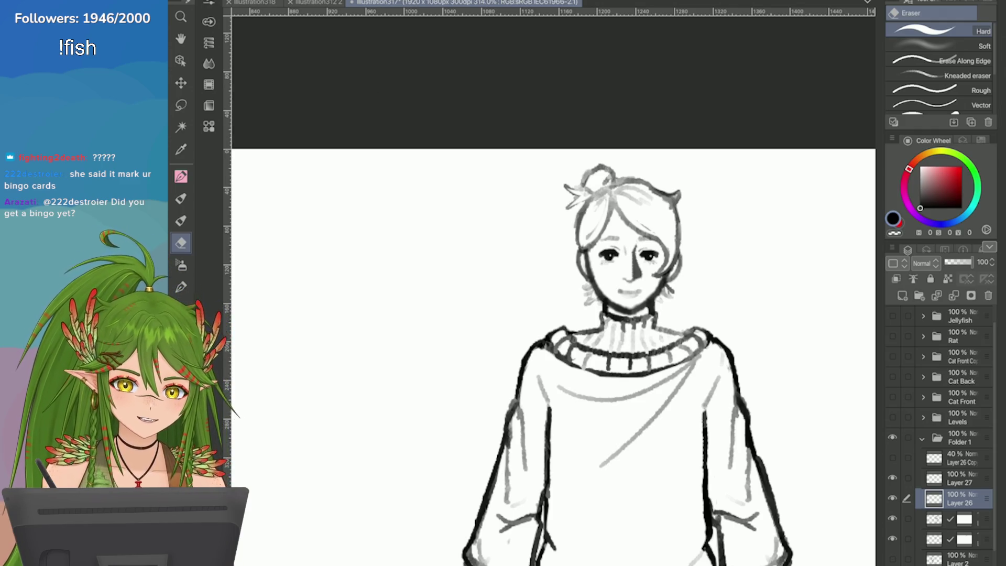
scroll(522, 204, "up", 4)
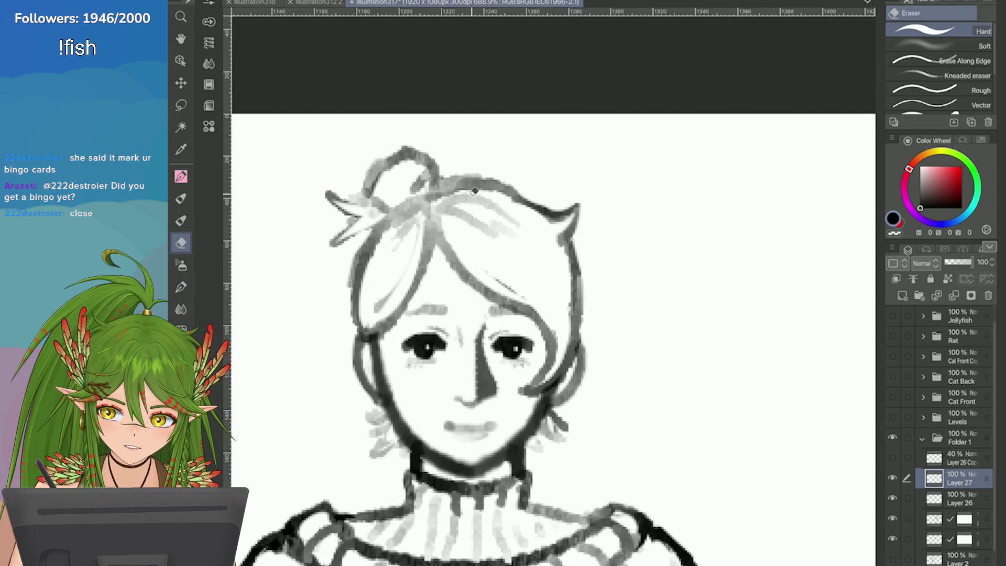
Save the sketch, then try redrawing the hair-top outline darker, undoing both attempts
key("ctrl+s")
scroll(872, 307, "up", 1)
key("p")
mouse_move(309, 158)
left_mouse_down()
mouse_move(346, 143)
mouse_move(419, 149)
left_mouse_up()
key("ctrl+z")
mouse_move(338, 149)
left_mouse_down()
mouse_move(397, 148)
mouse_move(474, 189)
mouse_move(419, 150)
mouse_move(463, 183)
left_mouse_up()
key("ctrl+z")
Reshape the right hair spike, extending it up and out and trimming its top edge
scroll(779, 237, "down", 2)
scroll(723, 341, "down", 1)
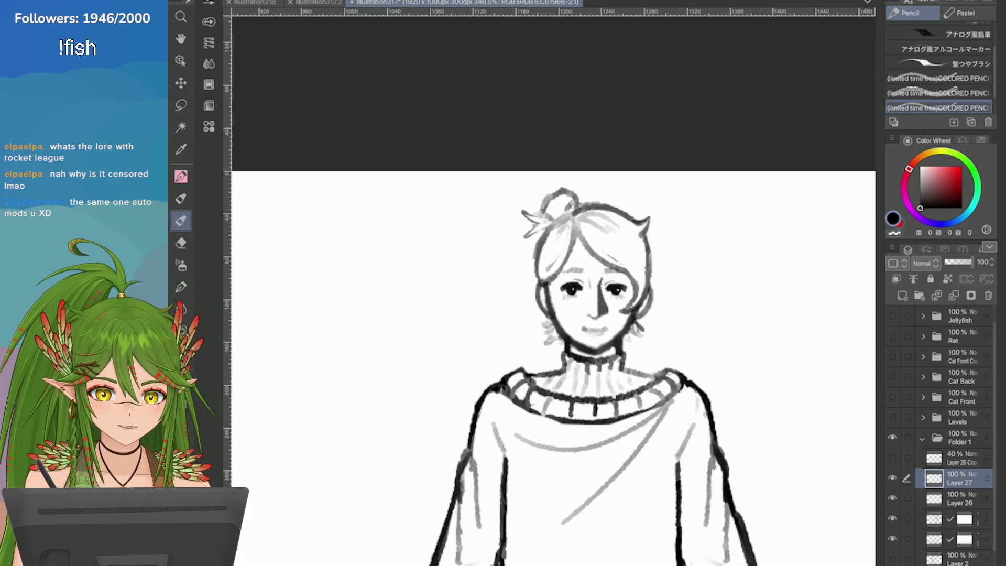
scroll(722, 271, "up", 5)
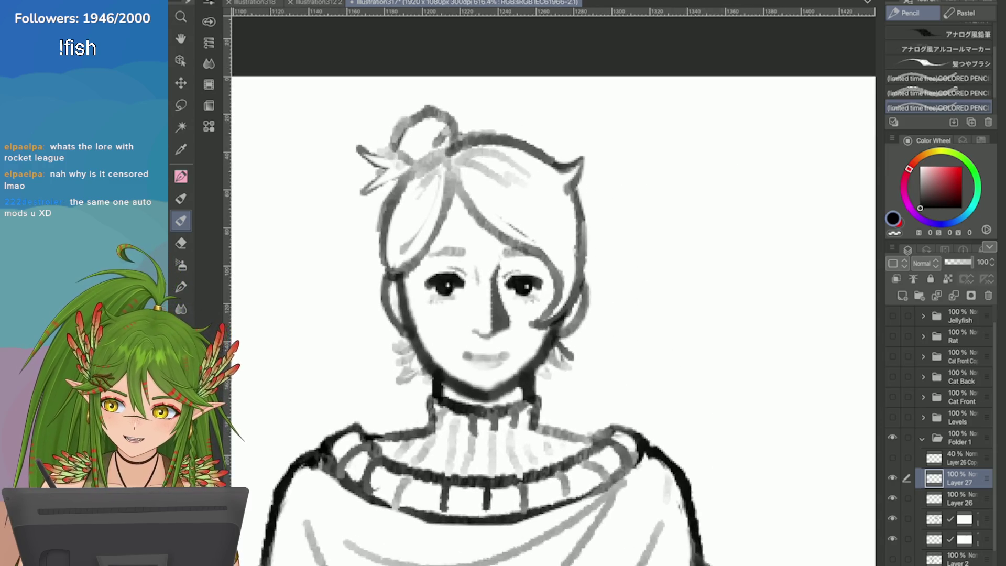
key("e")
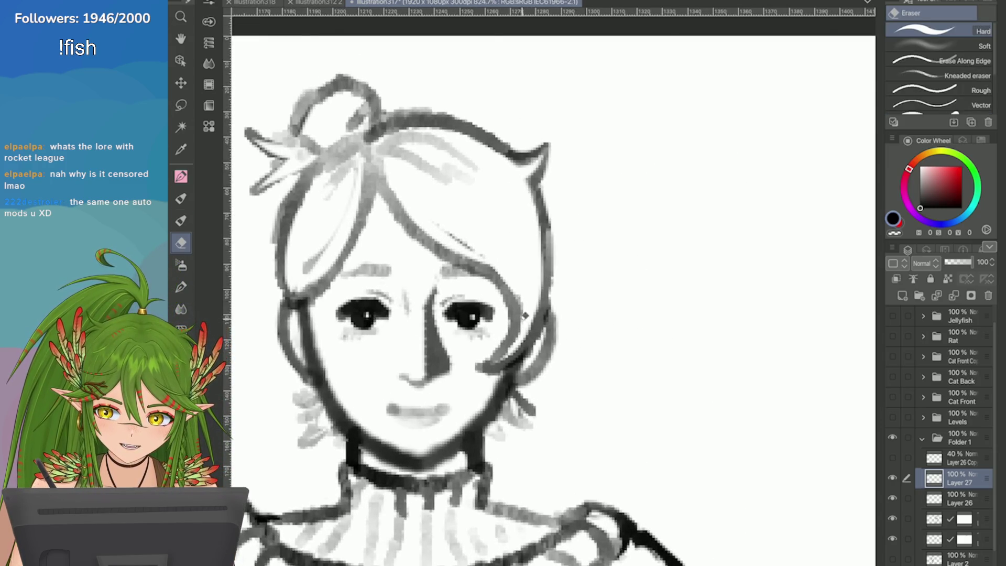
key("p")
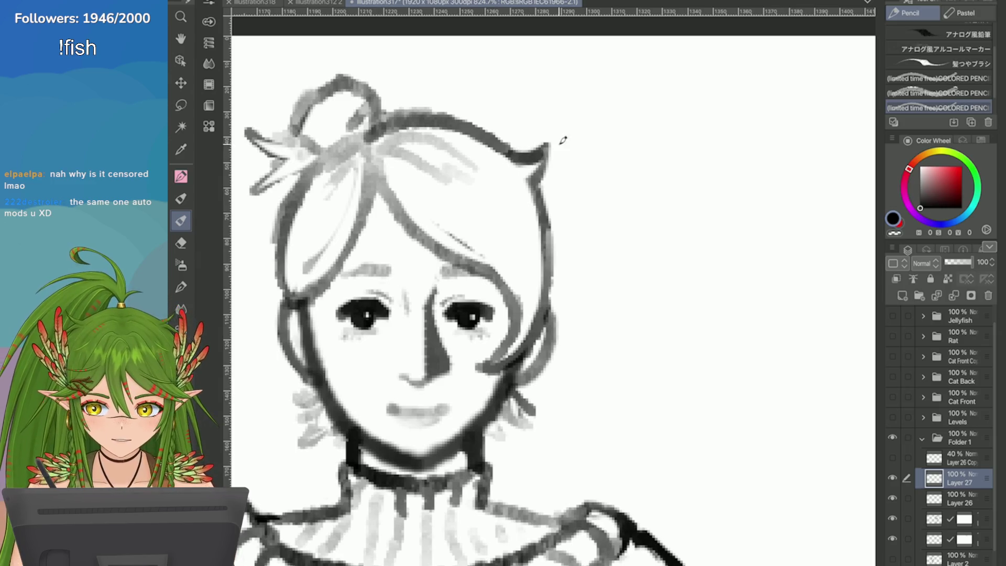
key("ctrl+z")
mouse_move(518, 157)
left_mouse_down()
mouse_move(563, 135)
mouse_move(529, 180)
left_mouse_up()
key("e")
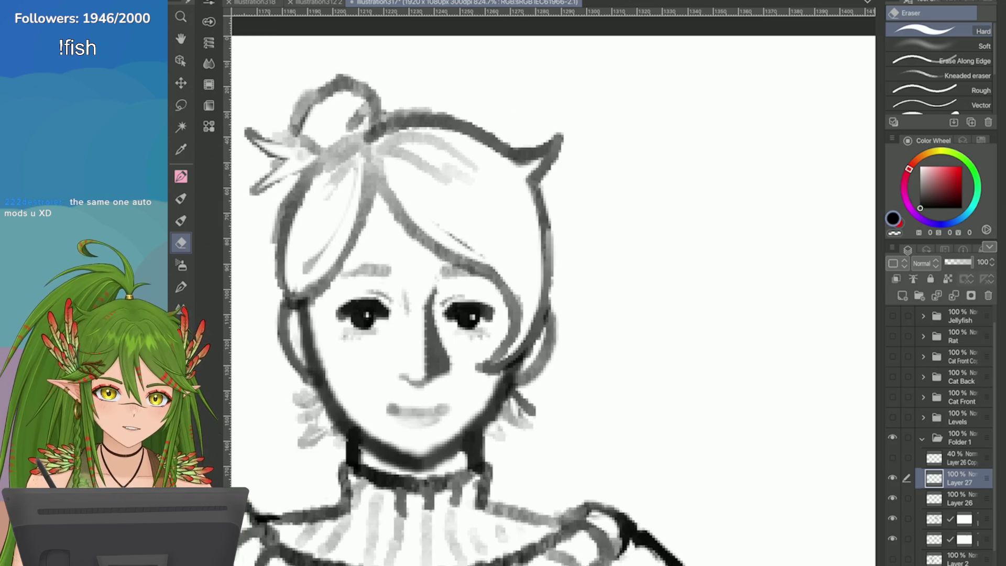
left_click_drag(563, 135, 516, 155)
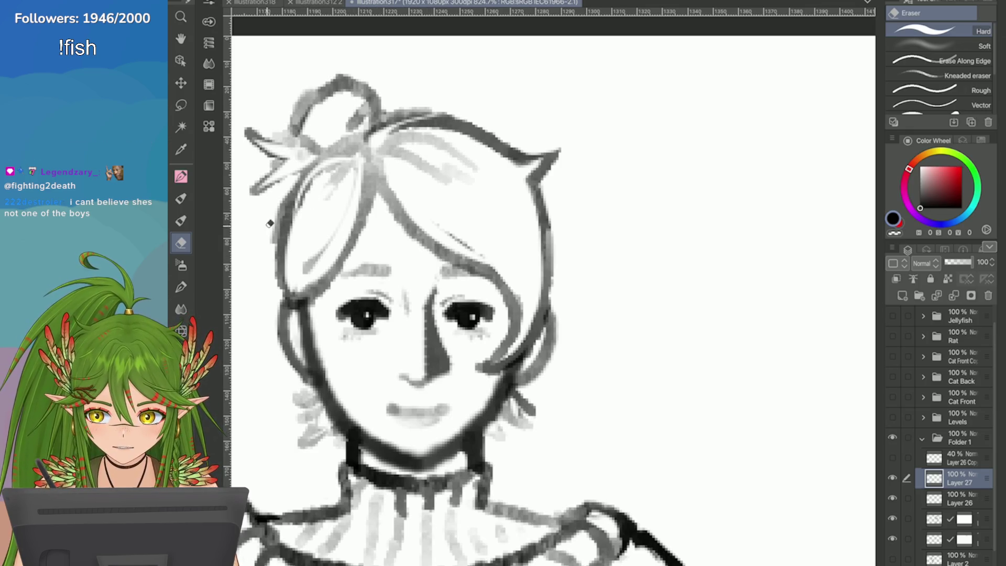
scroll(315, 227, "down", 3)
scroll(534, 212, "up", 1)
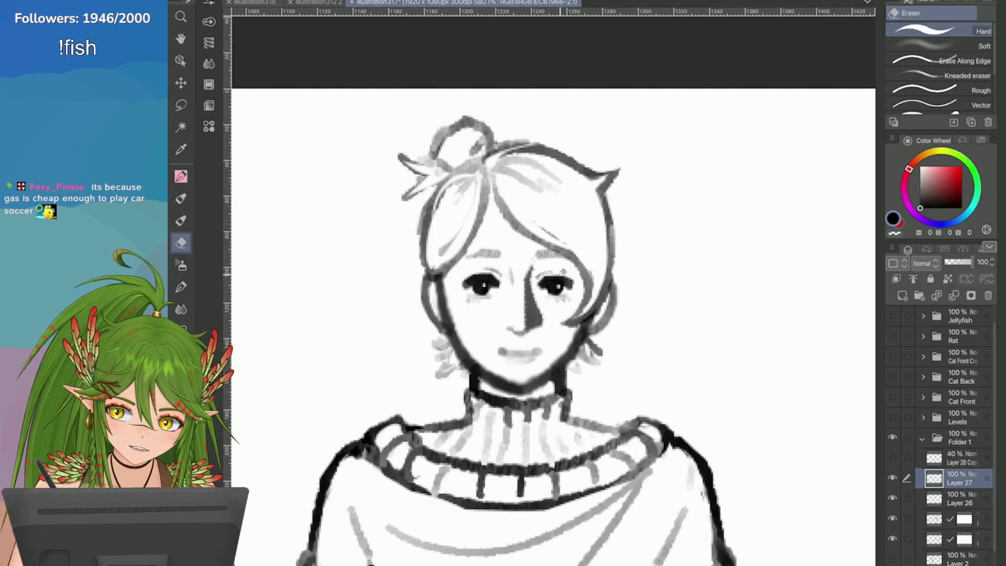
Erase the hair's lighter right outline and redraw it as a darker pencil line
mouse_move(615, 256)
left_mouse_down()
mouse_move(613, 276)
mouse_move(598, 206)
left_mouse_up()
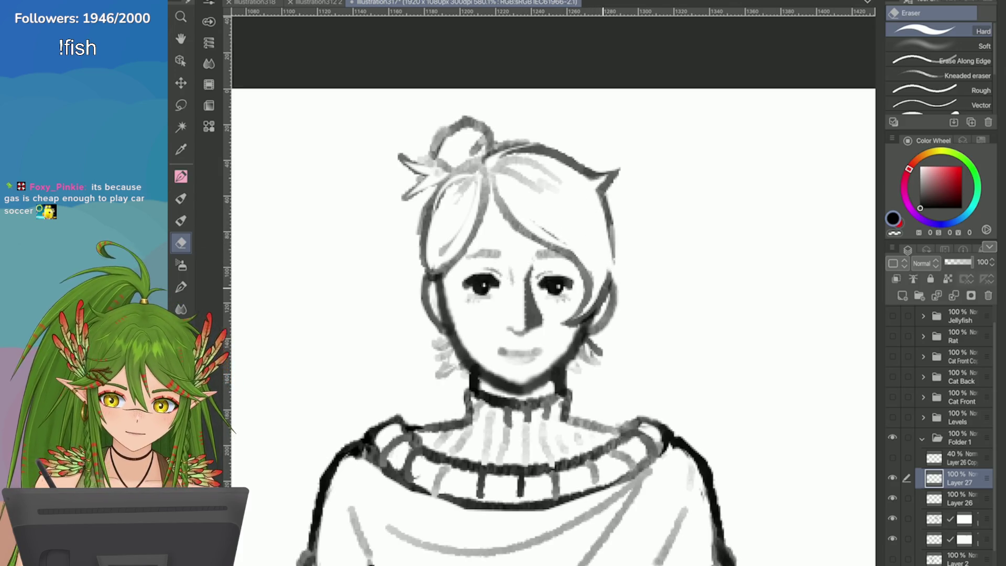
key("p")
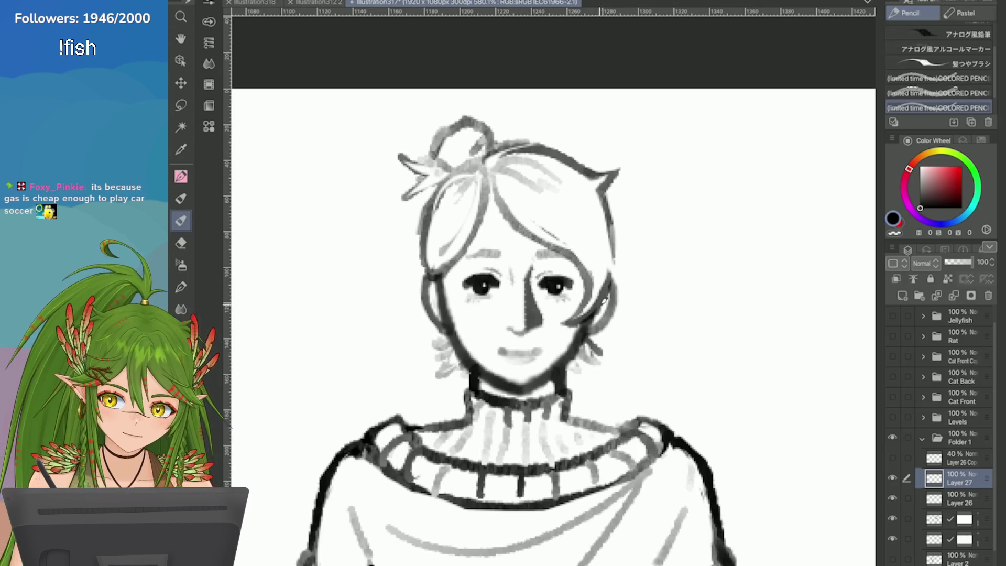
left_click_drag(612, 273, 591, 210)
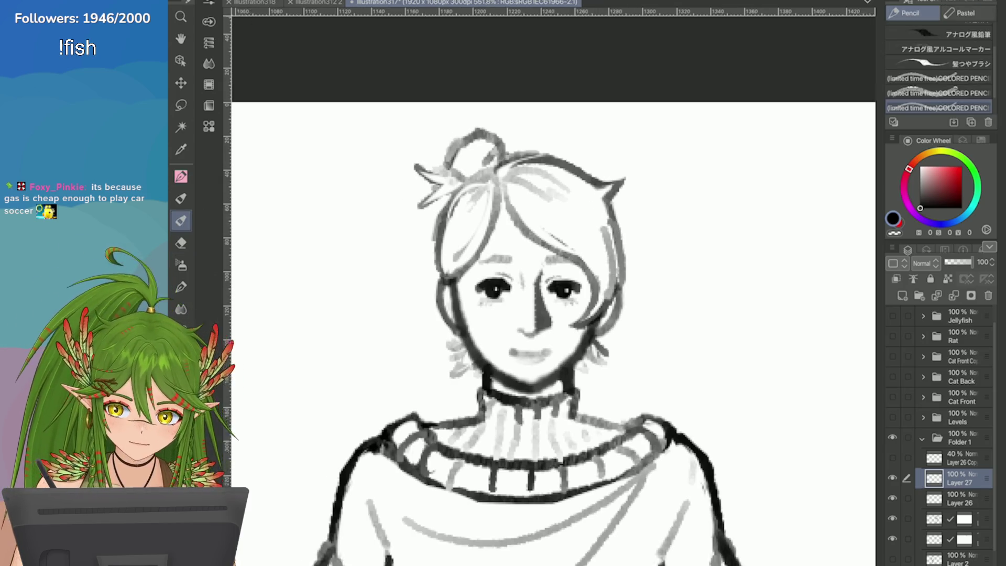
scroll(697, 284, "down", 3)
scroll(652, 267, "up", 2)
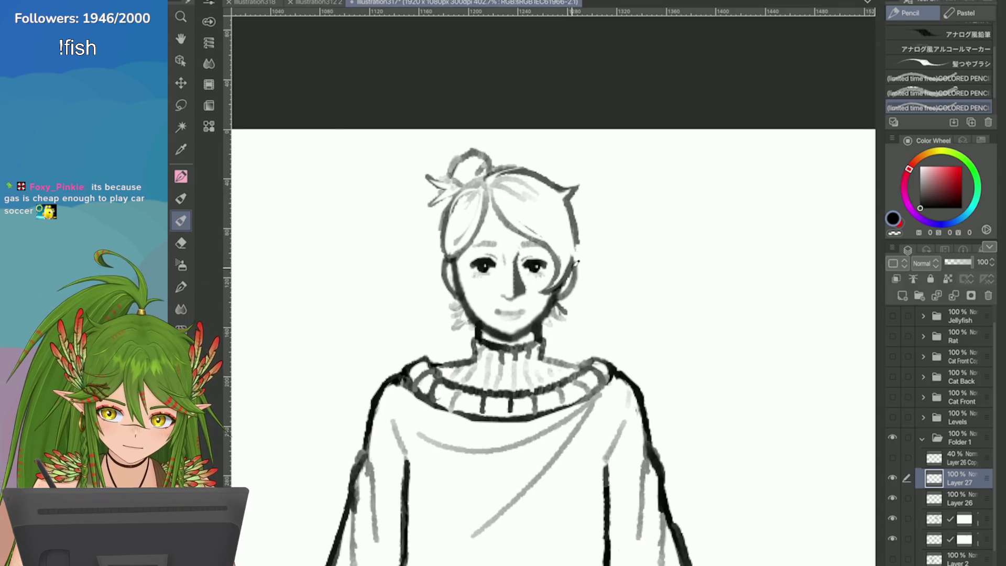
key("comma")
key("comma")
key("comma")
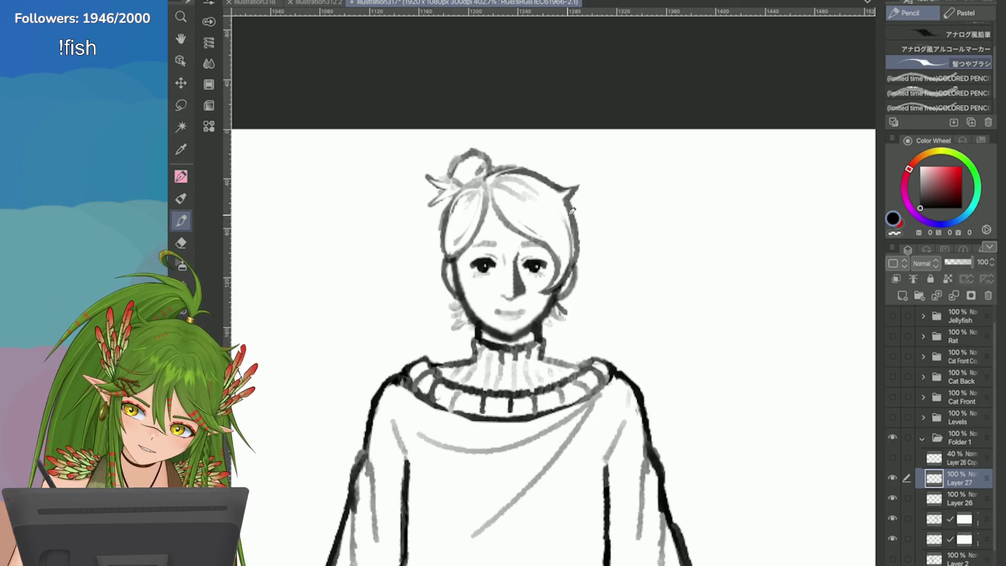
Draw four short pencil hair strands falling beside the character's left jaw
scroll(734, 181, "up", 3)
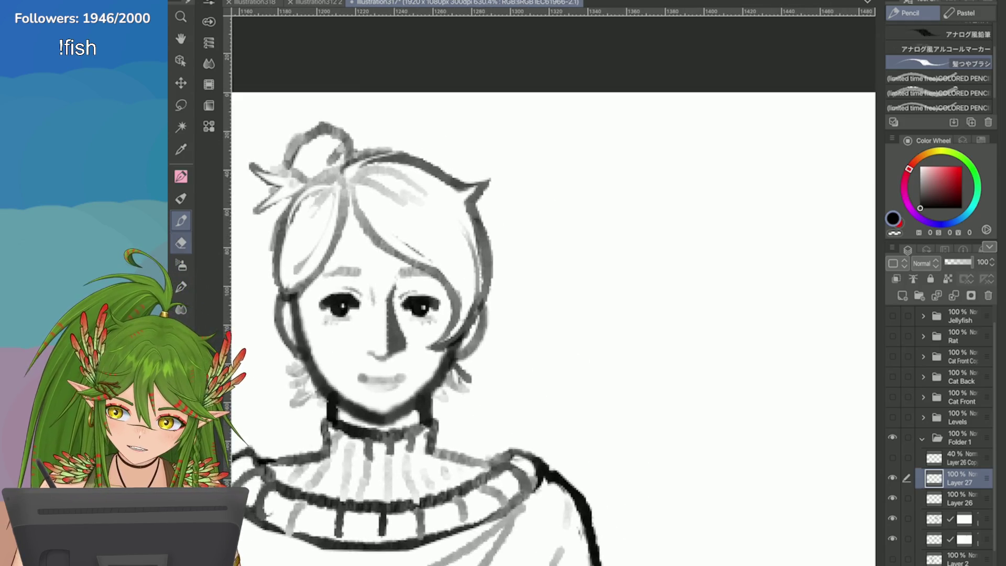
key("e")
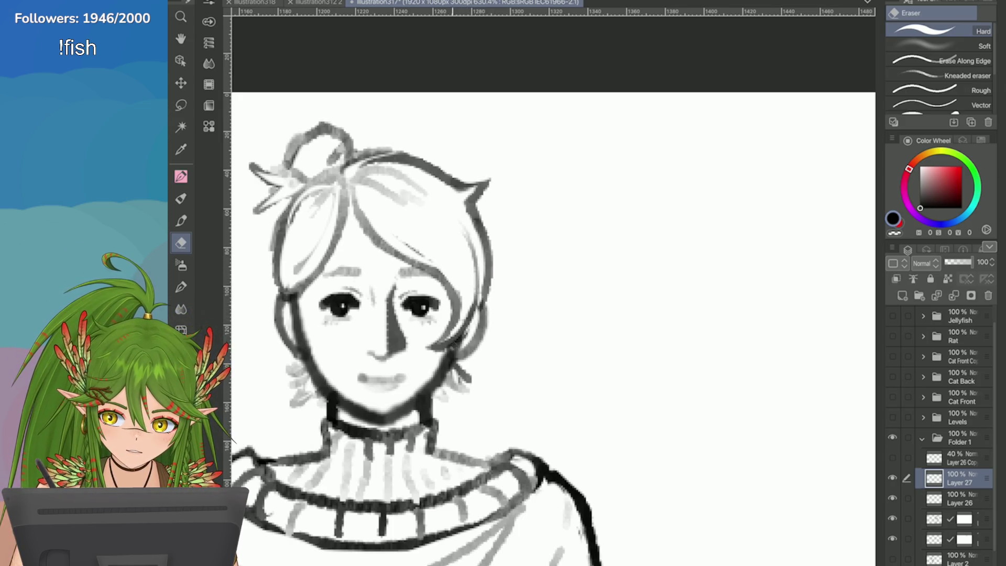
scroll(861, 334, "down", 2)
key("p")
scroll(739, 395, "up", 2)
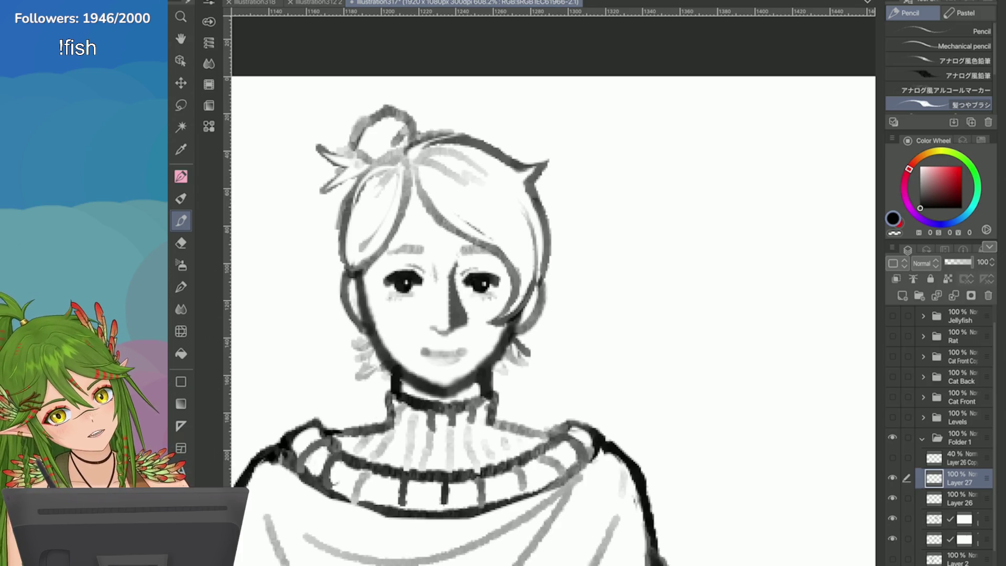
scroll(766, 221, "down", 10)
scroll(701, 207, "up", 10)
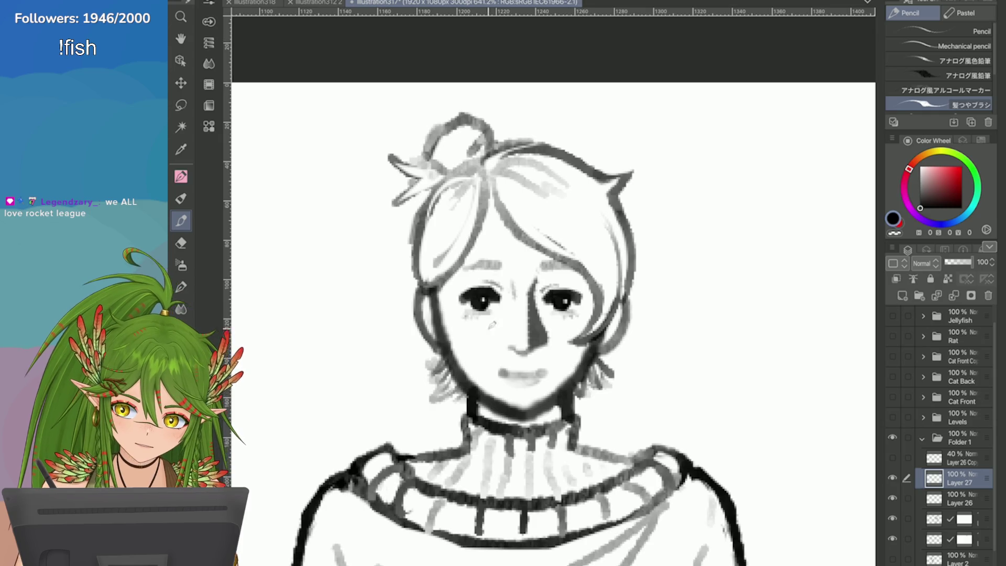
mouse_move(456, 407)
left_mouse_down()
mouse_move(430, 389)
mouse_move(436, 396)
left_mouse_up()
left_click_drag(444, 362, 426, 354)
left_click_drag(445, 391, 418, 381)
left_click_drag(437, 372, 409, 364)
scroll(720, 290, "down", 8)
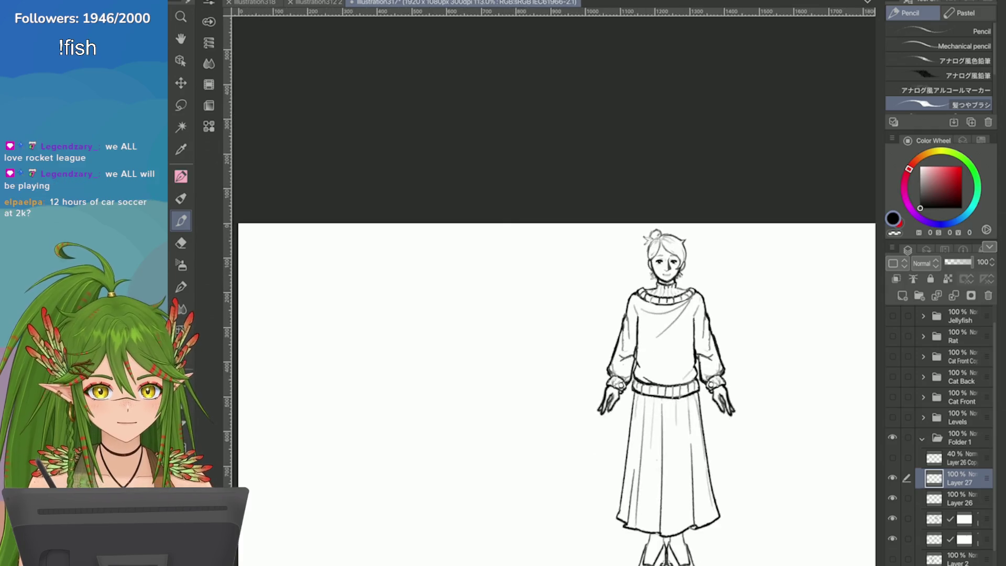
Zoom out to the whole figure and save the illustration with Ctrl+S
scroll(869, 361, "up", 4)
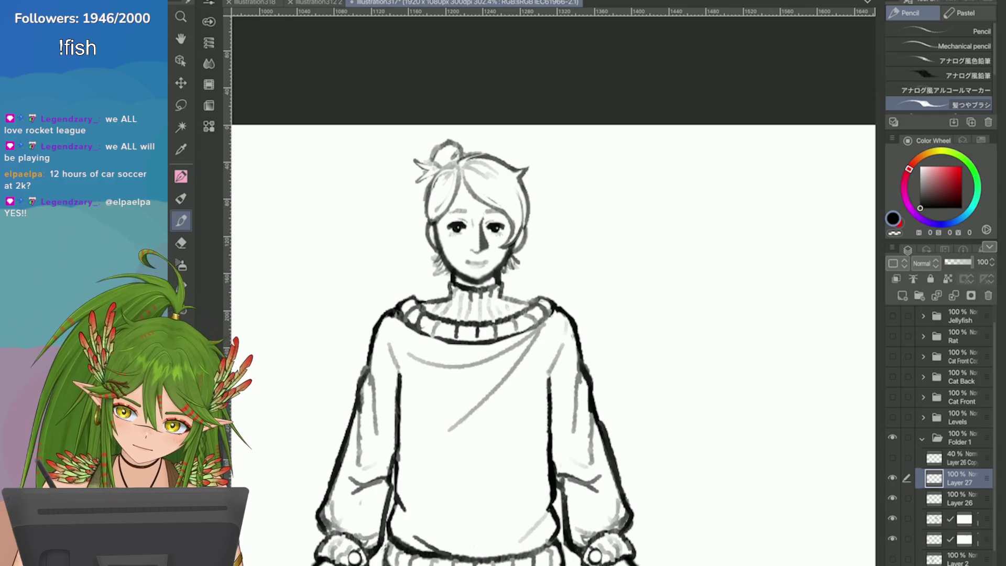
scroll(448, 214, "up", 2)
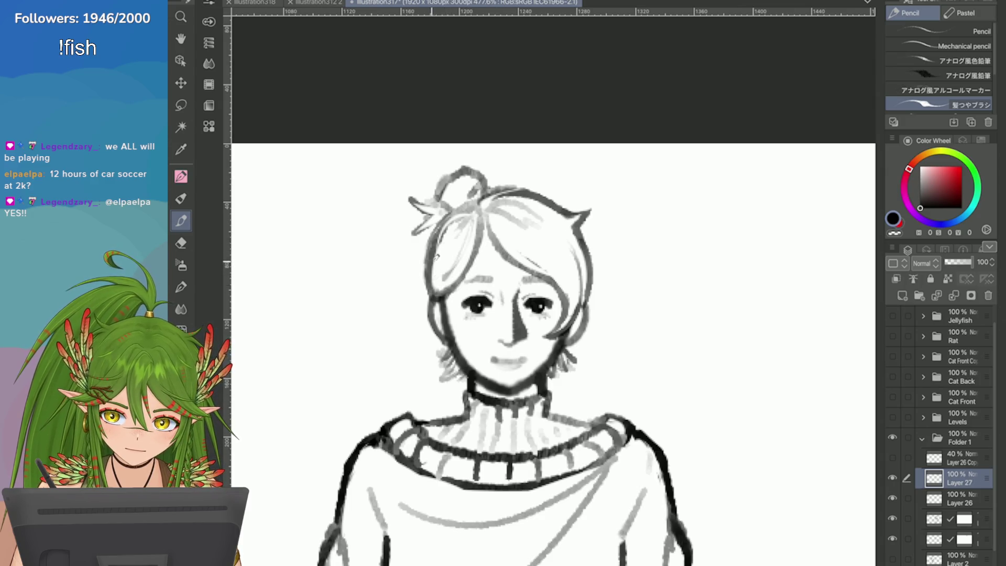
scroll(687, 164, "down", 5)
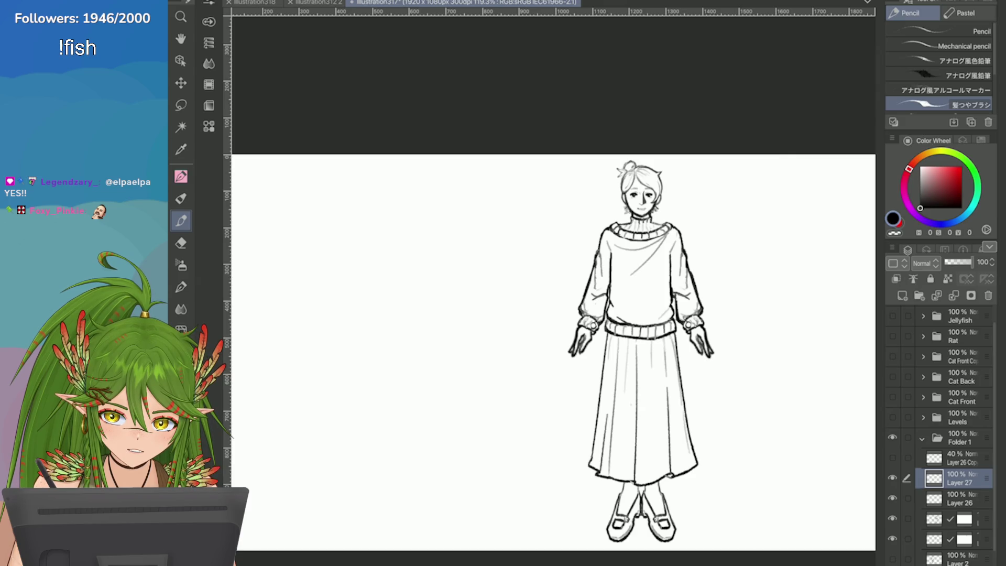
key("ctrl+s")
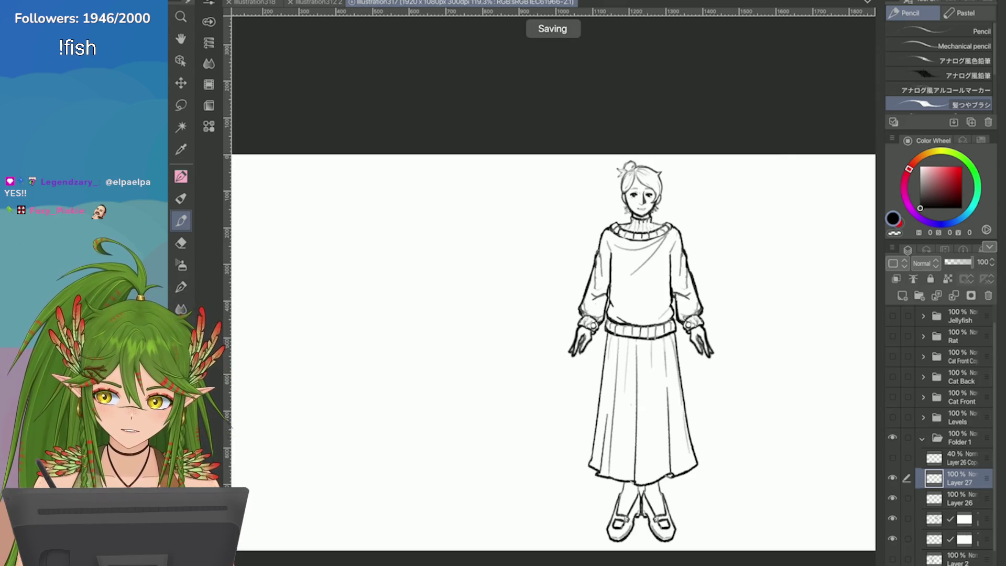
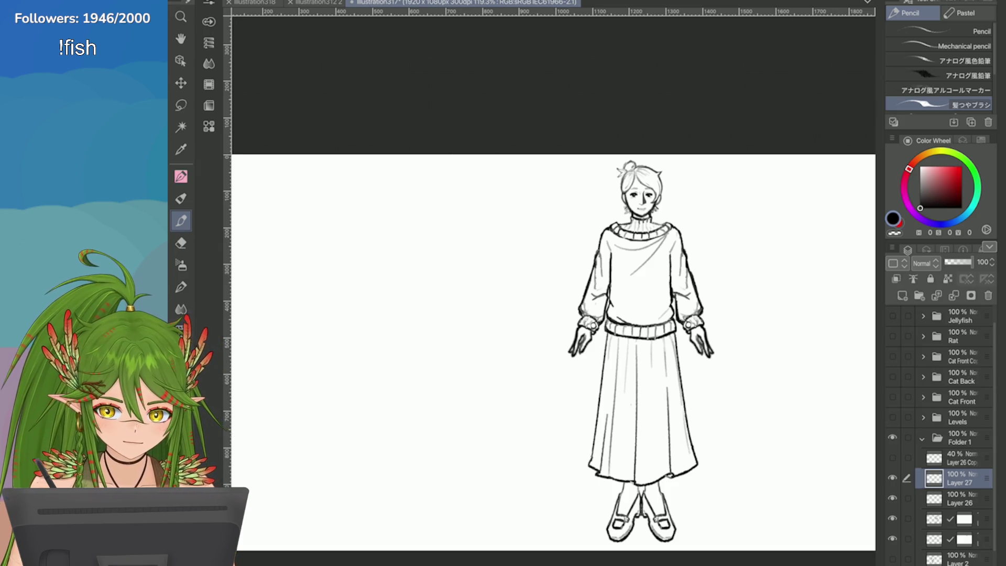
Reveal the hidden base body layer beside the sweater-and-skirt figure
scroll(641, 288, "up", 6)
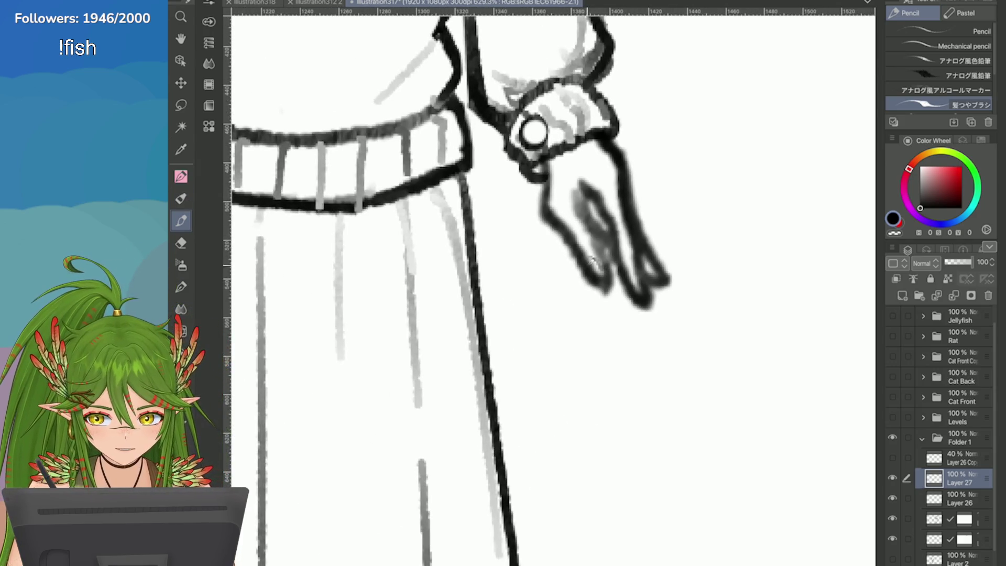
scroll(641, 288, "down", 3)
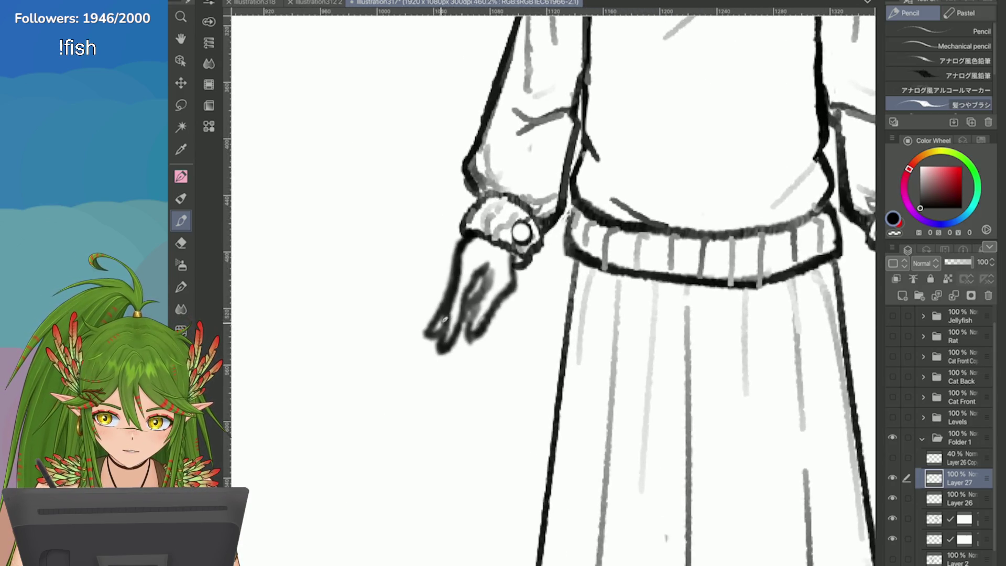
scroll(721, 349, "down", 3)
scroll(721, 349, "down", 4)
scroll(721, 350, "up", 2)
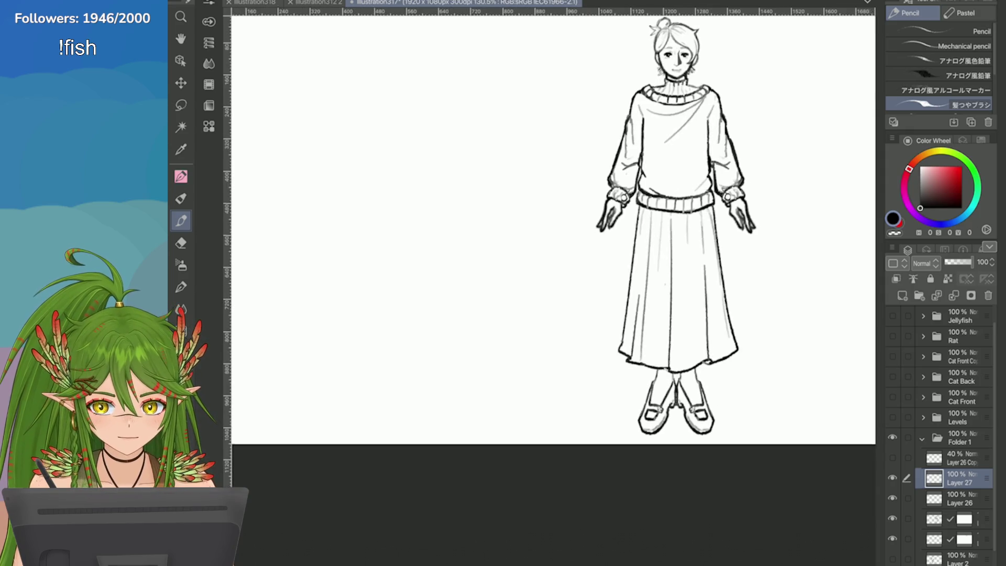
scroll(721, 349, "down", 1)
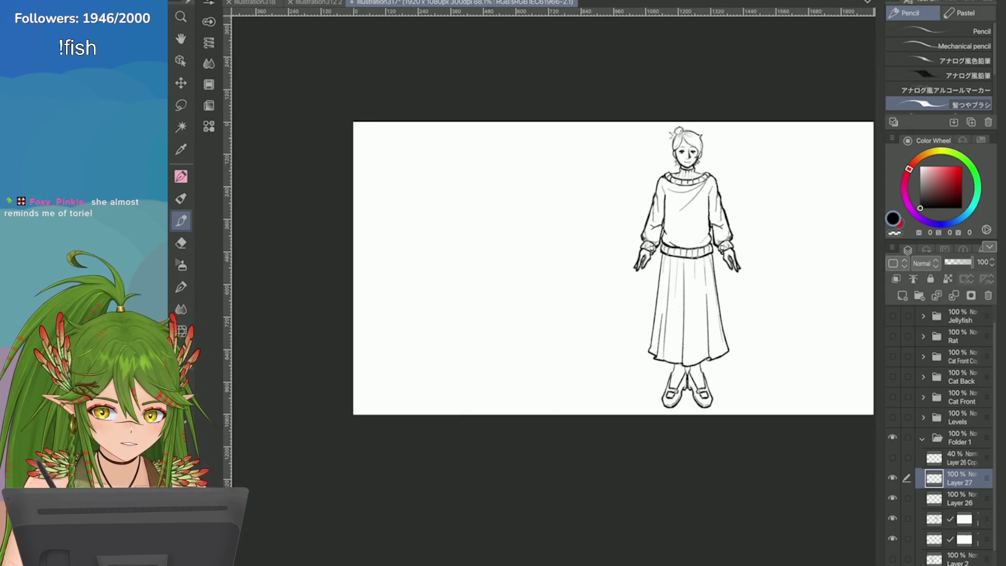
left_click(958, 437)
scroll(943, 435, "down", 2)
left_click(892, 537)
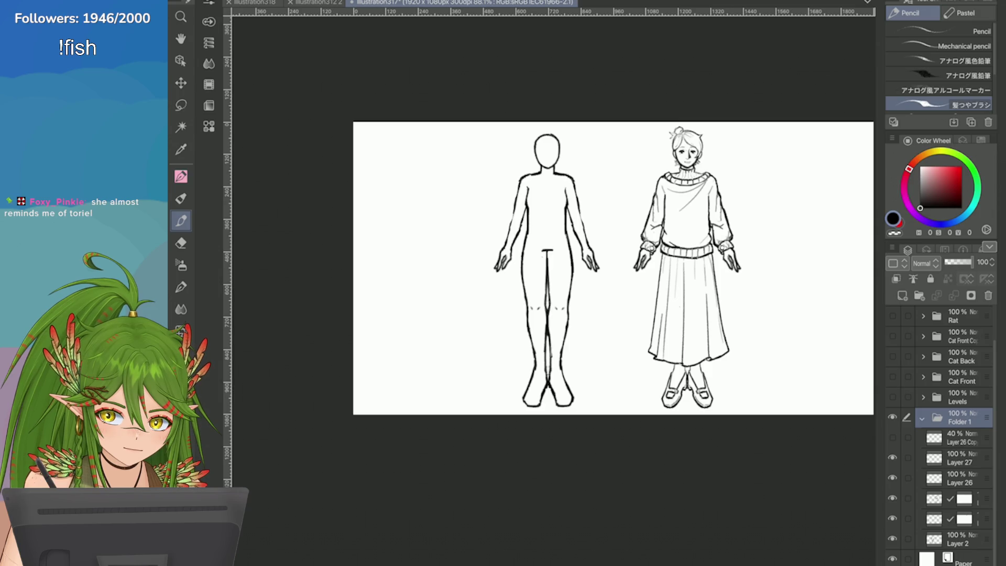
Make Layer 2 the active layer and save the illustration
left_click(959, 457)
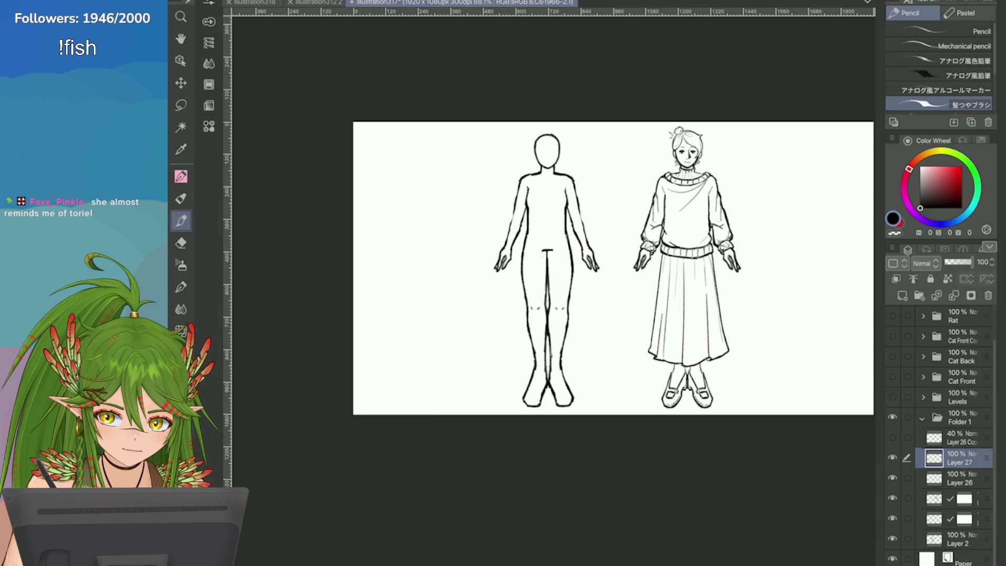
left_click(958, 519)
left_click(958, 539)
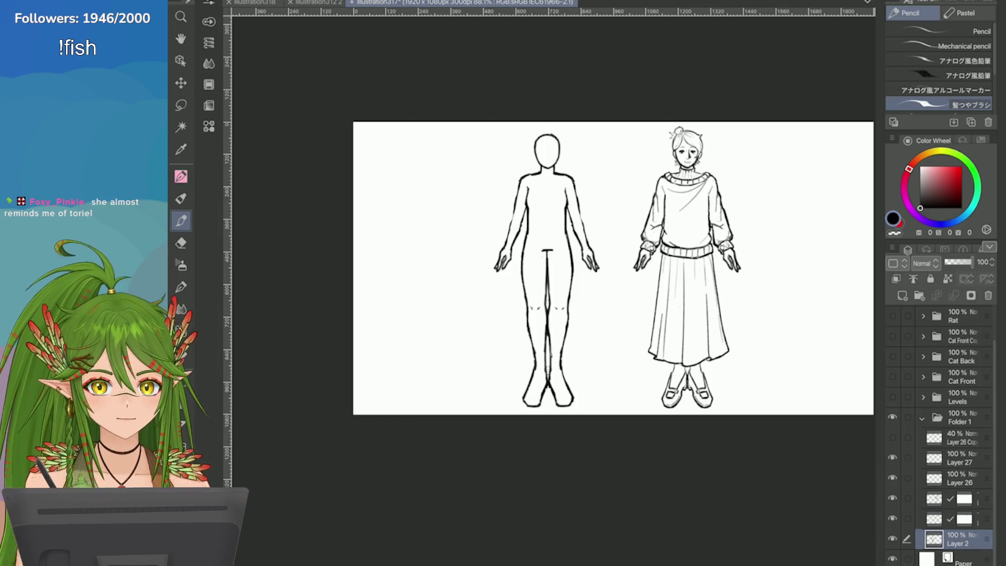
scroll(643, 138, "up", 3)
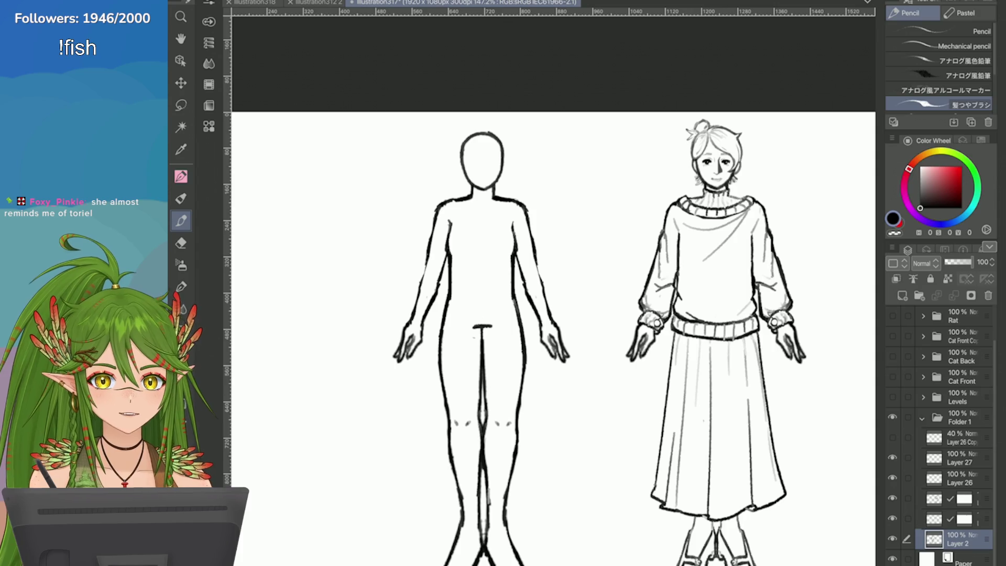
key("ctrl+s")
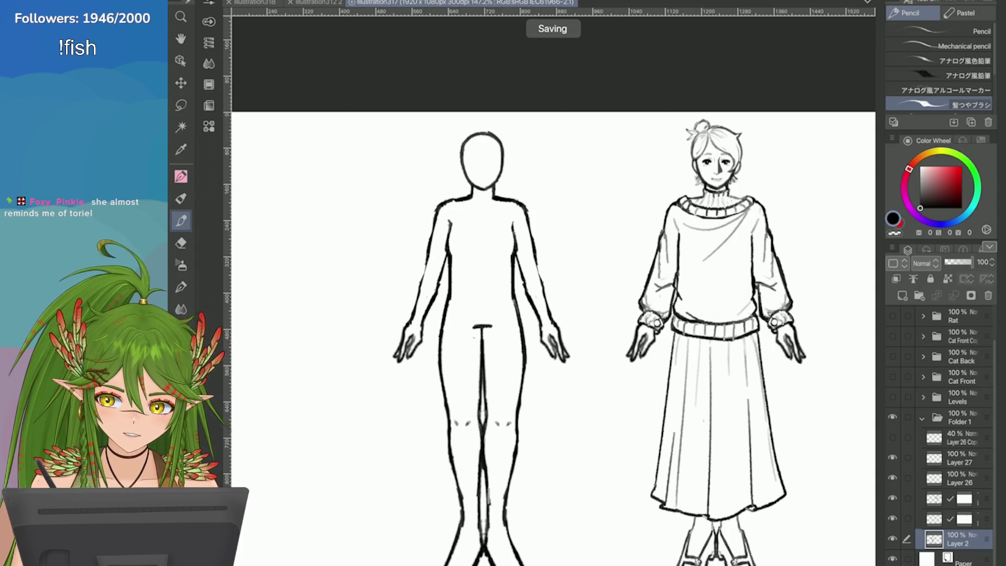
Sketch a trial circle-and-triangle motif on the sweater on a new layer, then delete that layer
left_click(959, 438)
left_click(902, 296)
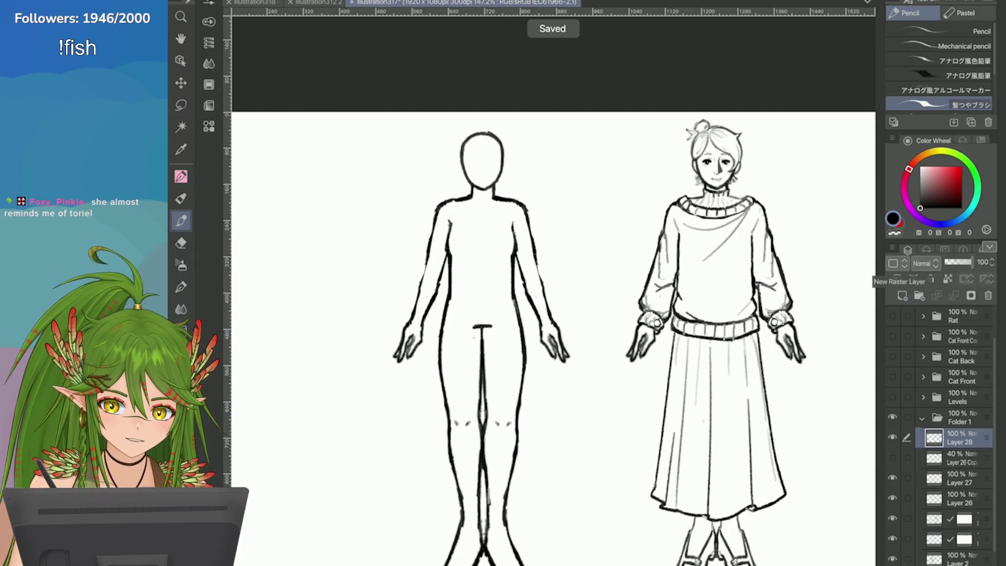
scroll(550, 262, "up", 2)
key("p")
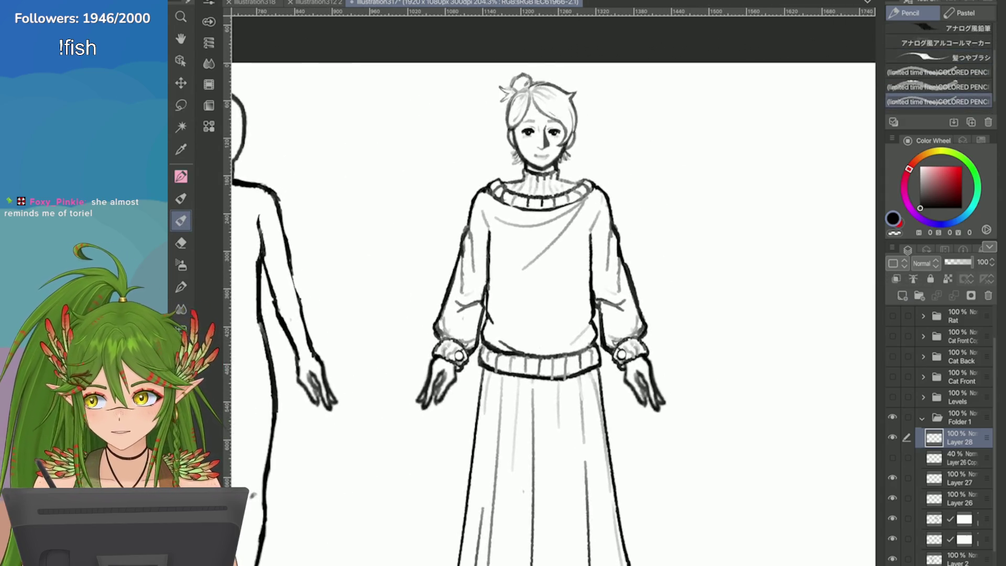
mouse_move(545, 277)
left_mouse_down()
mouse_move(544, 314)
mouse_move(529, 294)
mouse_move(544, 314)
mouse_move(554, 302)
mouse_move(513, 300)
left_mouse_up()
key("ctrl+z")
key("ctrl+z")
mouse_move(522, 259)
left_mouse_down()
mouse_move(504, 239)
mouse_move(523, 268)
left_mouse_up()
mouse_move(576, 238)
left_mouse_down()
mouse_move(550, 268)
mouse_move(562, 270)
mouse_move(547, 272)
left_mouse_up()
scroll(555, 262, "down", 3)
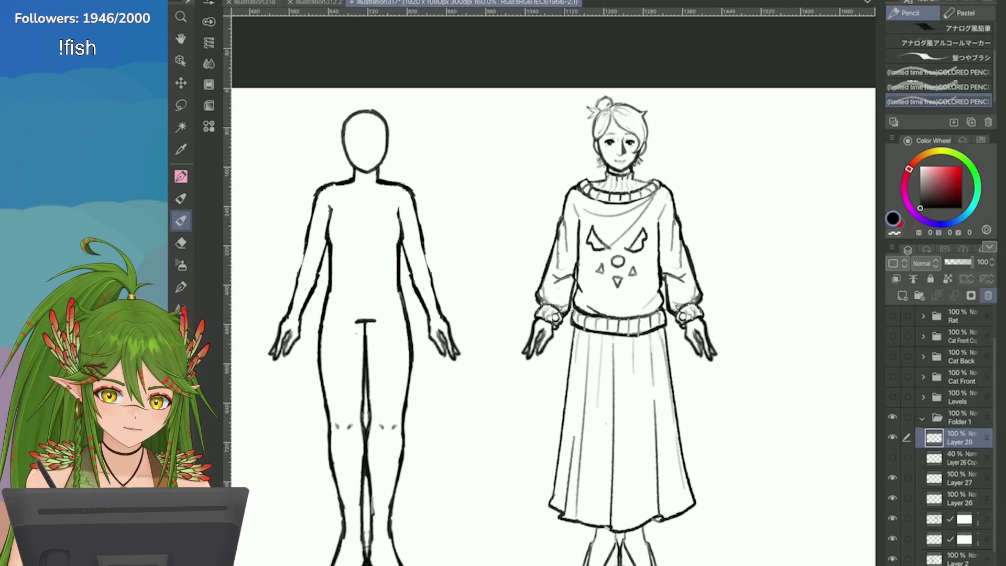
left_click(987, 295)
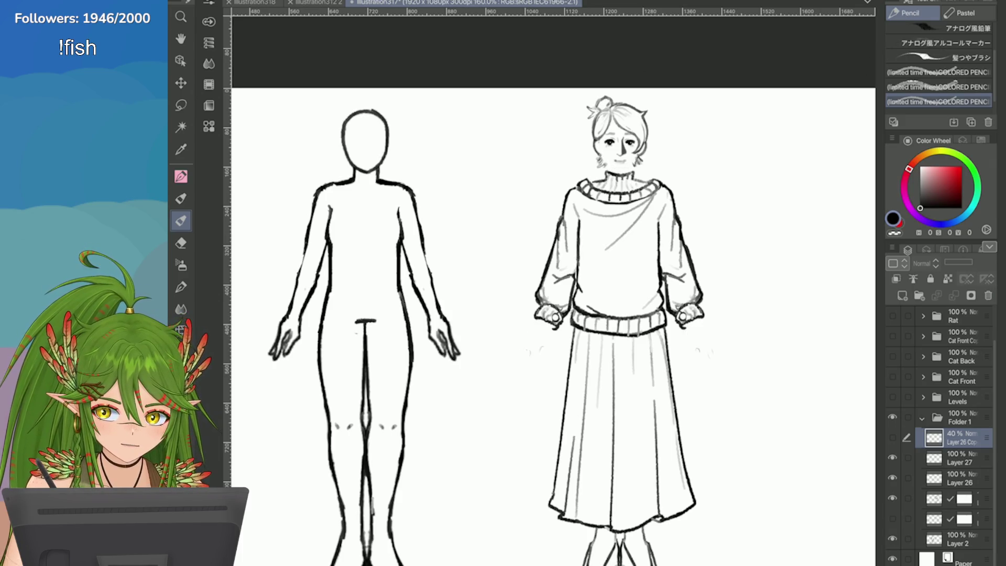
Lasso the sweater figure's head and hair on the masked base body layer
left_click(943, 518)
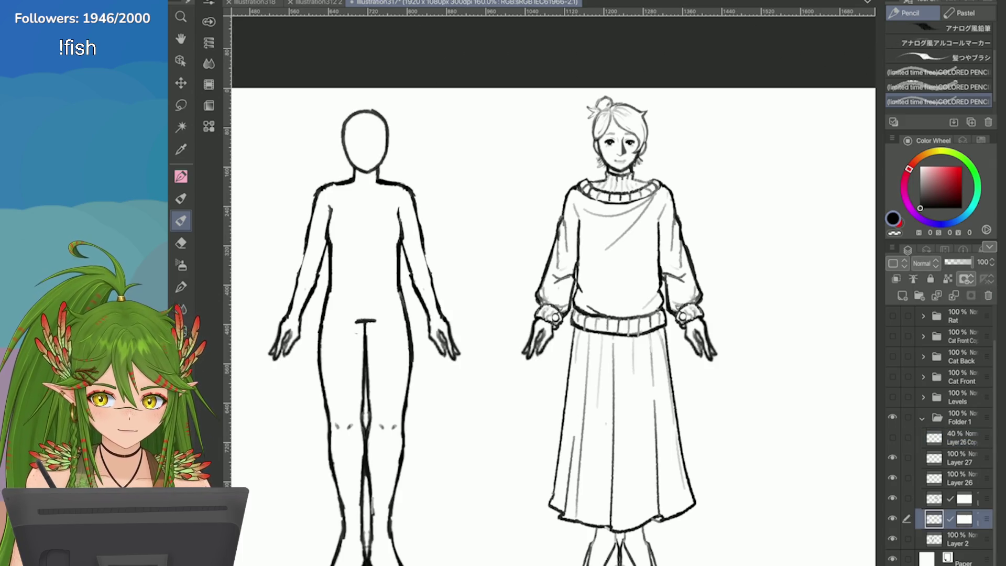
key("m")
mouse_move(574, 173)
left_mouse_down()
mouse_move(592, 92)
mouse_move(563, 171)
mouse_move(363, 175)
left_mouse_up()
Place the pasted head over the base body's head, confirm it and deselect
left_click(648, 220)
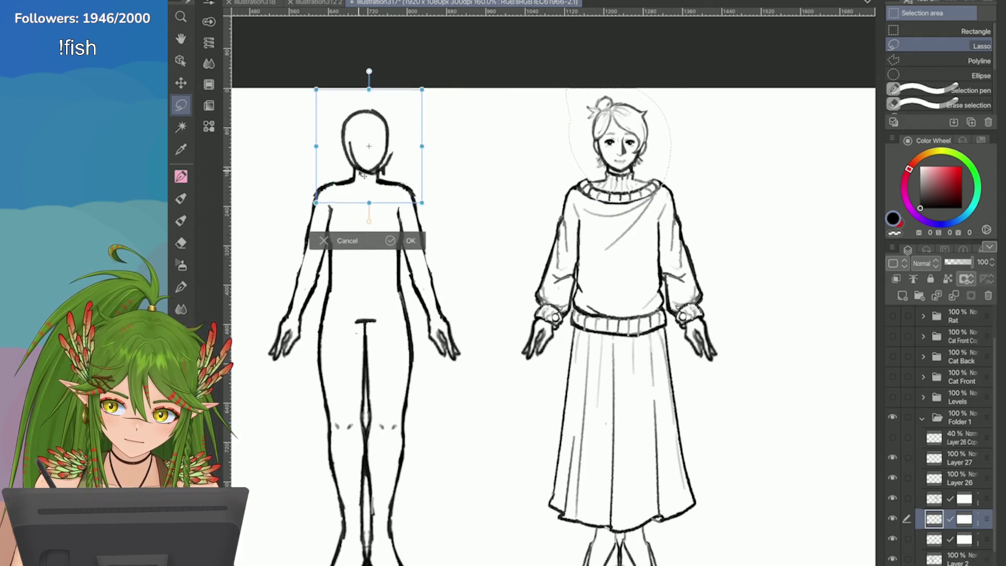
scroll(429, 210, "up", 5)
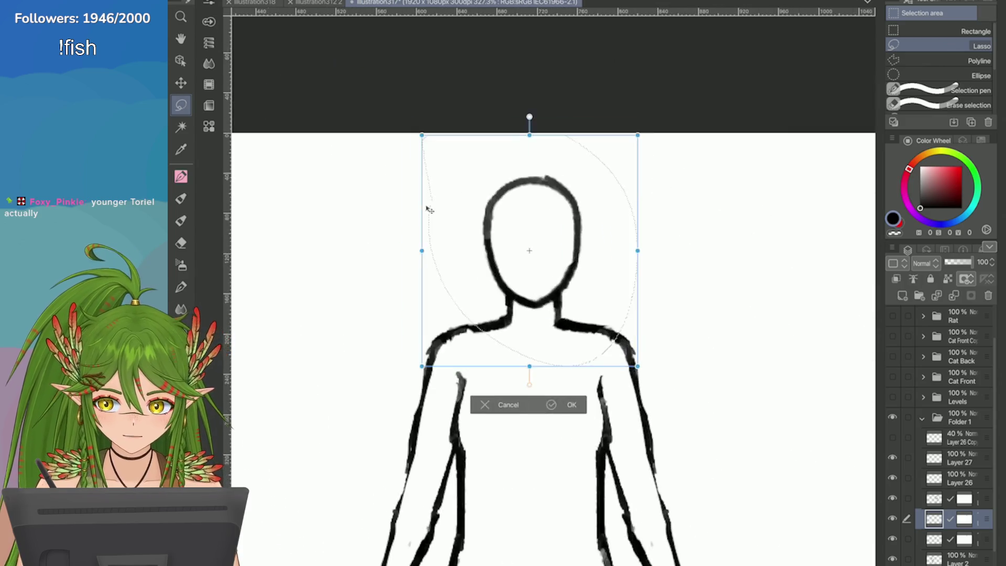
scroll(461, 293, "up", 2)
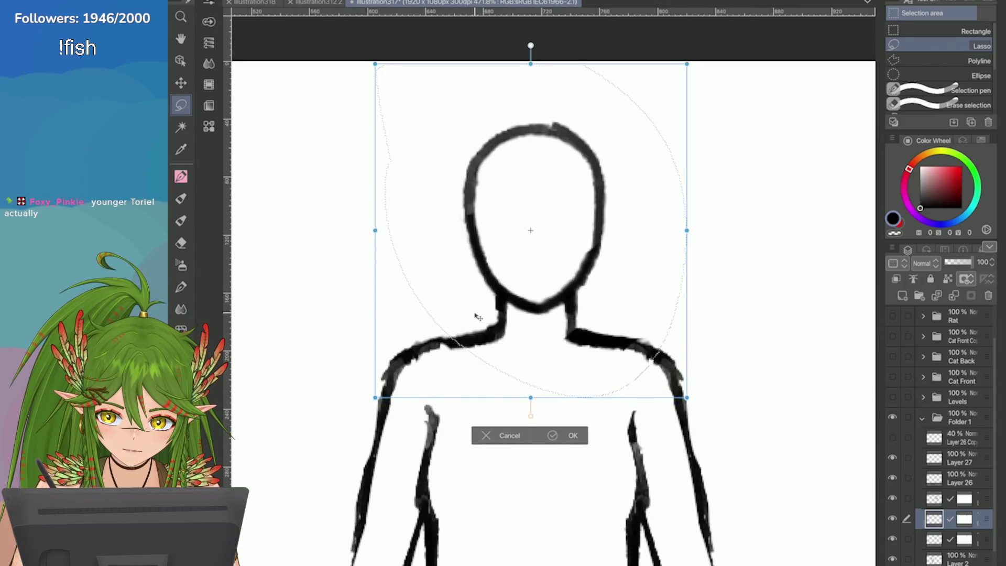
left_click(554, 435)
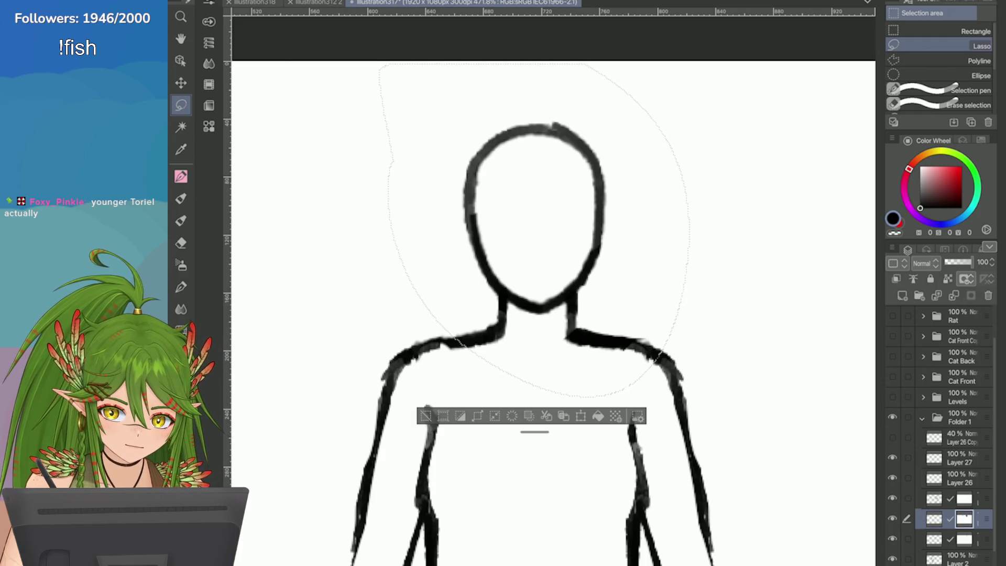
key("ctrl+d")
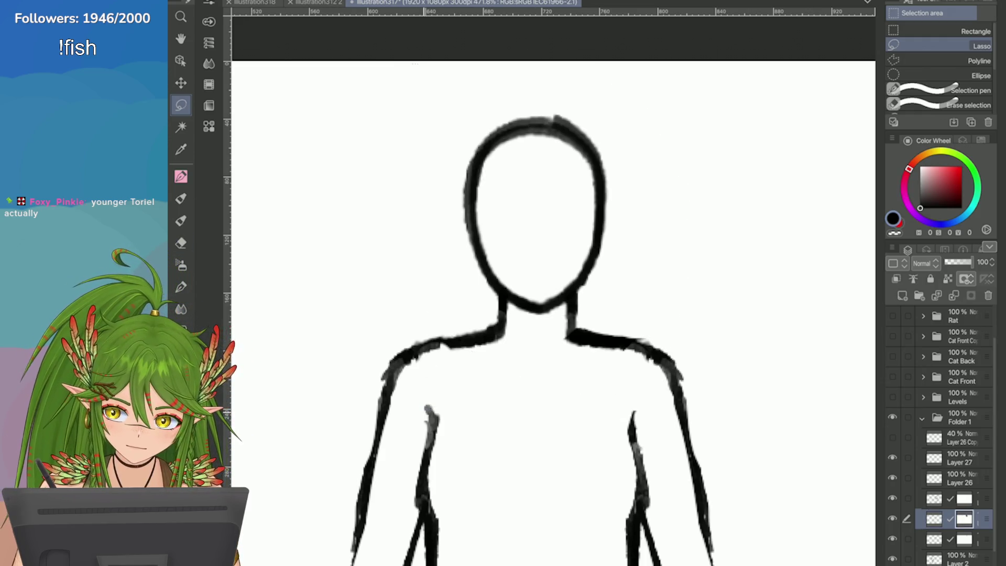
Hide the masked layer and erase the old head outline from Layer 2
left_click(953, 539)
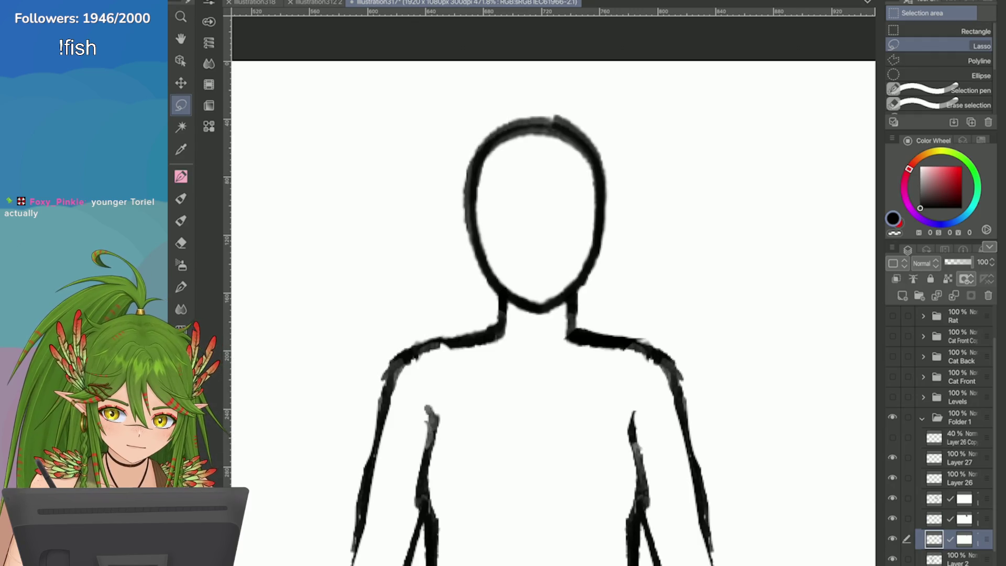
left_click(892, 518)
scroll(942, 442, "down", 1)
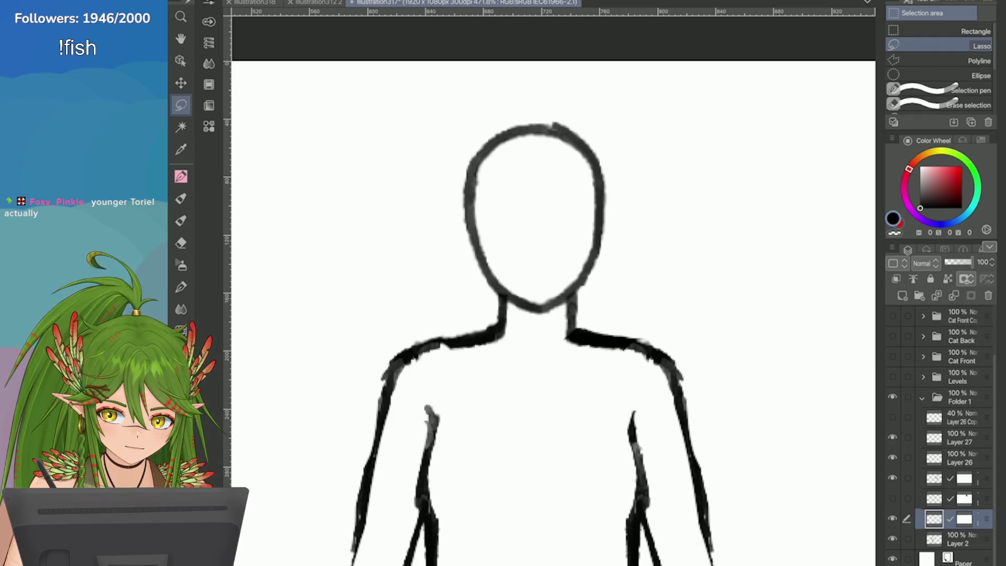
left_click(953, 498)
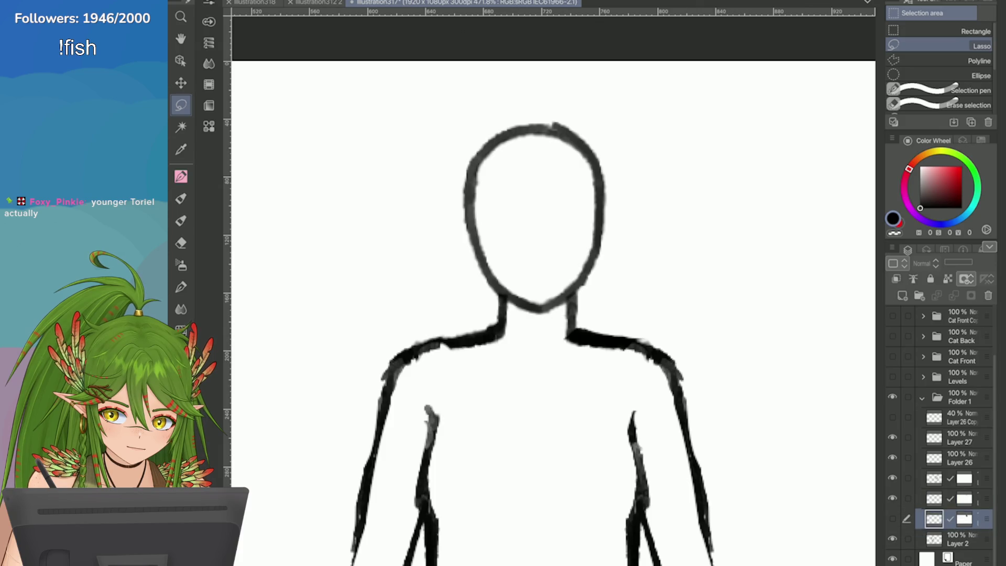
left_click(958, 538)
mouse_move(485, 278)
left_mouse_down()
mouse_move(497, 293)
mouse_move(571, 301)
mouse_move(582, 74)
mouse_move(397, 236)
left_mouse_up()
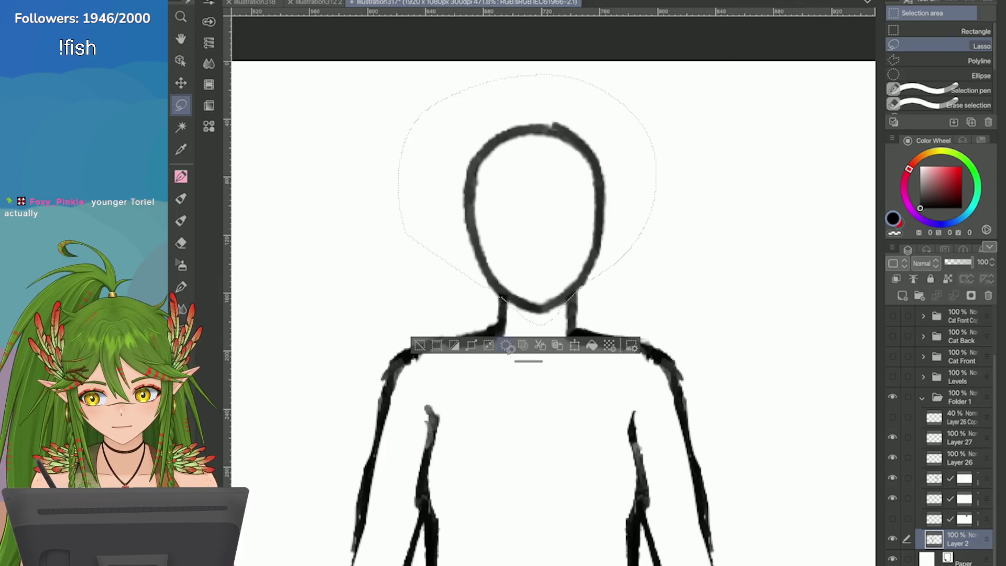
key("Delete")
key("ctrl+d")
Re-show the masked layer, reselect it, zoom out and save the illustration
left_click(891, 518)
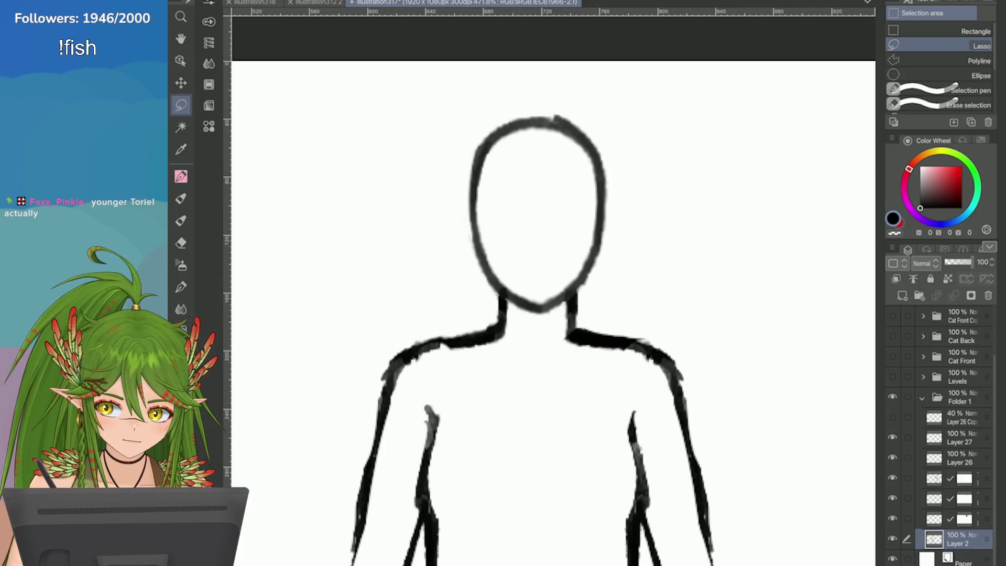
left_click(958, 519)
key("ctrl+minus")
key("ctrl+minus")
key("ctrl+minus")
key("ctrl+s")
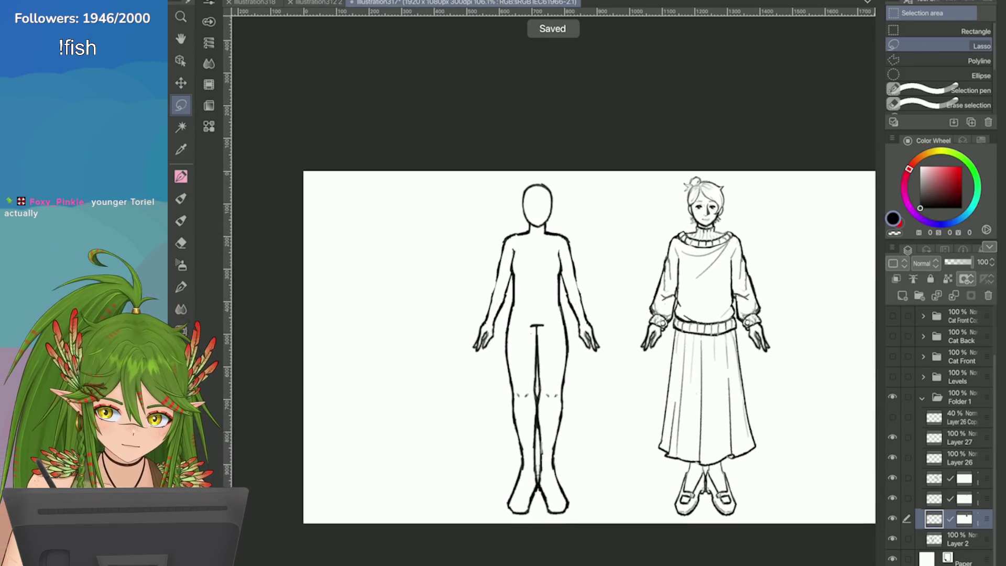
Duplicate Layer 27 and Layer 26 and move the copies below Layer 26
scroll(942, 409, "up", 1)
left_click(959, 458)
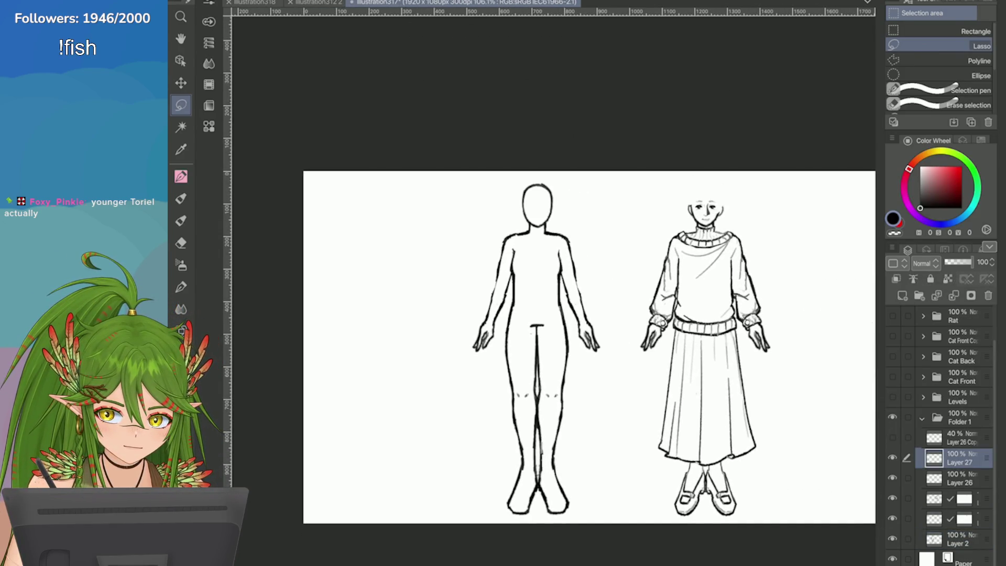
left_click(891, 497)
left_click(892, 497)
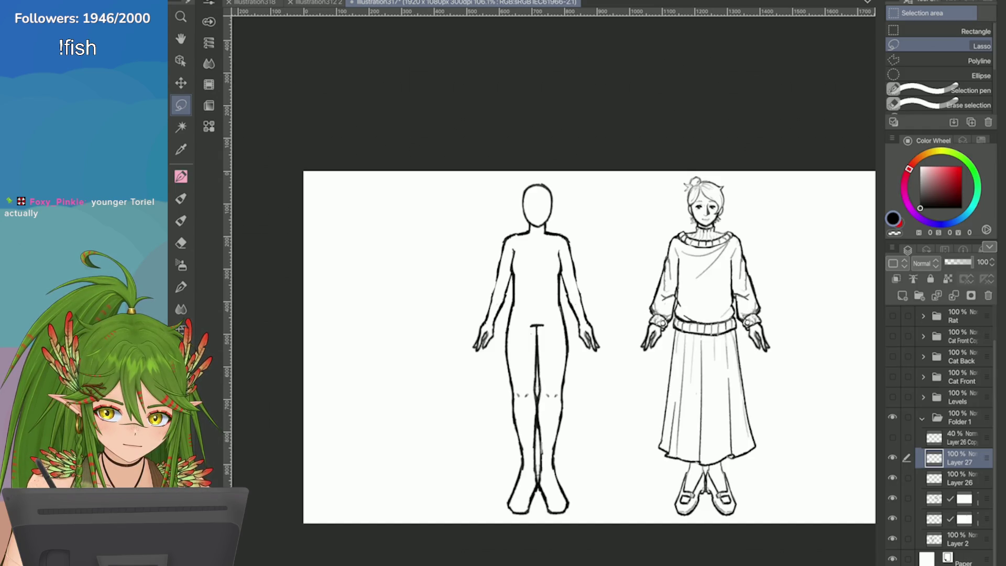
left_click(907, 477)
right_click(894, 458)
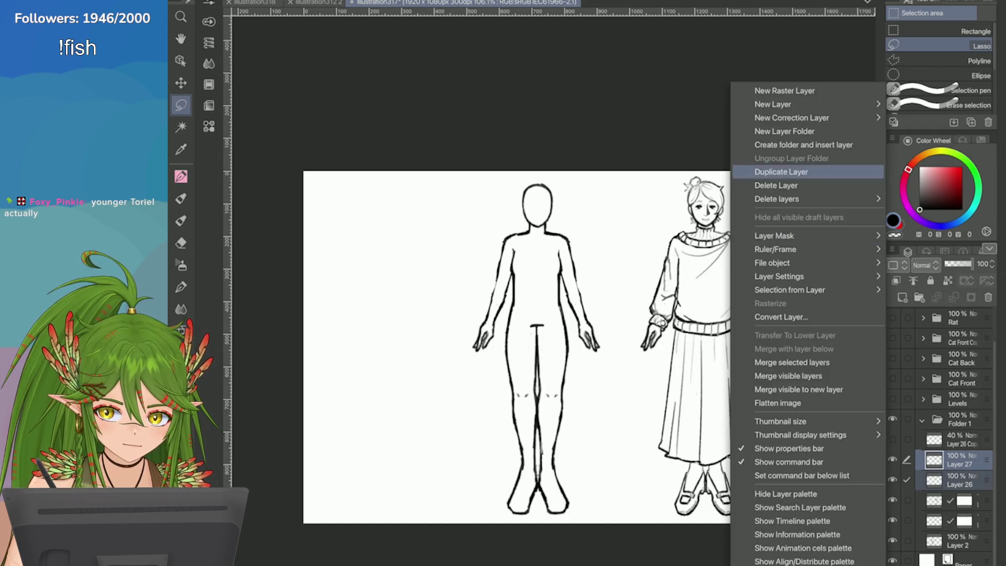
left_click(764, 173)
left_click_drag(959, 460, 958, 524)
Transform the copied head and hair onto the base body's head and confirm
key("ctrl+t")
scroll(653, 195, "up", 3)
left_click_drag(757, 267, 434, 267)
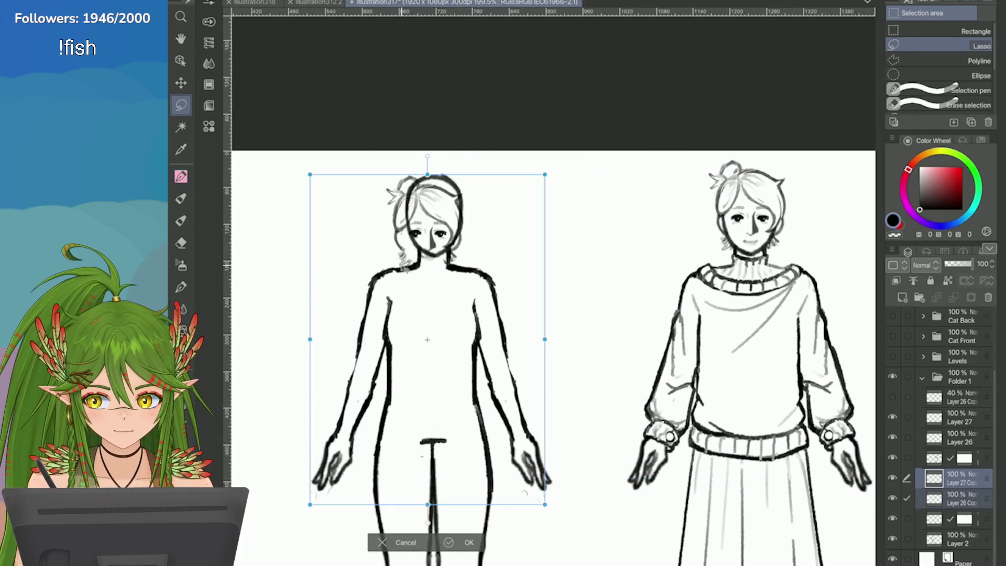
scroll(500, 335, "up", 4)
mouse_move(500, 335)
left_mouse_down()
mouse_move(499, 382)
mouse_move(489, 379)
left_mouse_up()
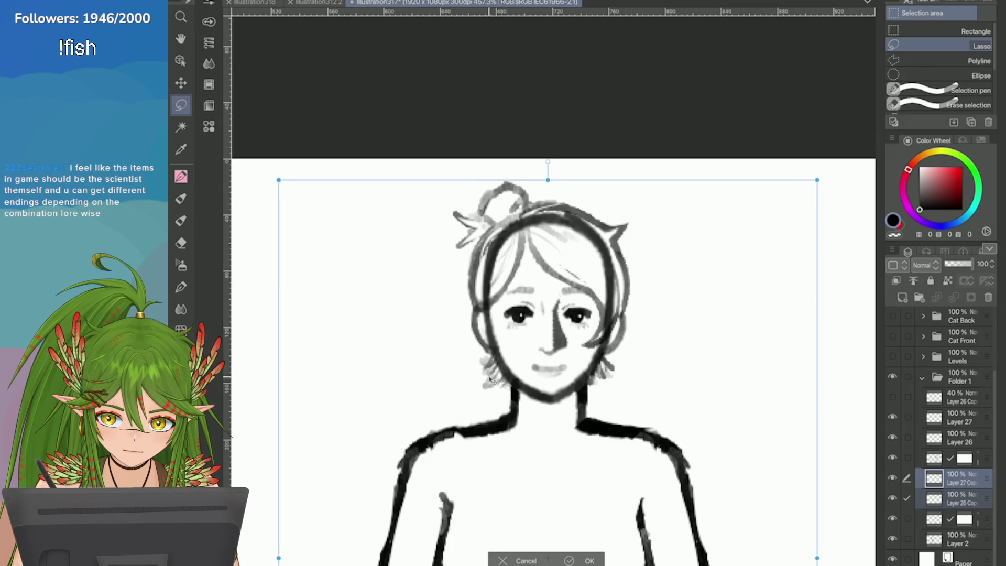
scroll(493, 380, "down", 5)
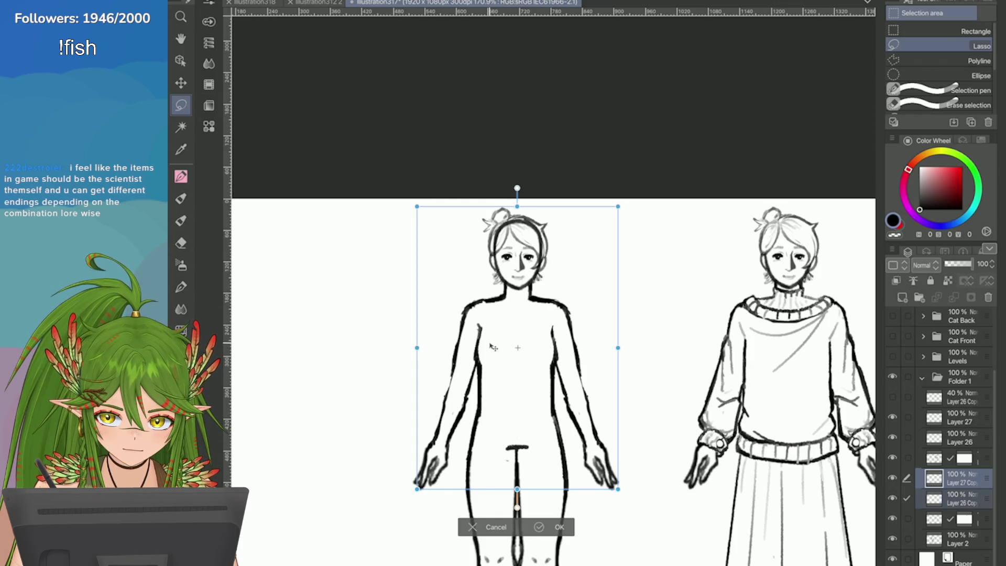
scroll(493, 348, "up", 3)
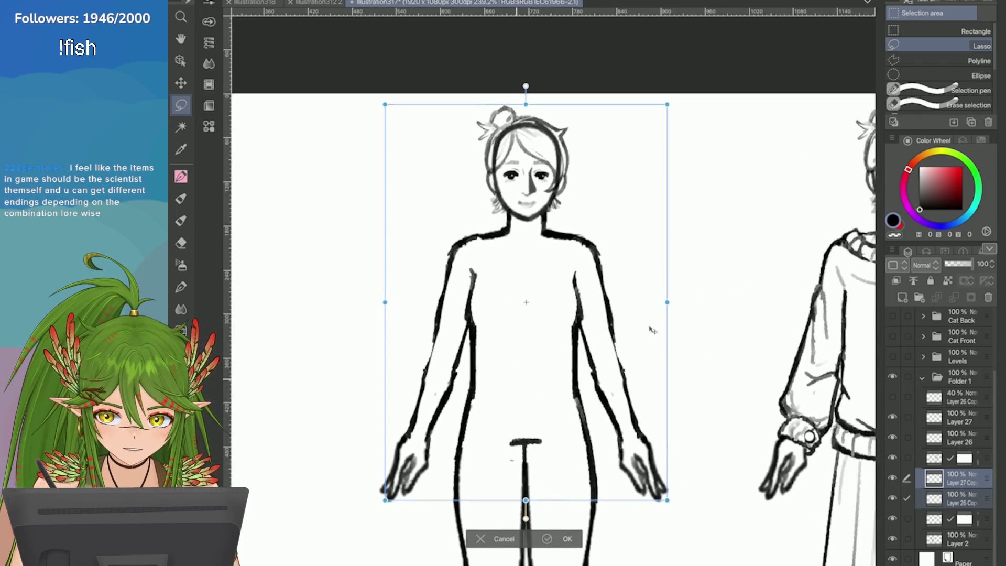
key("Return")
left_click_drag(782, 193, 767, 175)
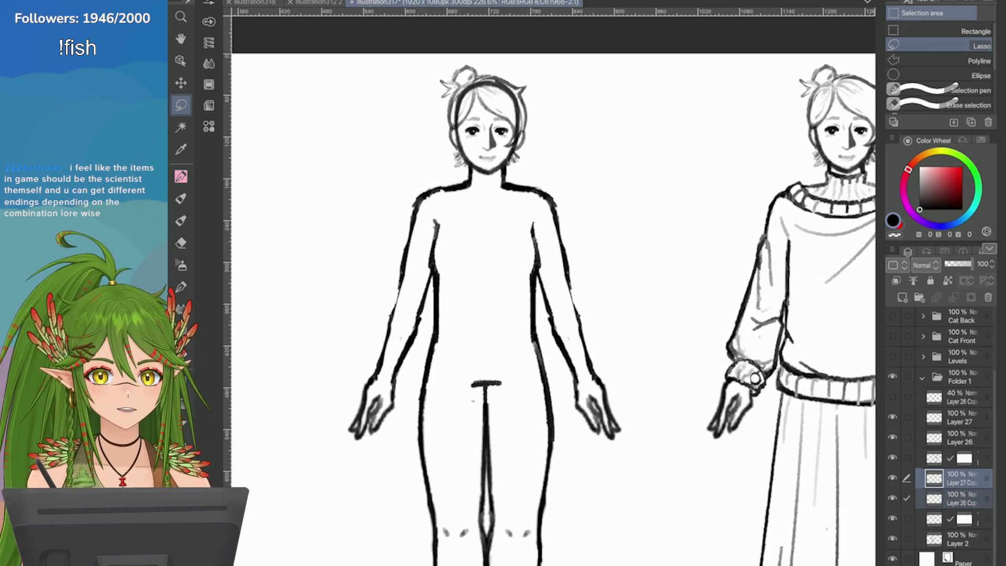
Save the illustration and select Layer 2
scroll(790, 332, "down", 5)
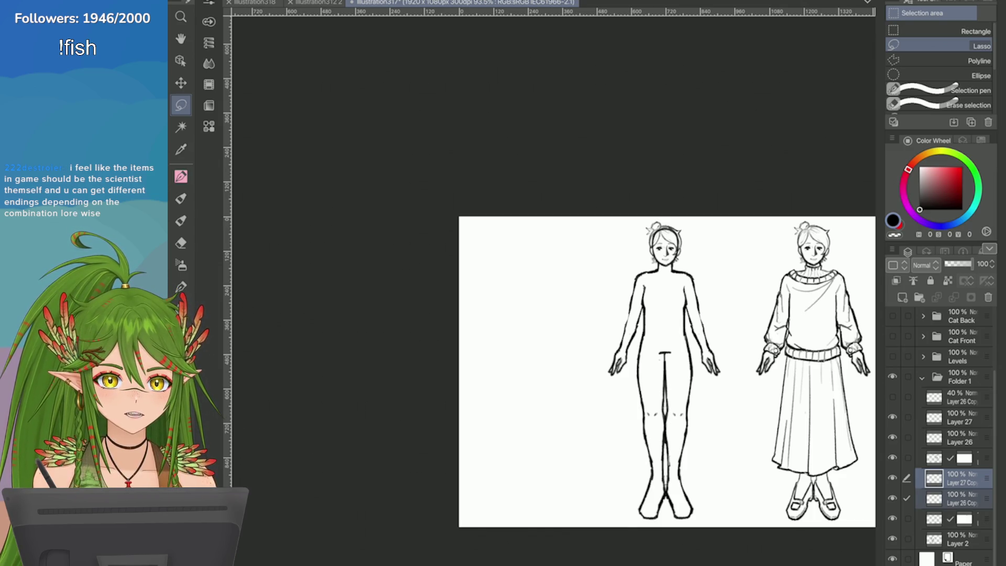
scroll(720, 275, "up", 4)
key("ctrl+s")
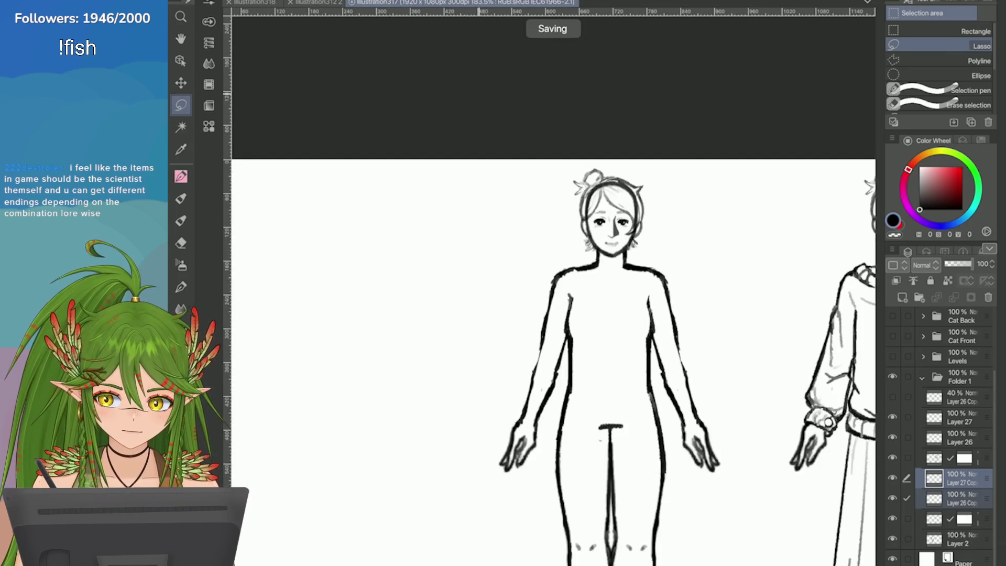
left_click(961, 538)
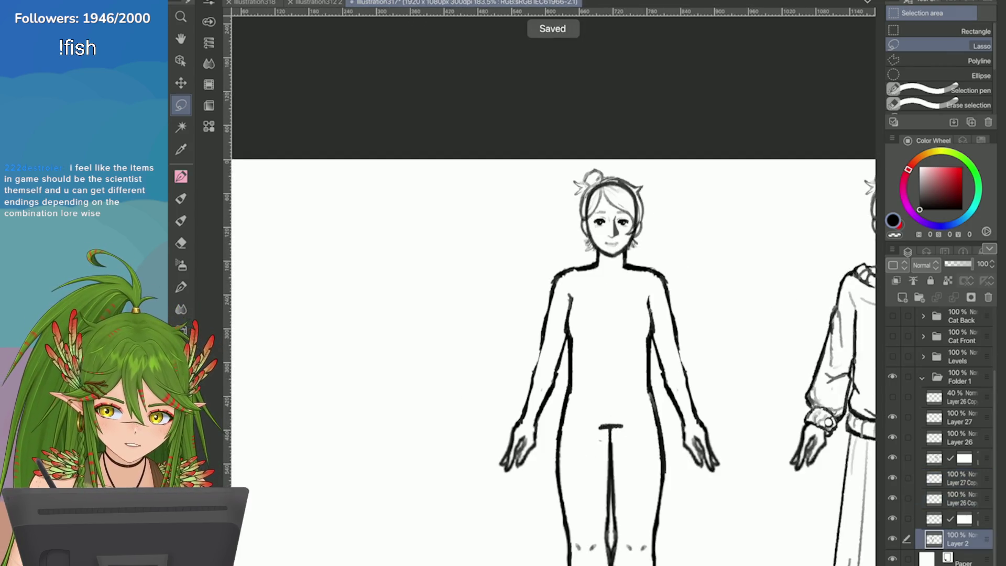
Add a layer mask to Layer 2, erase the stray hair line beside the face, and save
key("e")
scroll(610, 194, "up", 5)
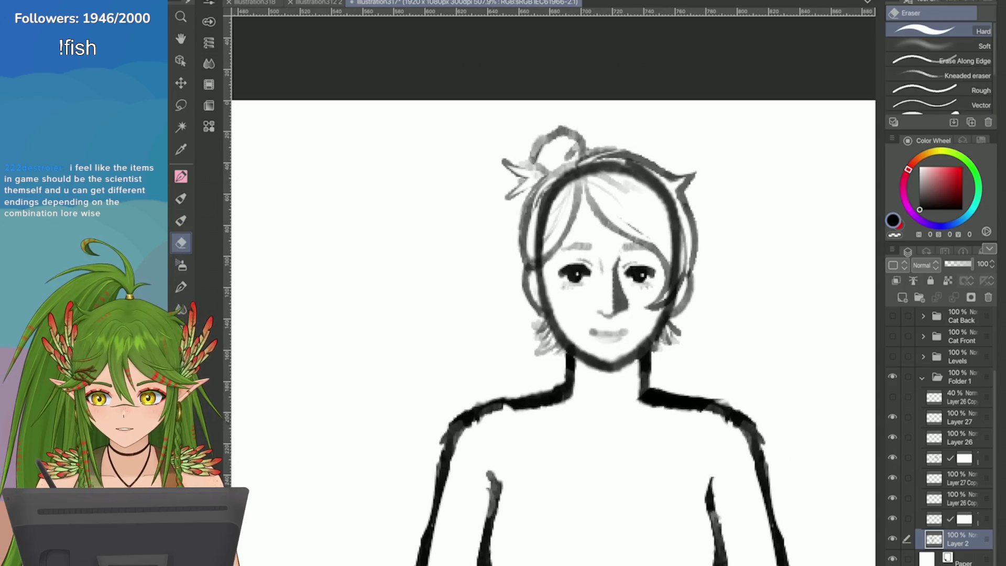
left_click(971, 297)
mouse_move(679, 222)
left_mouse_down()
mouse_move(665, 301)
mouse_move(581, 167)
mouse_move(550, 191)
mouse_move(525, 247)
left_mouse_up()
scroll(546, 236, "down", 10)
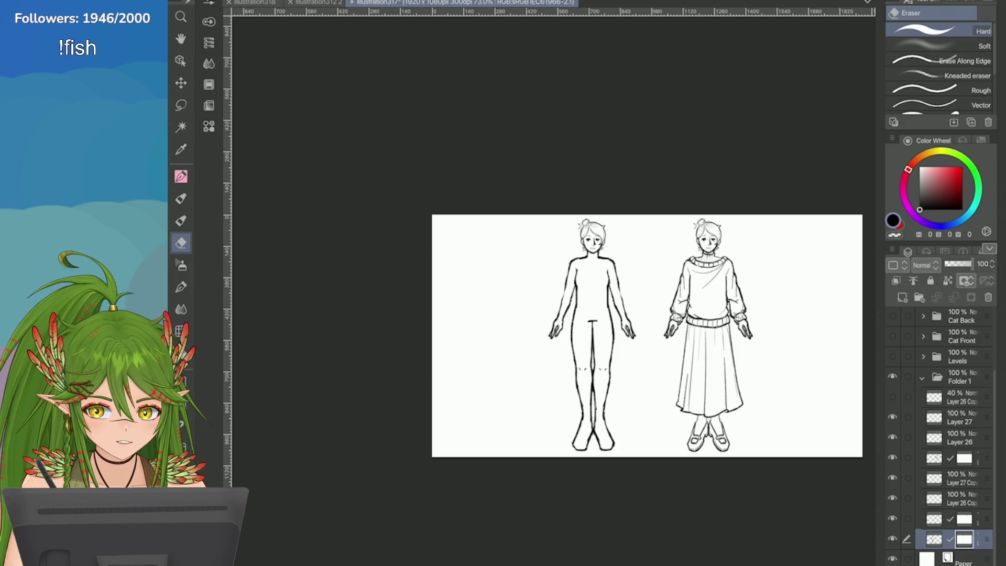
key("ctrl+s")
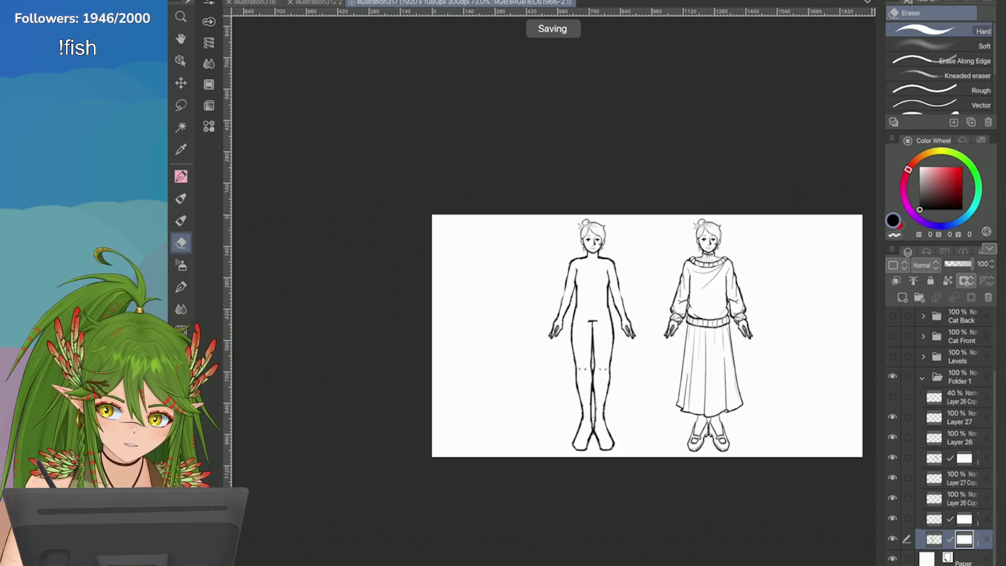
Lasso the lips and flip them horizontally, then undo back to the original smile
key("o")
scroll(608, 256, "up", 8)
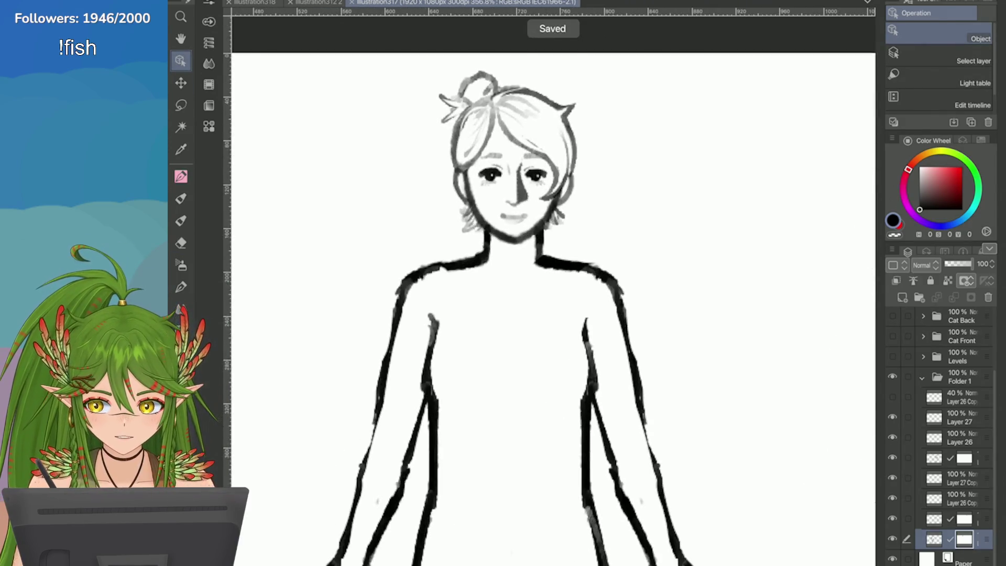
scroll(513, 199, "up", 3)
key("alt+bracketright")
key("alt+bracketright")
scroll(524, 236, "up", 3)
key("l")
left_click_drag(492, 310, 571, 346)
left_click(230, 1)
mouse_move(272, 241)
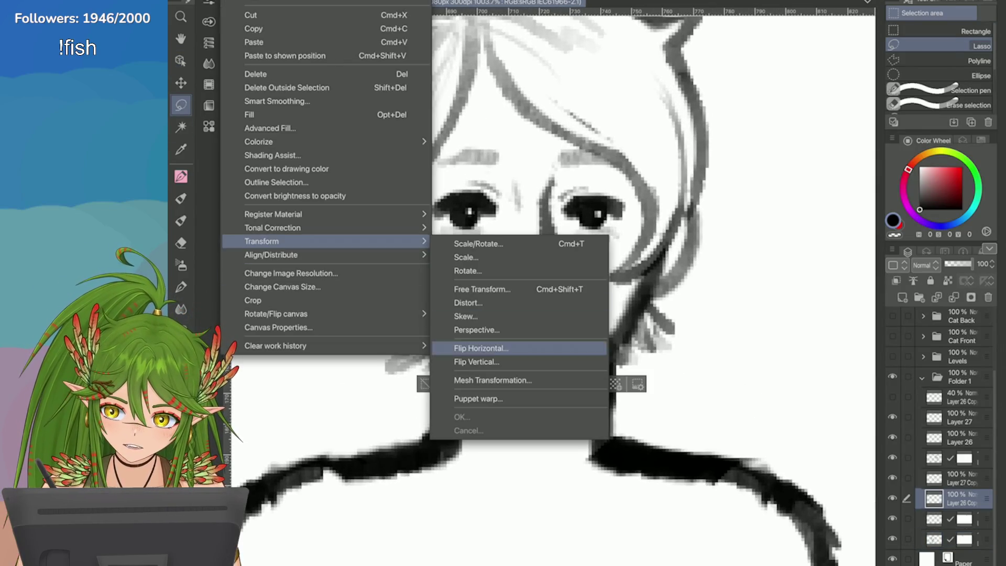
left_click(513, 348)
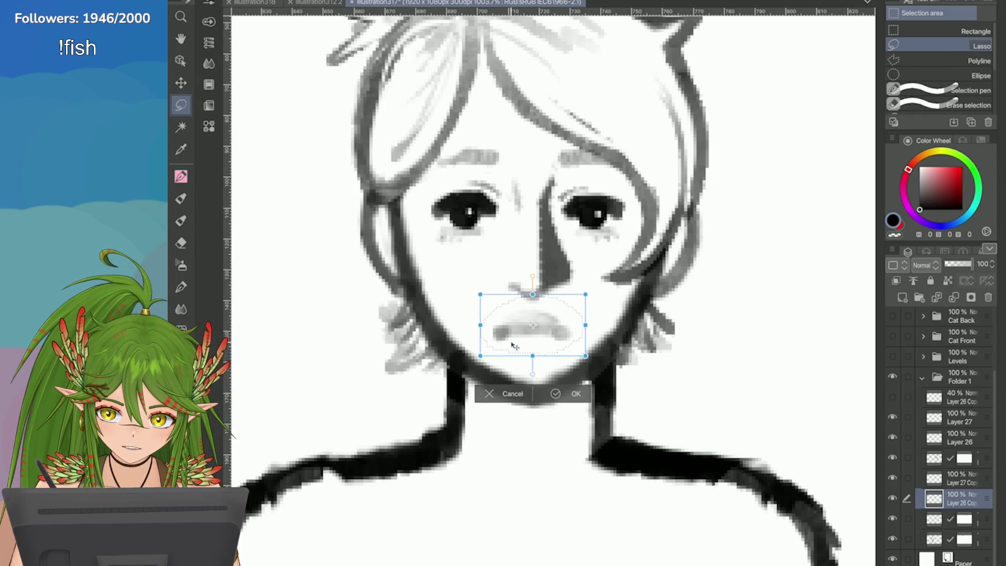
left_click(554, 392)
key("e")
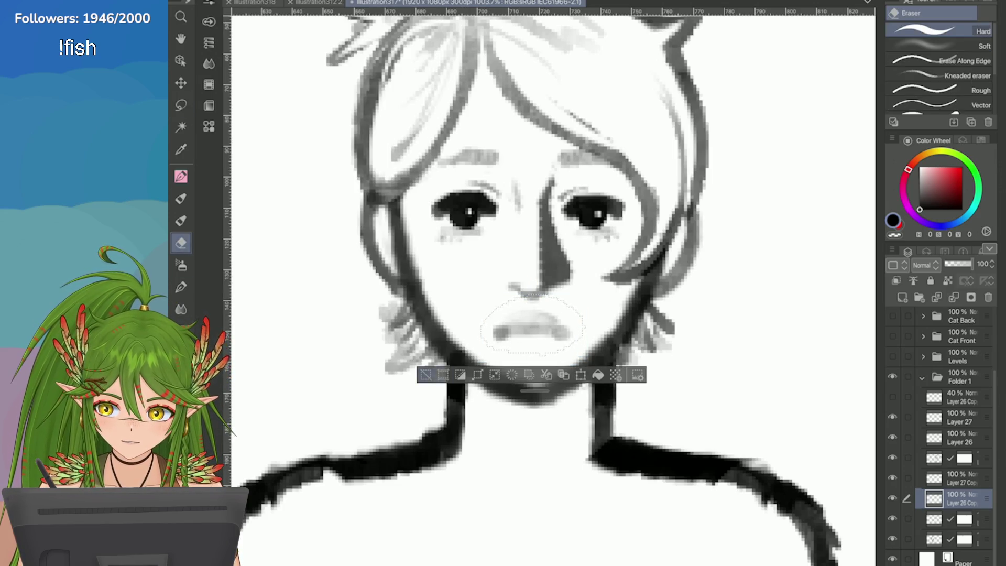
key("ctrl+d")
key("ctrl+z")
key("ctrl+z")
key("ctrl+z")
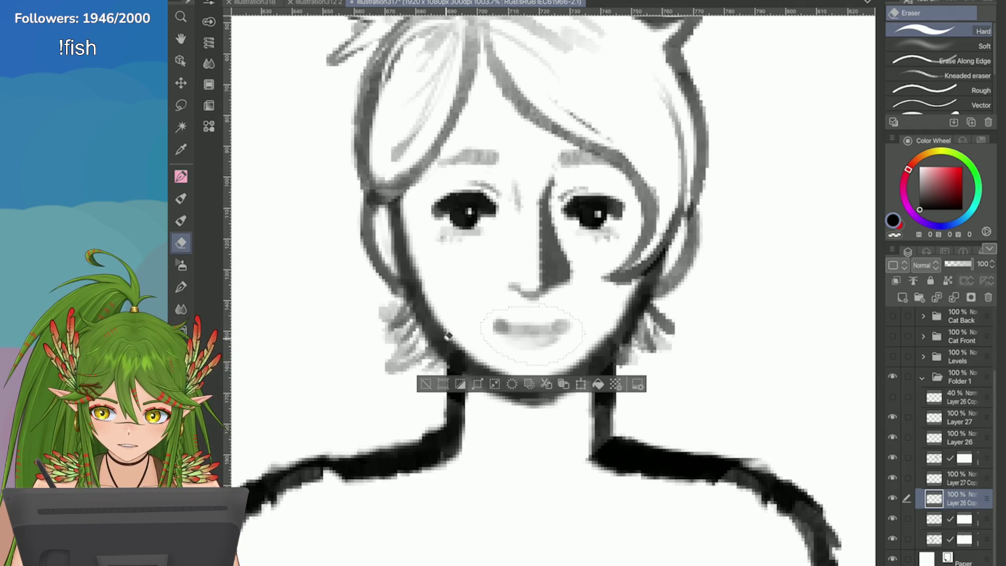
Reselect the lips and flip them horizontally again via Edit > Transform
left_click(181, 104)
mouse_move(495, 309)
left_mouse_down()
mouse_move(486, 330)
mouse_move(587, 321)
mouse_move(555, 309)
left_mouse_up()
left_click(246, 0)
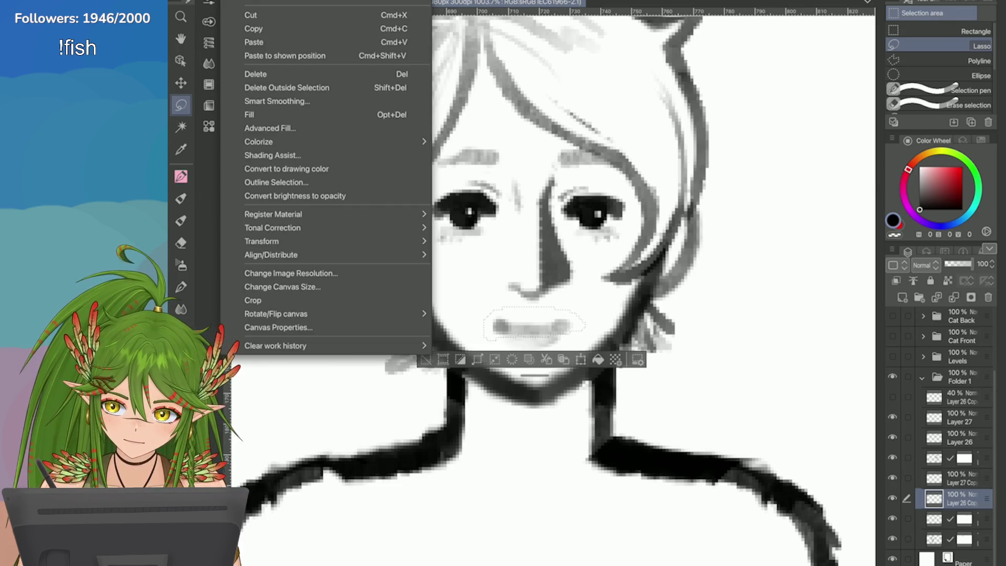
mouse_move(294, 241)
left_click(472, 348)
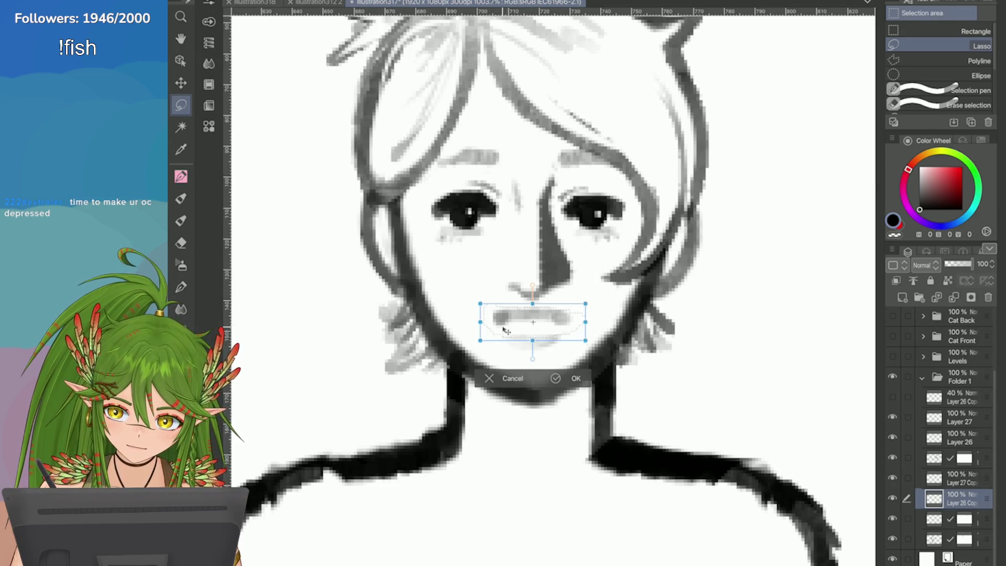
key("Return")
Lasso the whole mouth and reshape it into a downturned frown
scroll(576, 262, "down", 3)
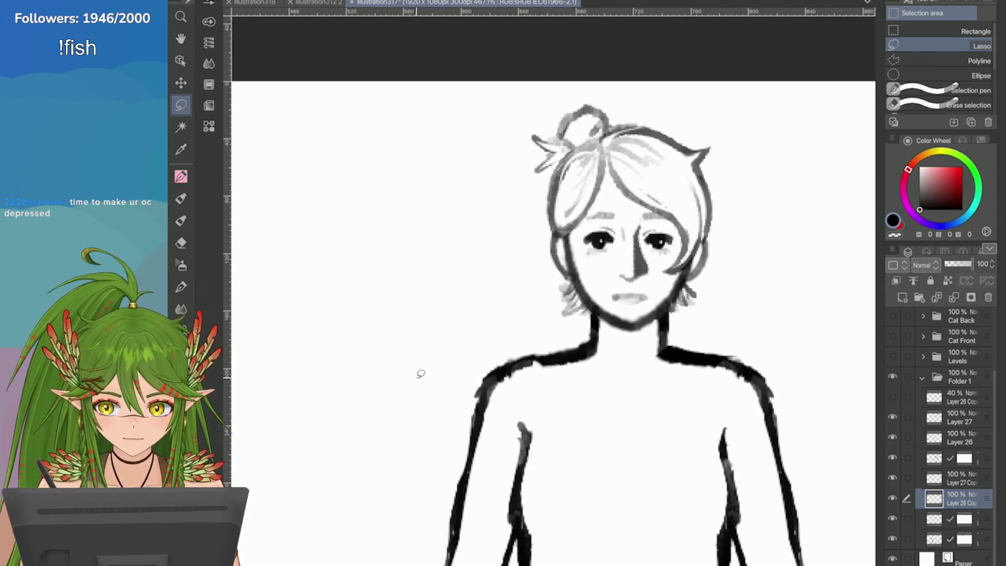
scroll(576, 262, "up", 3)
left_click_drag(540, 280, 584, 330)
key("ctrl+t")
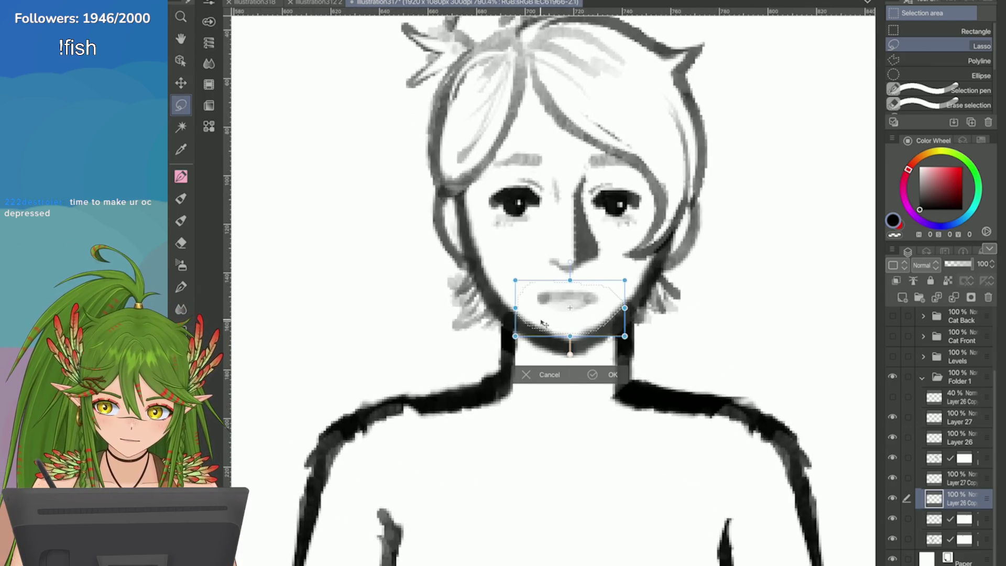
left_click(611, 373)
scroll(700, 347, "down", 5)
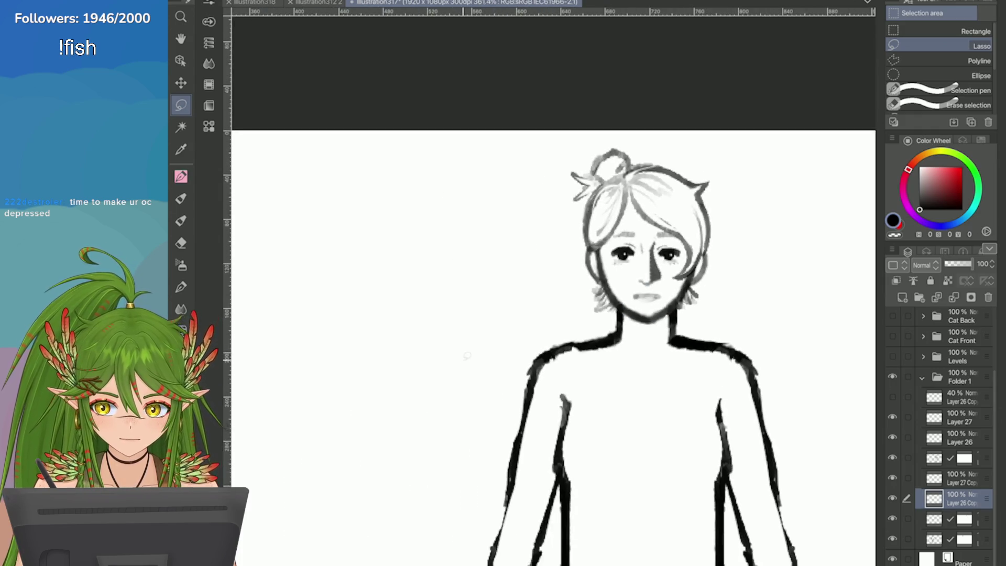
scroll(476, 363, "down", 3)
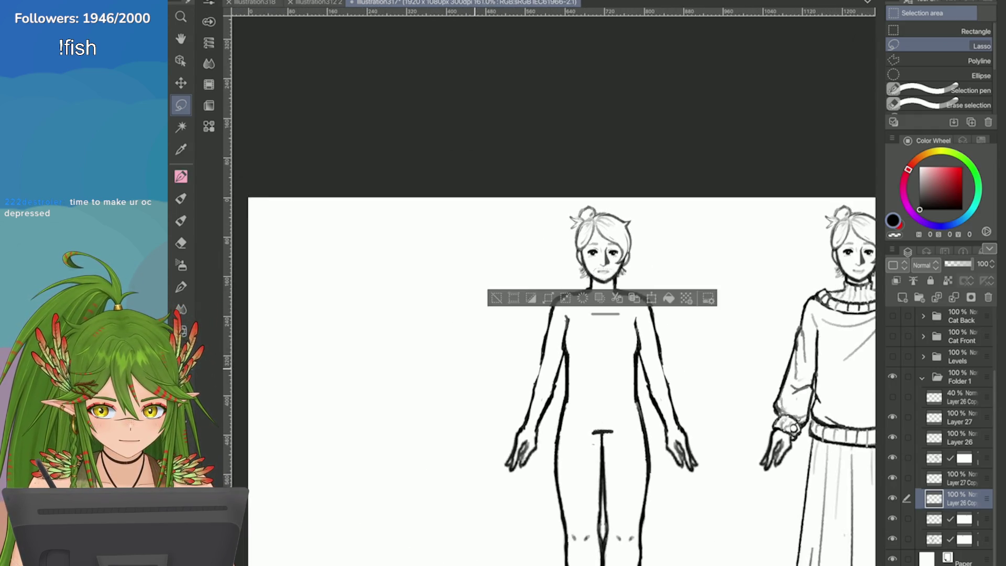
Save the illustration and add a new layer above Layer 27
left_click_drag(549, 286, 538, 283)
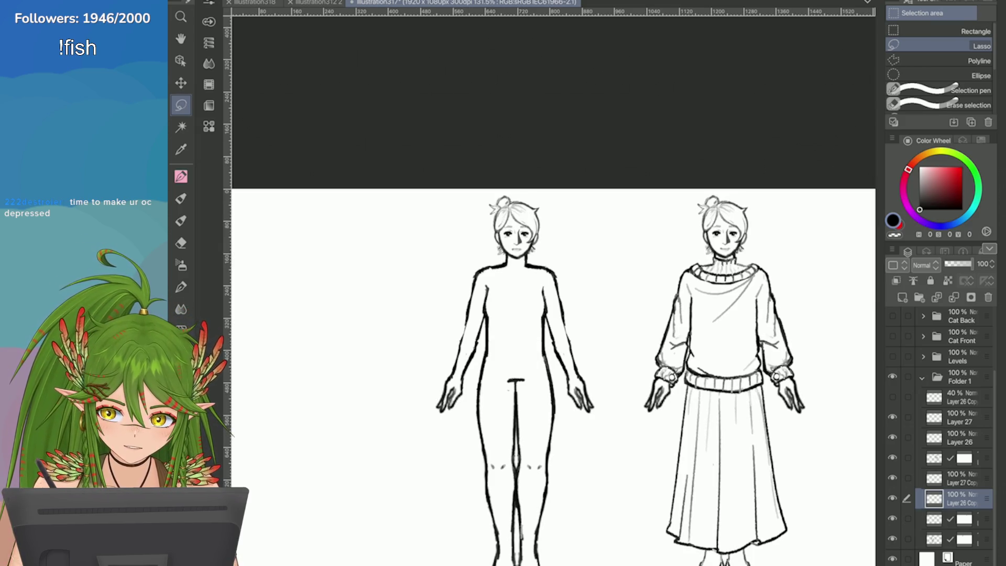
scroll(576, 366, "down", 4)
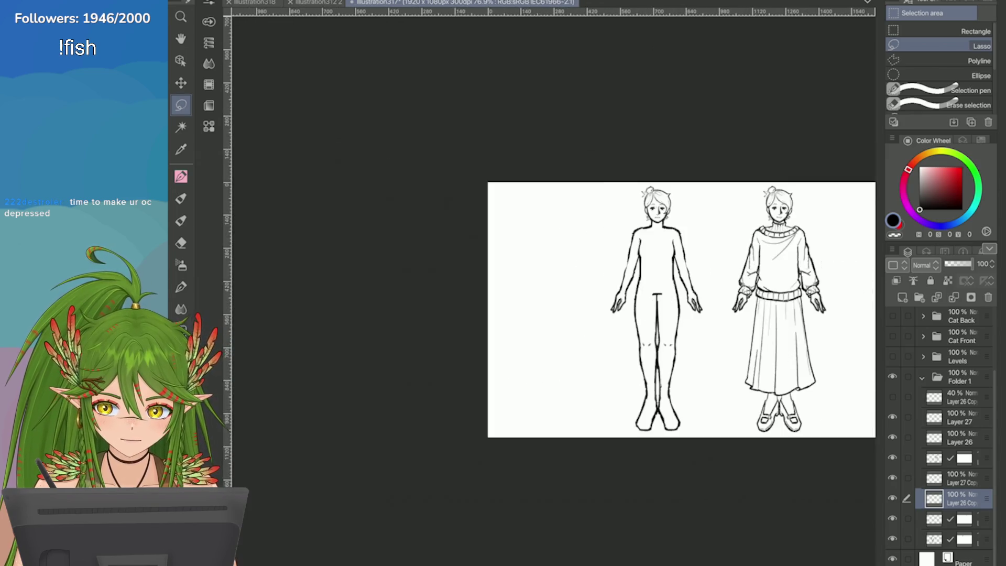
scroll(576, 356, "up", 2)
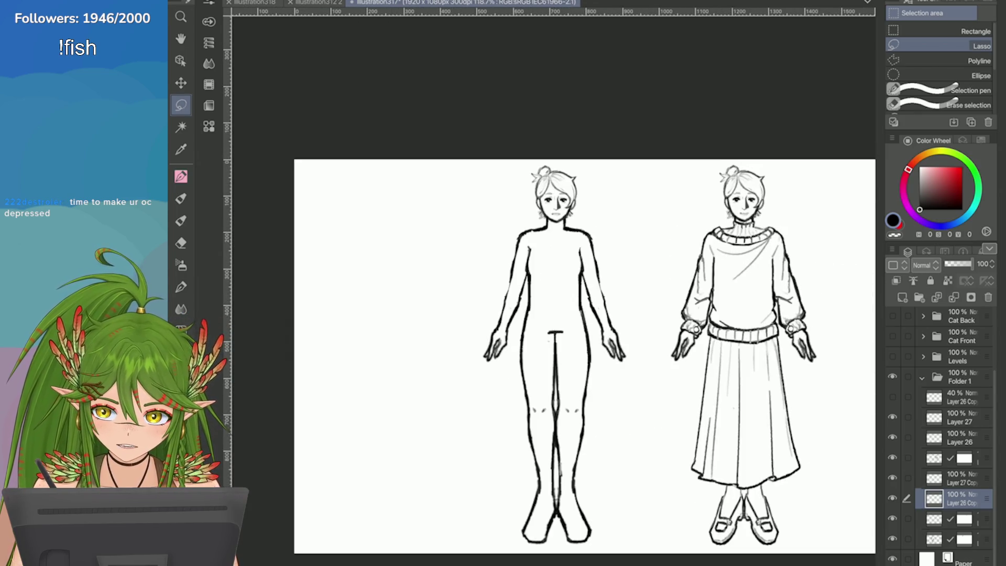
key("ctrl+s")
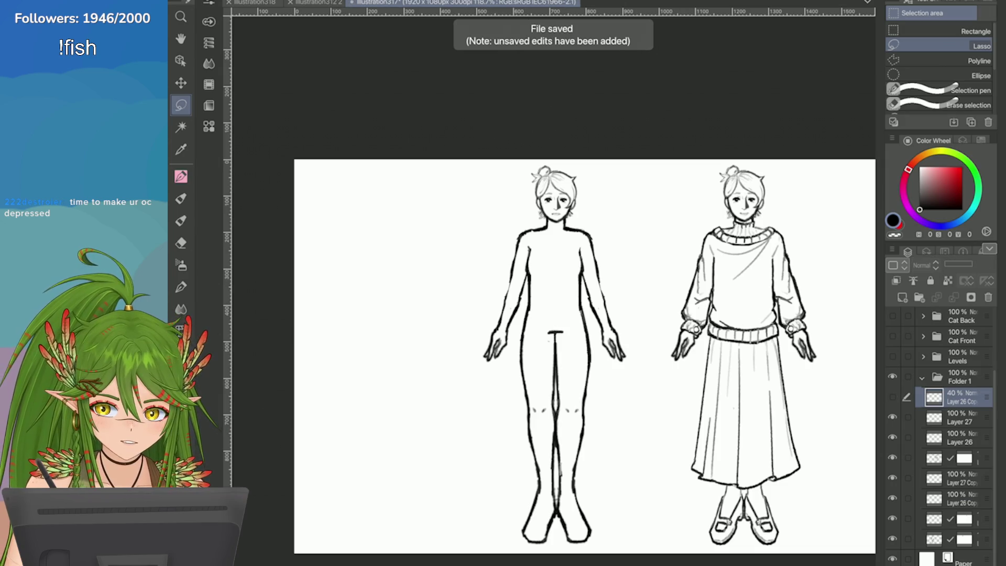
left_click(958, 417)
left_click(902, 297)
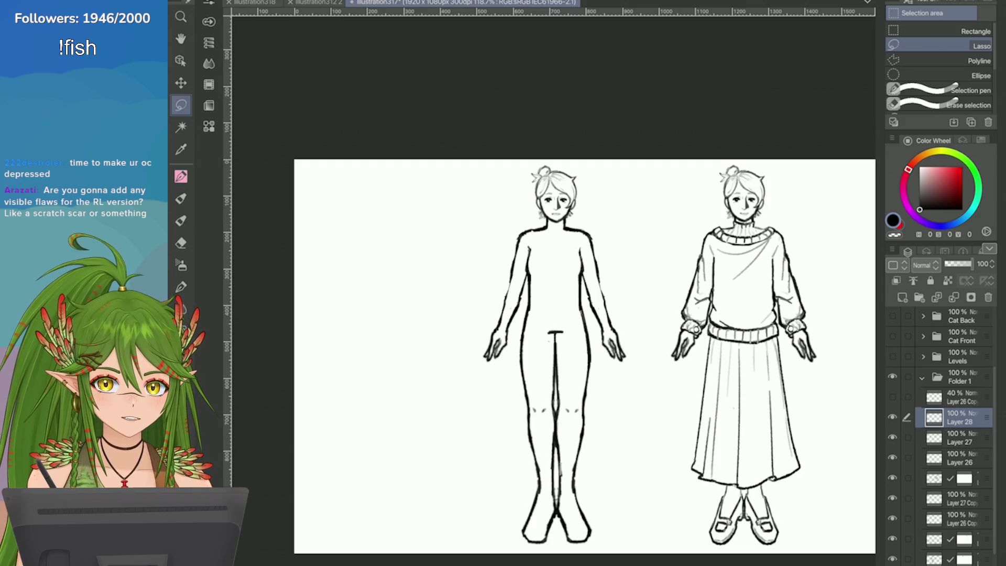
Shade grey bags under both eyes with the coloured pencil, then move Layer 28 below Layer 27 Copy
key("p")
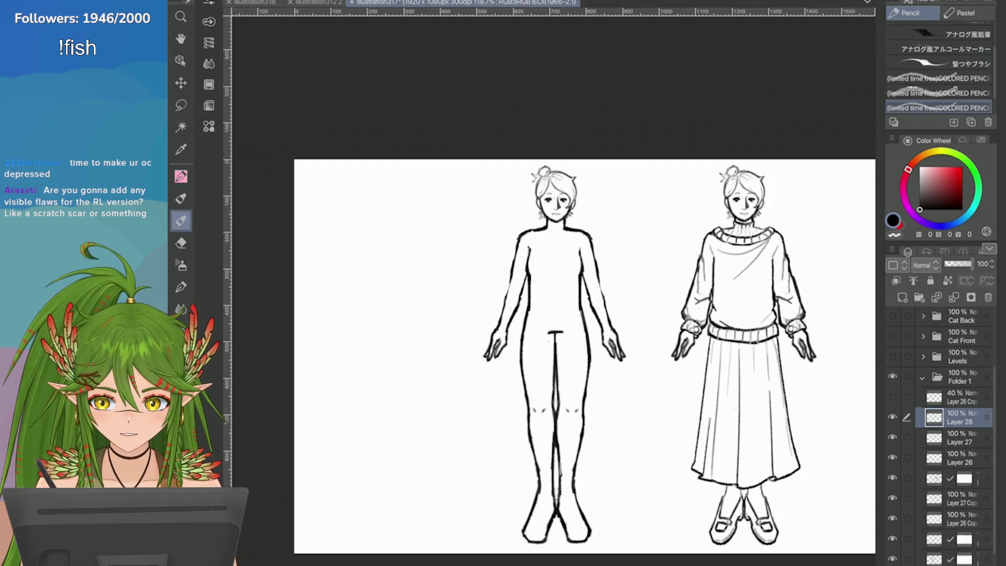
scroll(556, 178, "up", 8)
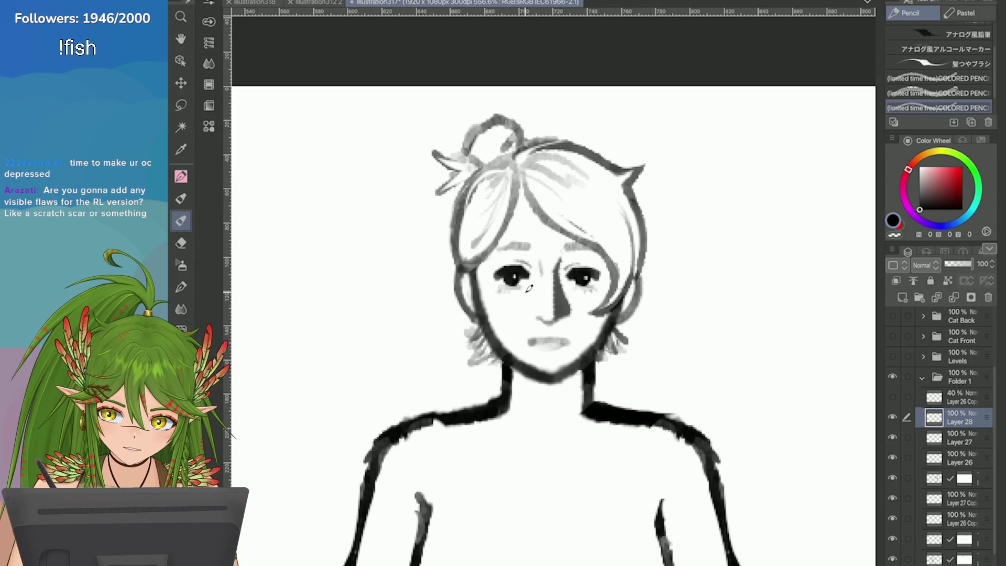
key("p")
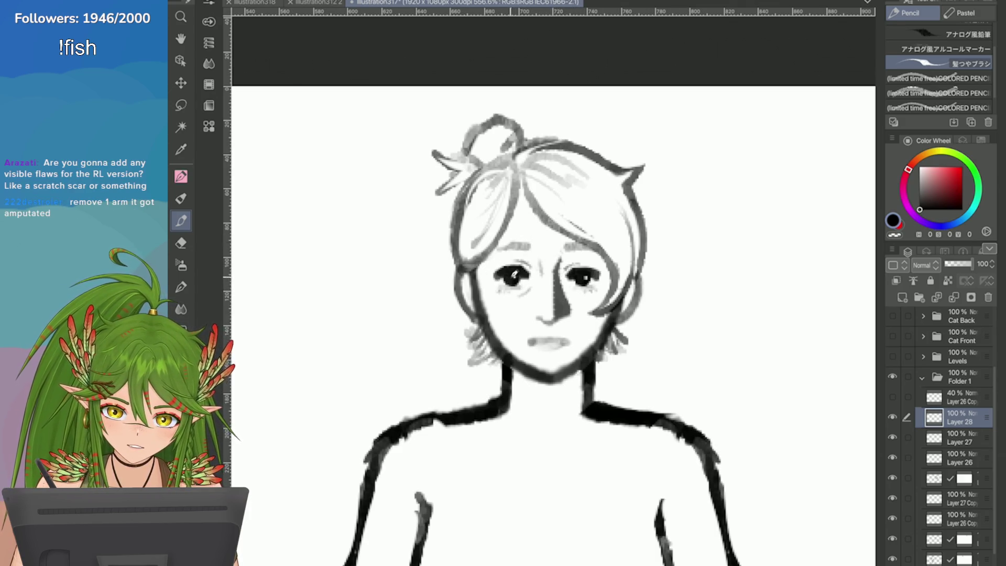
key("period")
key("comma")
left_click_drag(500, 287, 597, 291)
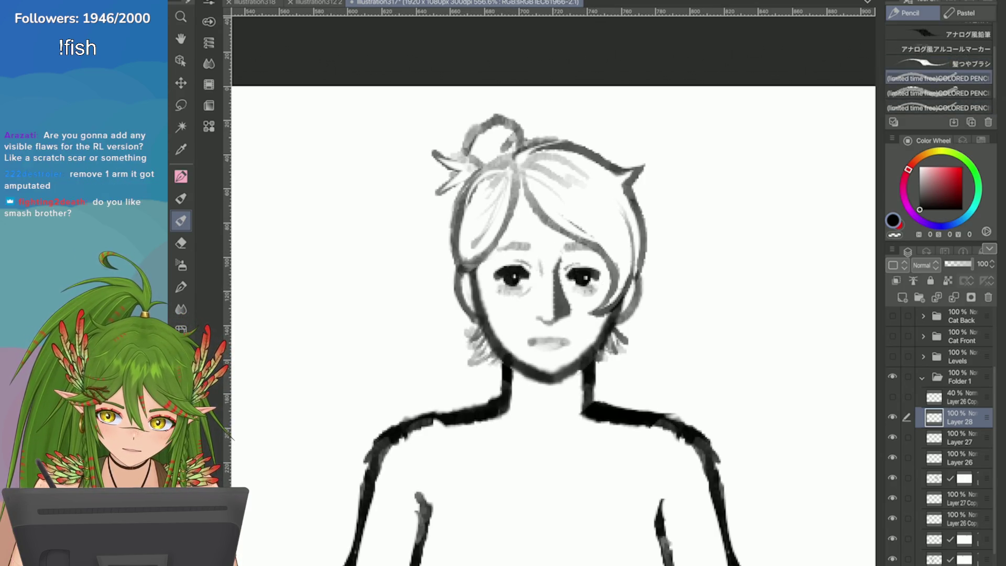
scroll(550, 325, "down", 5)
scroll(686, 234, "up", 3)
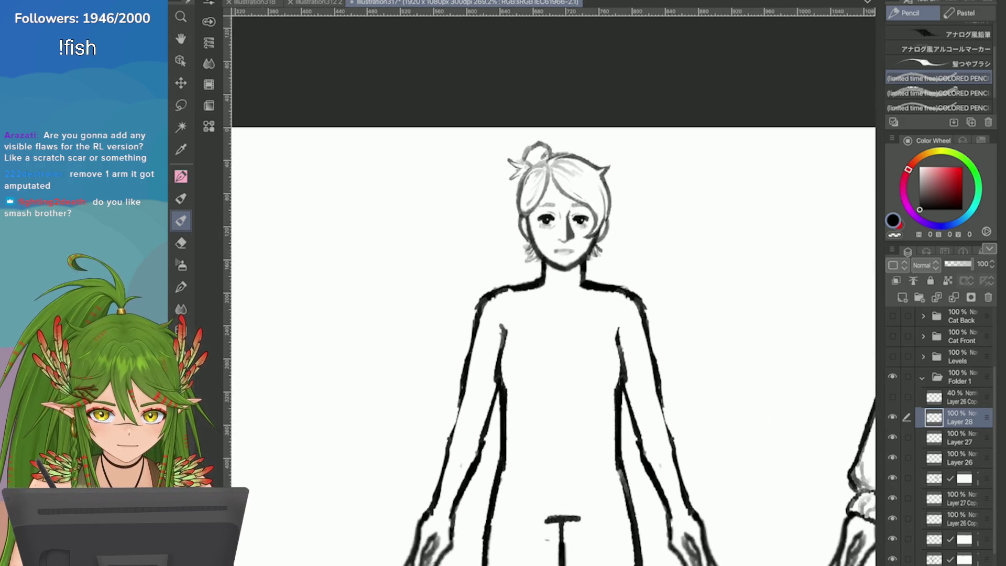
scroll(821, 423, "down", 1)
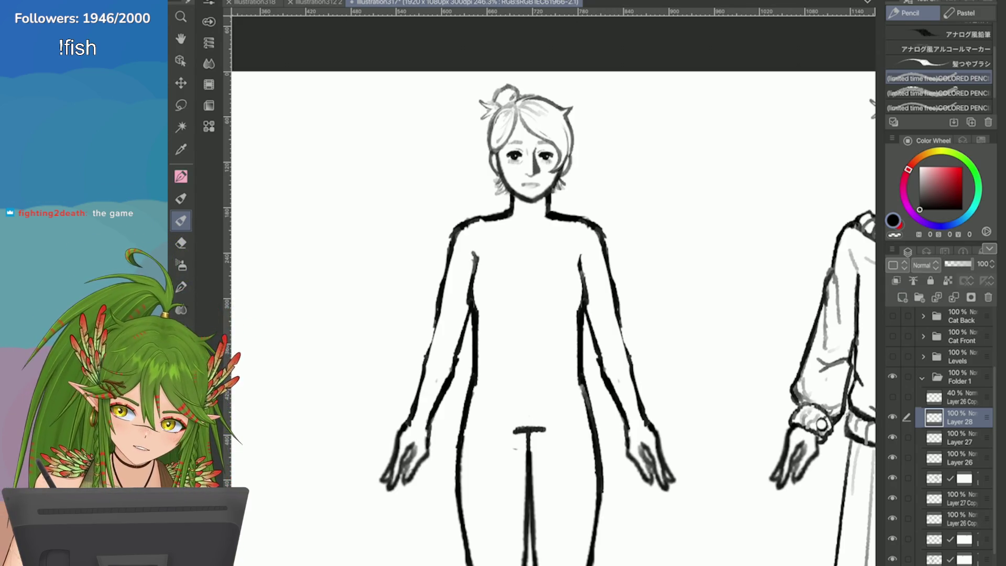
left_click_drag(959, 417, 959, 498)
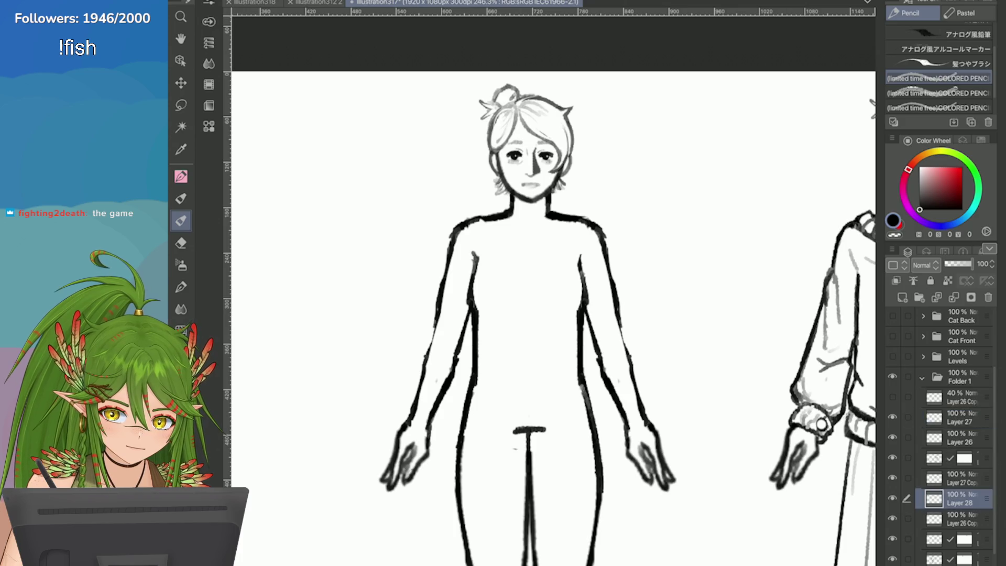
left_click(959, 477)
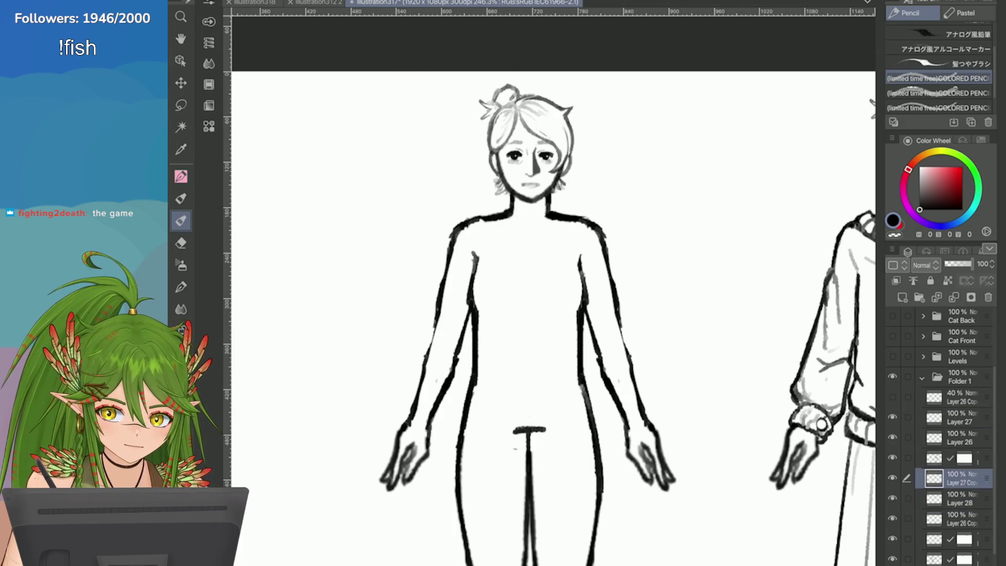
Add Layer 29 above Layer 27 Copy, save, and sketch light pencil lines down the torso from the neck
left_click(902, 297)
key("ctrl+minus")
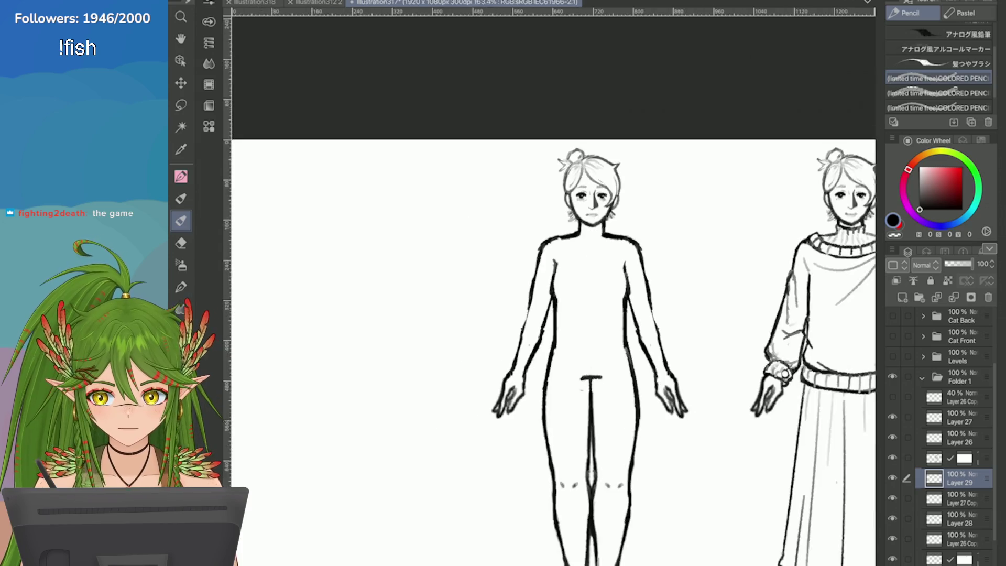
key("ctrl+s")
left_click_drag(600, 252, 631, 260)
key("ctrl+z")
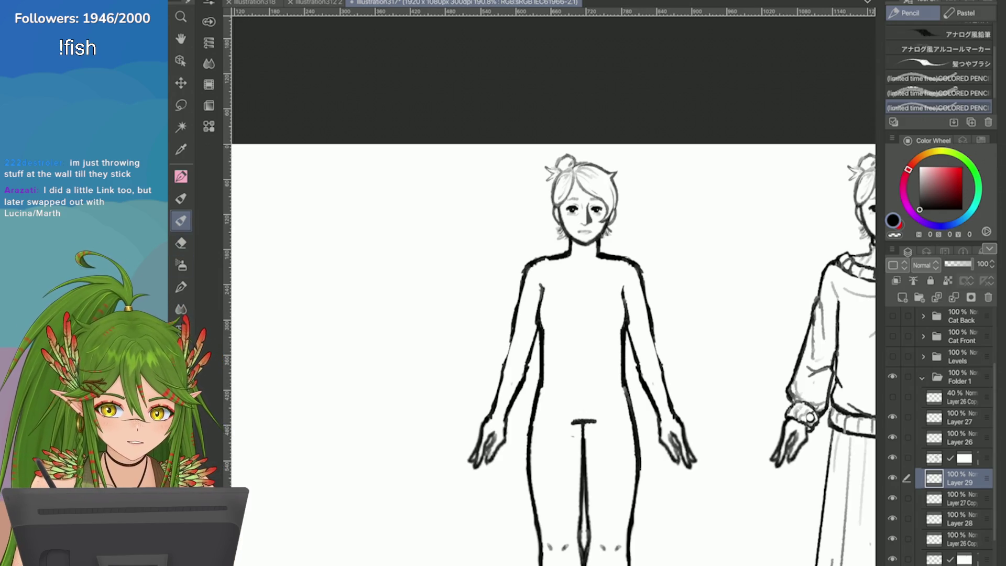
scroll(829, 379, "up", 1)
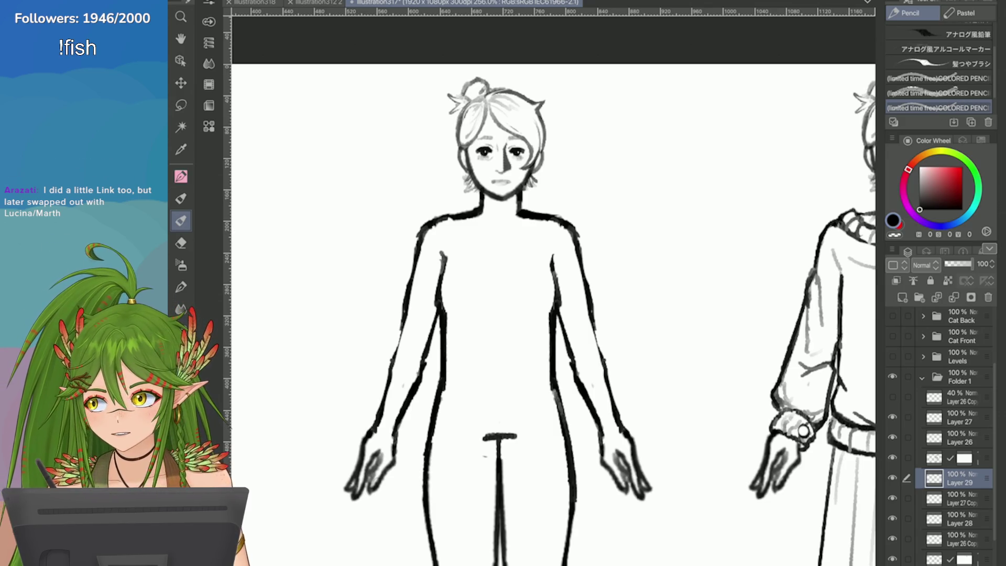
left_click_drag(529, 219, 534, 254)
Try lapel lines down the chest and erase the zig-zag lapel stroke
key("ctrl+z")
mouse_move(548, 220)
left_mouse_down()
mouse_move(558, 251)
mouse_move(539, 342)
left_mouse_up()
left_click_drag(519, 211, 534, 395)
key("ctrl+z")
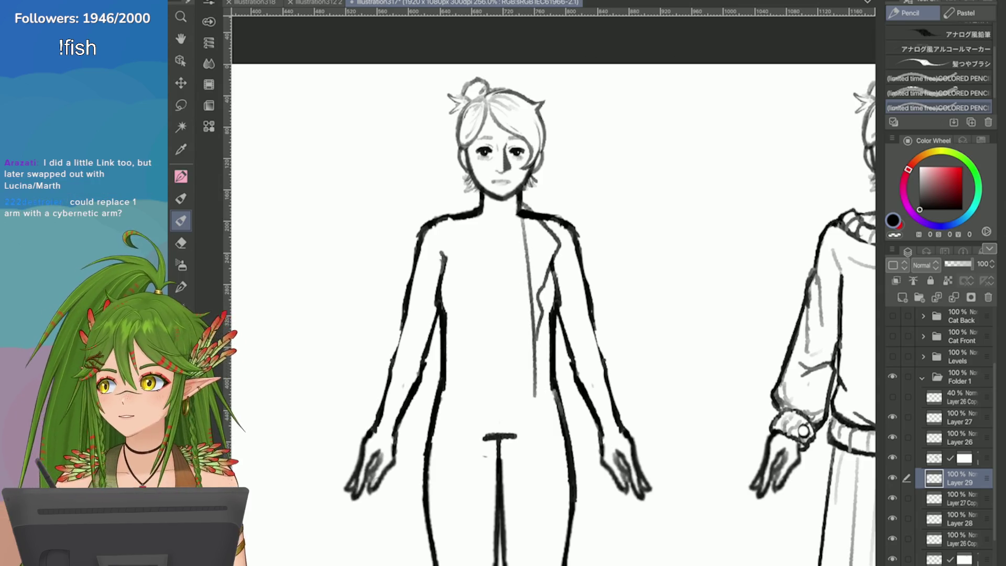
left_click_drag(555, 240, 542, 331)
key("ctrl+z")
scroll(731, 356, "up", 1)
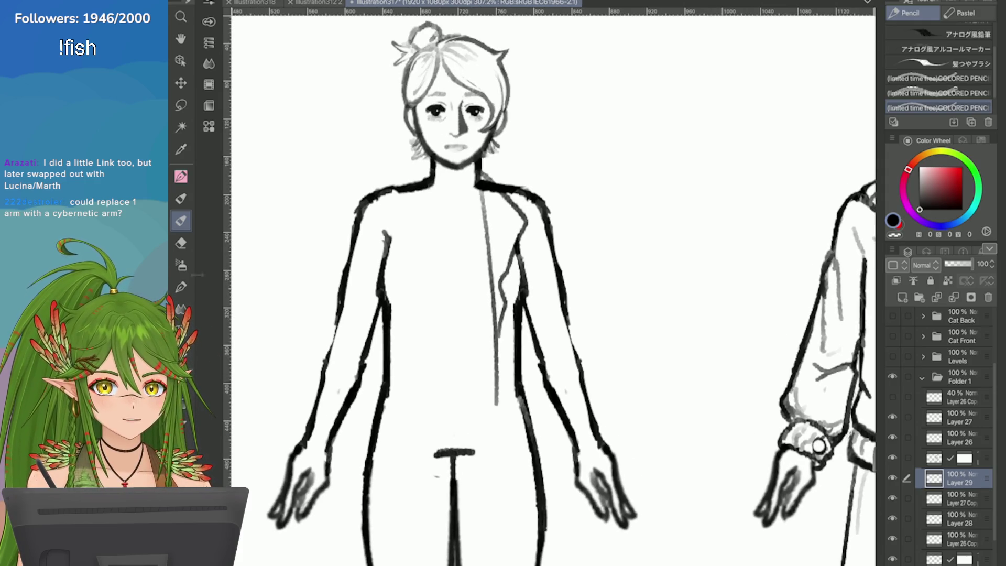
key("e")
left_click_drag(511, 254, 509, 312)
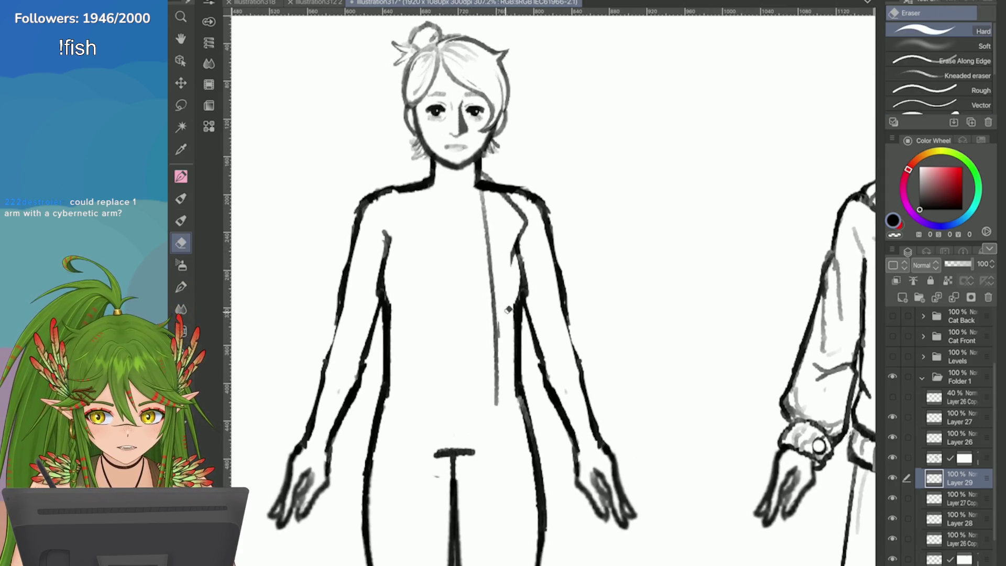
key("p")
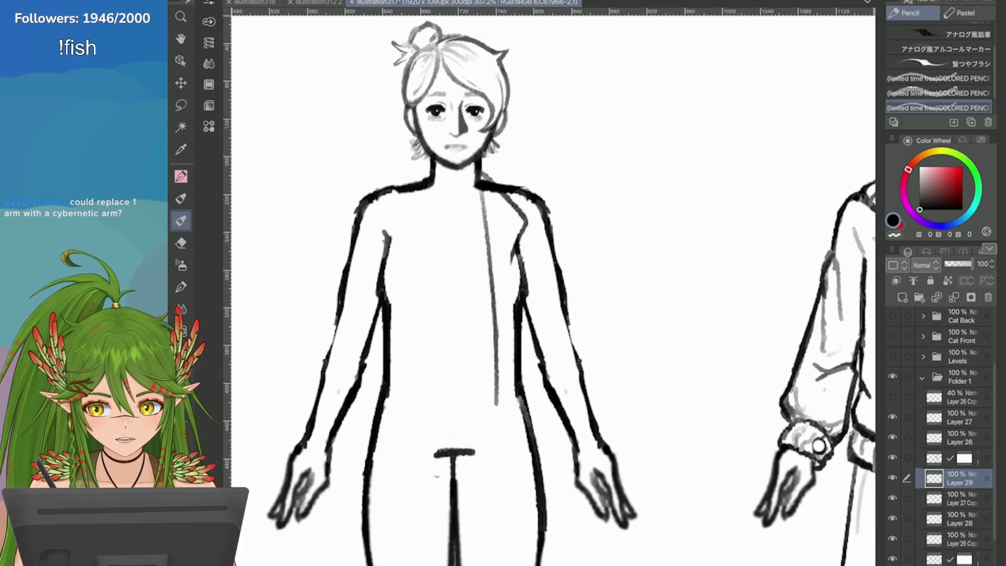
key("ctrl+0")
scroll(467, 223, "up", 5)
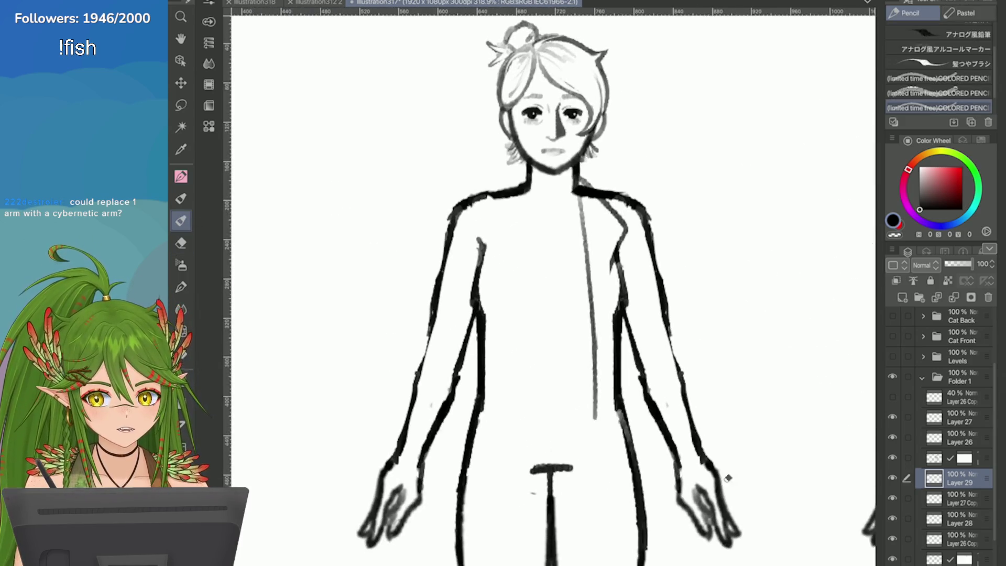
key("e")
key("p")
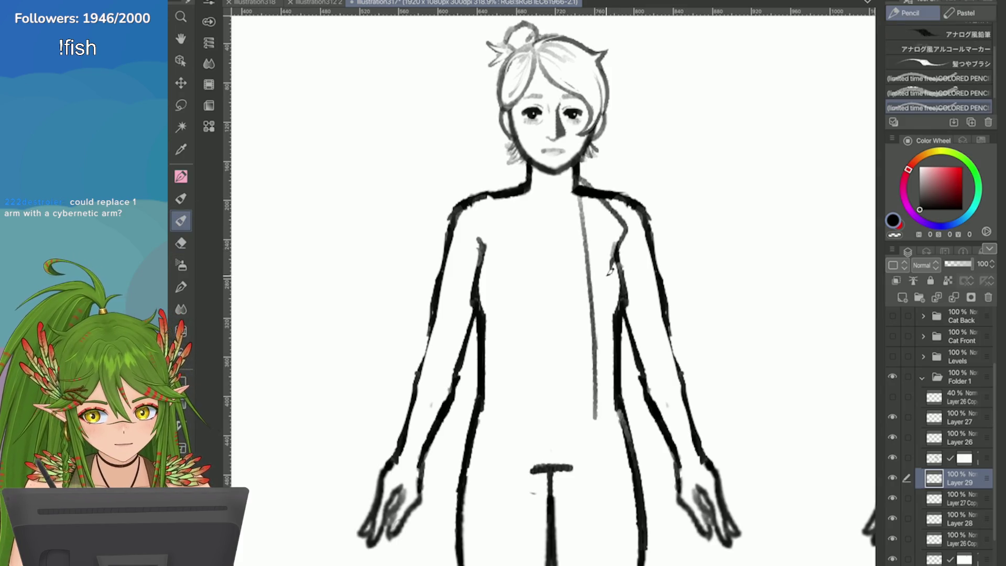
Draw the upper coat line from the right shoulder down the torso
left_click_drag(618, 245, 595, 354)
key("ctrl+z")
left_click_drag(622, 244, 598, 350)
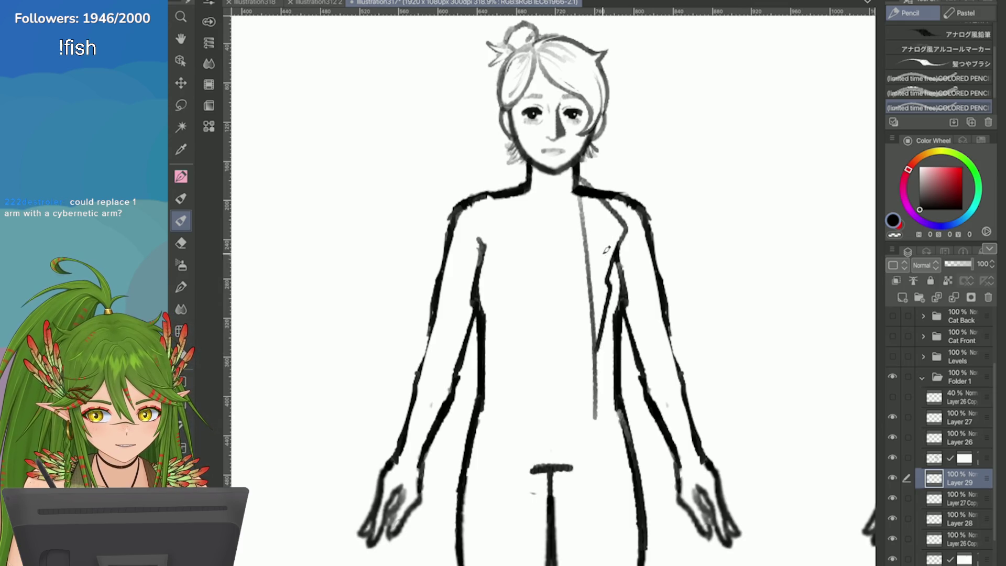
left_click_drag(628, 229, 607, 280)
key("ctrl+z")
left_click_drag(631, 221, 594, 351)
key("ctrl+z")
left_click_drag(630, 217, 610, 283)
Erase the old lower lapel line and draw a new, darker lapel stroke up to the shoulder
scroll(611, 281, "up", 2)
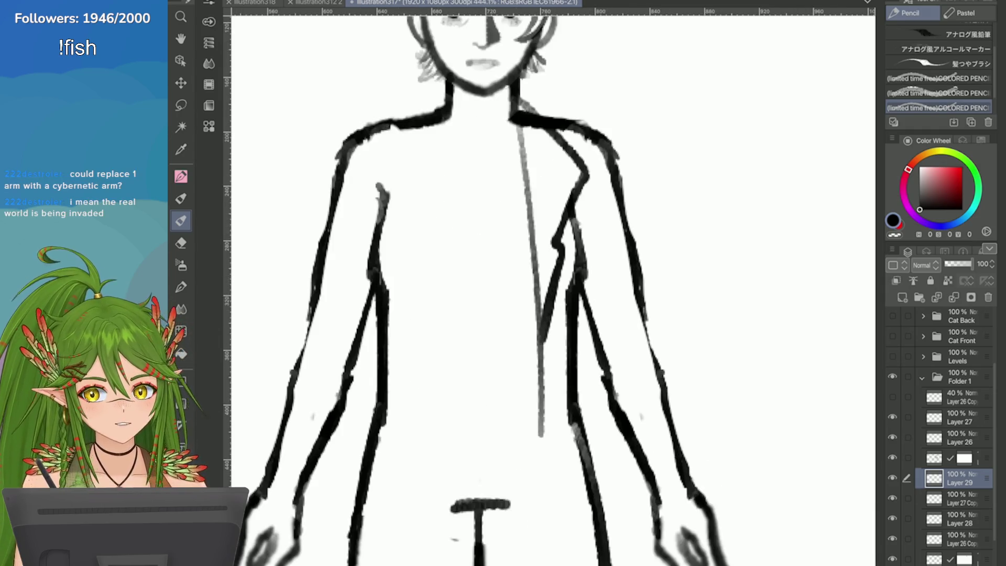
key("e")
left_click_drag(554, 239, 547, 312)
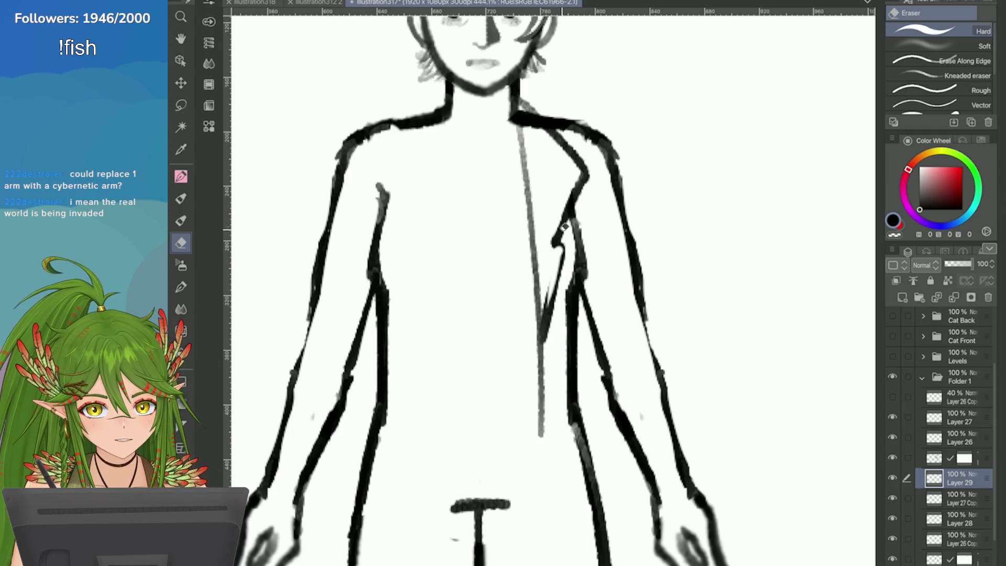
key("ctrl+z")
left_click_drag(548, 131, 545, 330)
left_click_drag(570, 205, 541, 343)
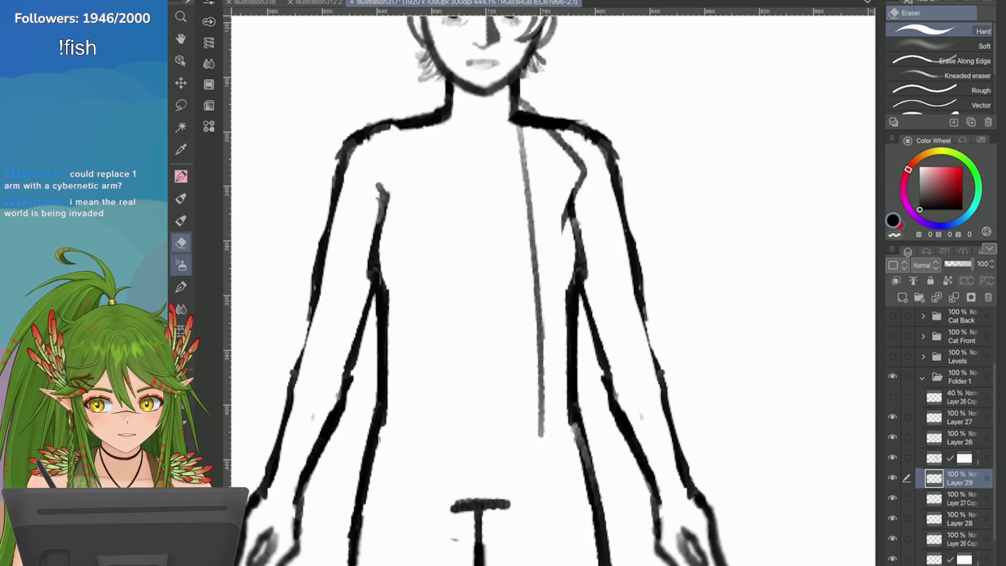
key("p")
mouse_move(568, 219)
left_mouse_down()
mouse_move(542, 340)
mouse_move(544, 333)
left_mouse_up()
key("ctrl+z")
key("ctrl+z")
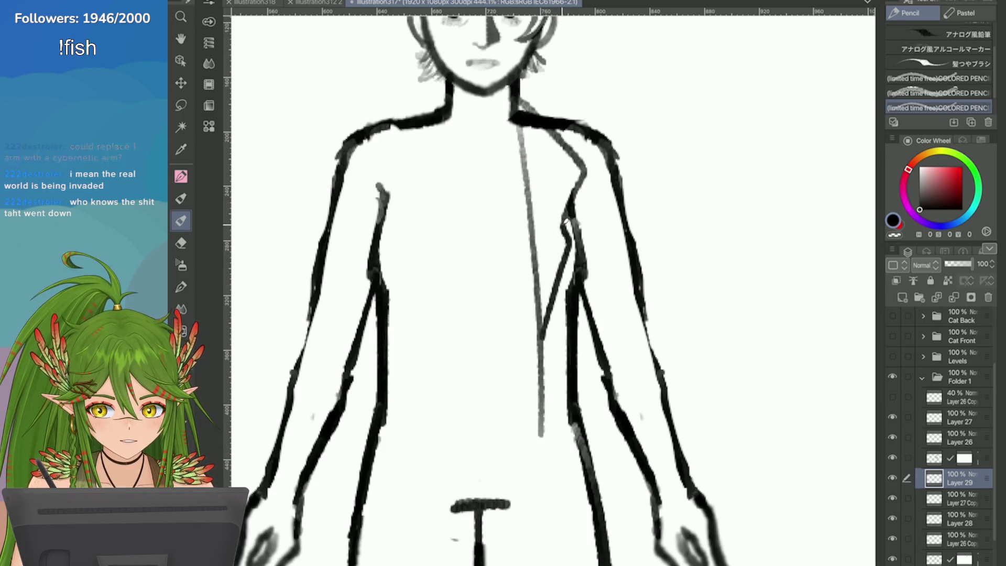
key("ctrl+minus")
key("ctrl+plus")
key("ctrl+plus")
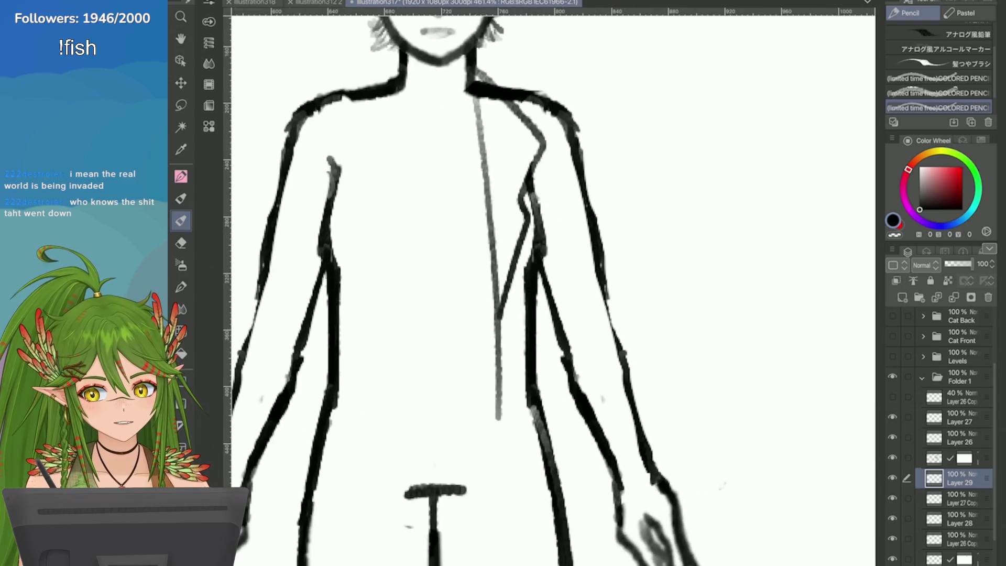
mouse_move(521, 203)
left_mouse_down()
mouse_move(546, 132)
mouse_move(471, 67)
left_mouse_up()
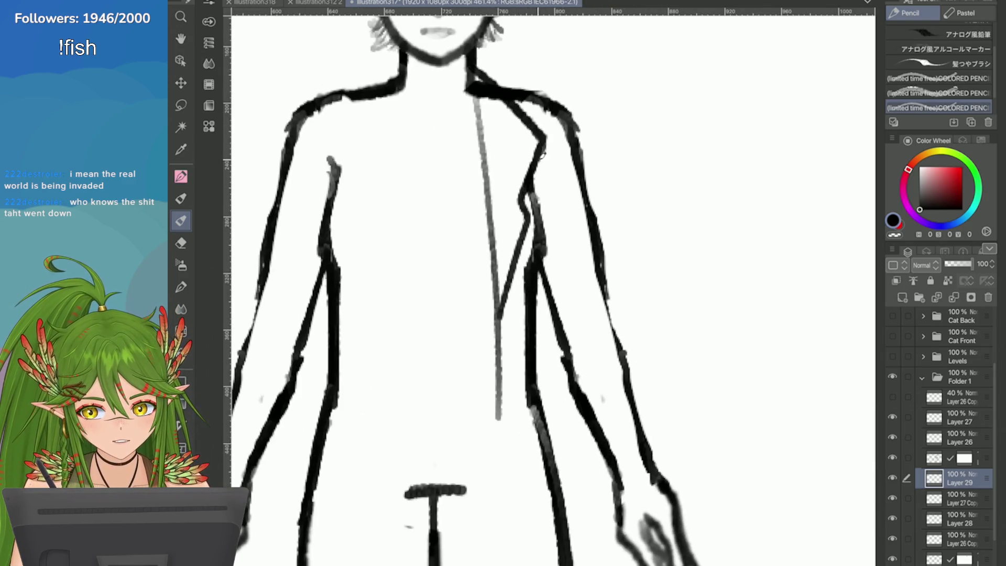
left_click_drag(546, 135, 522, 206)
key("ctrl+minus")
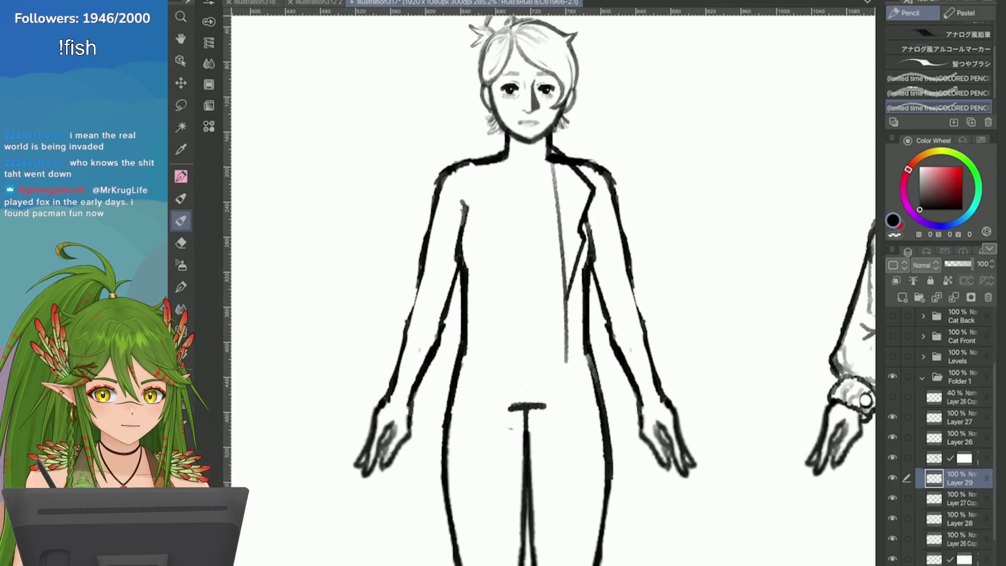
Redraw the coat's front edge on the chest as a lighter line
left_click_drag(582, 251, 567, 330)
left_click_drag(586, 216, 564, 314)
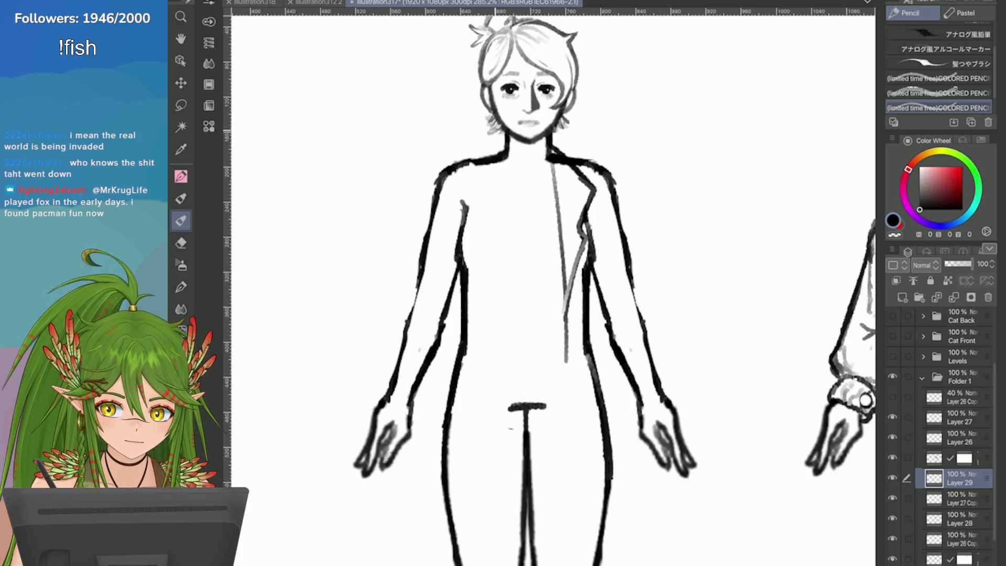
scroll(393, 142, "up", 2)
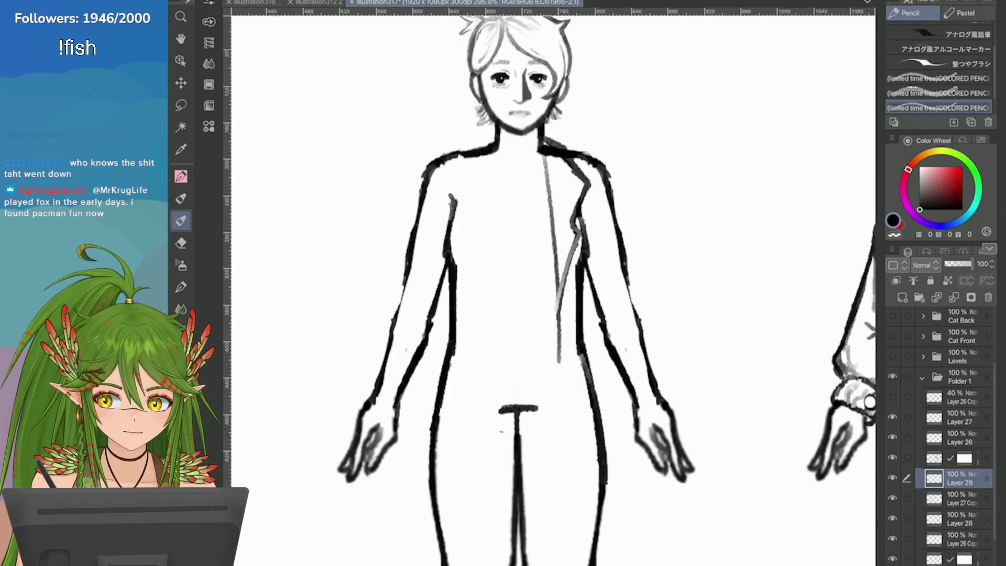
key("e")
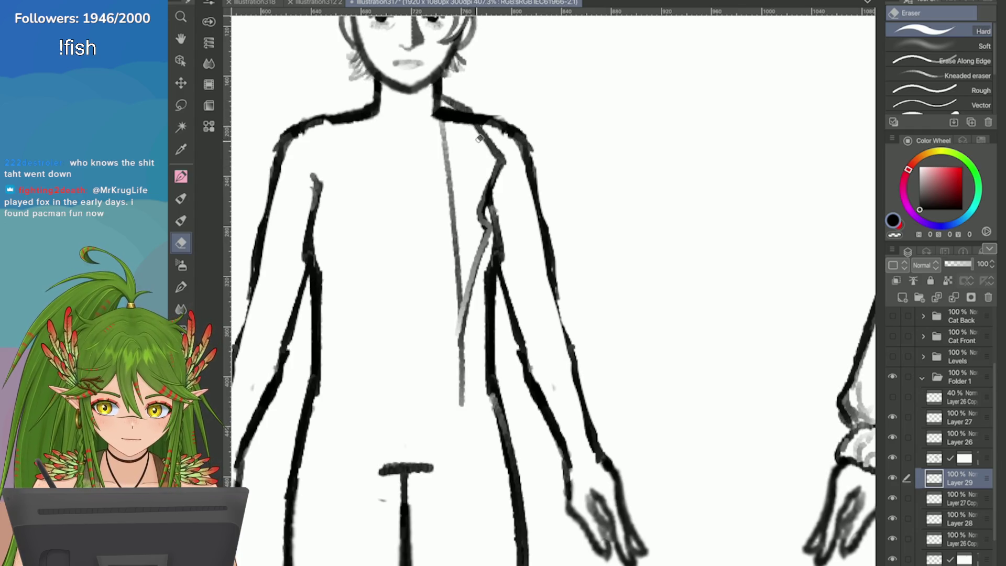
scroll(623, 167, "down", 3)
key("p")
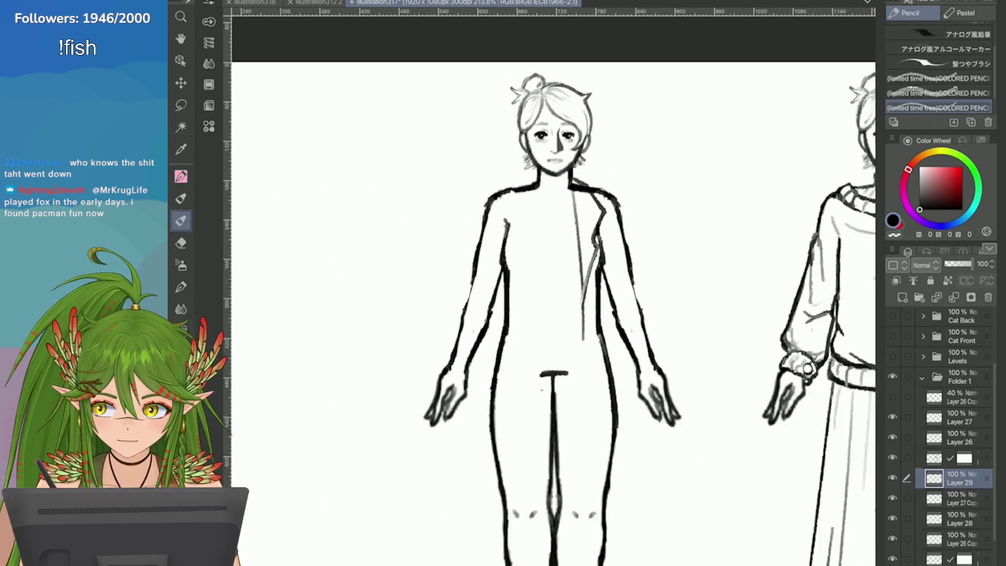
Extend the coat's front edge from the shoulder past the hip and darken the lower hem
left_click_drag(554, 249, 555, 358)
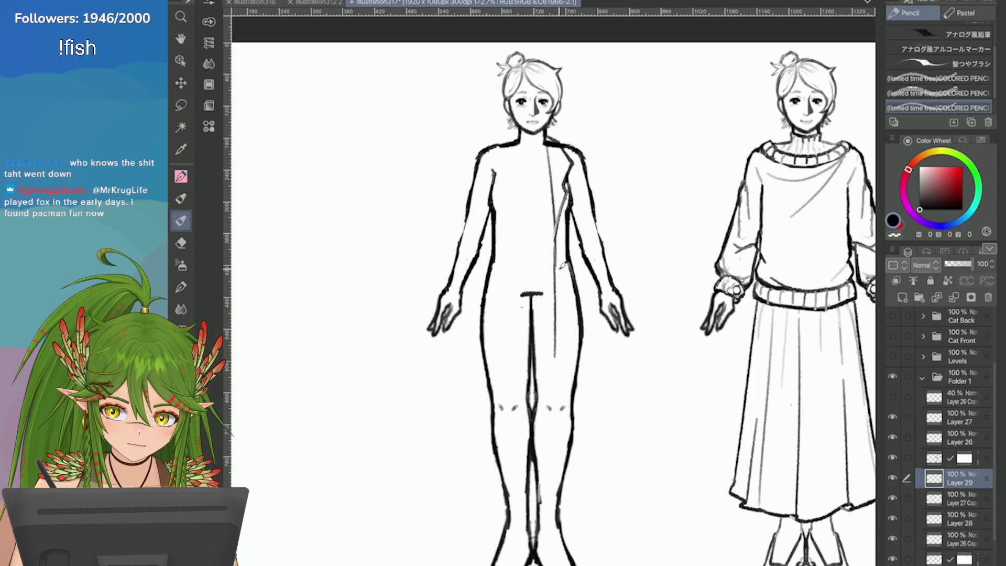
key("ctrl+z")
left_click_drag(563, 222, 560, 304)
left_click_drag(560, 243, 561, 361)
mouse_move(560, 306)
left_mouse_down()
mouse_move(558, 429)
mouse_move(593, 399)
left_mouse_up()
key("ctrl+z")
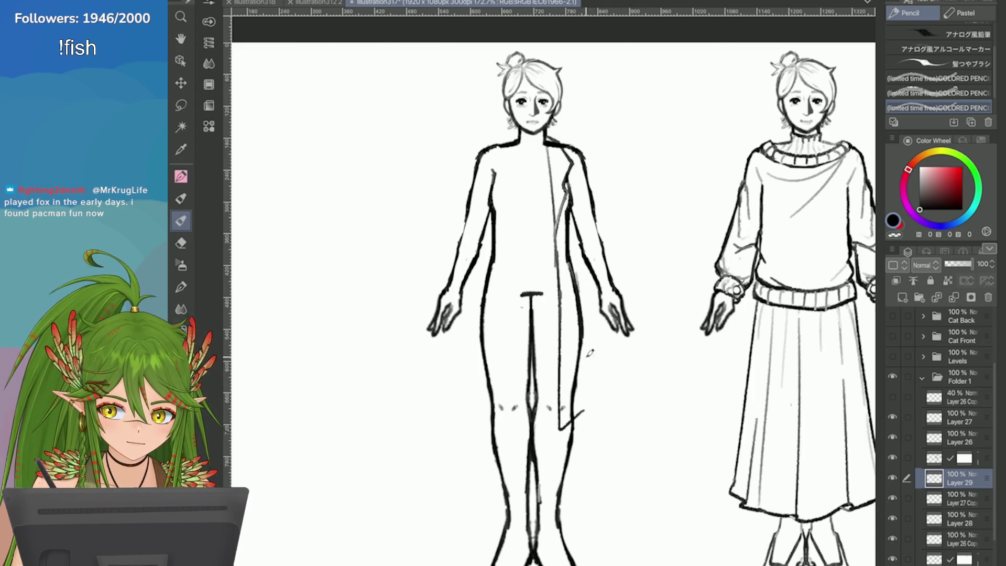
left_click_drag(570, 210, 574, 290)
left_click_drag(572, 244, 586, 363)
mouse_move(593, 400)
left_mouse_down()
mouse_move(560, 429)
mouse_move(581, 413)
left_mouse_up()
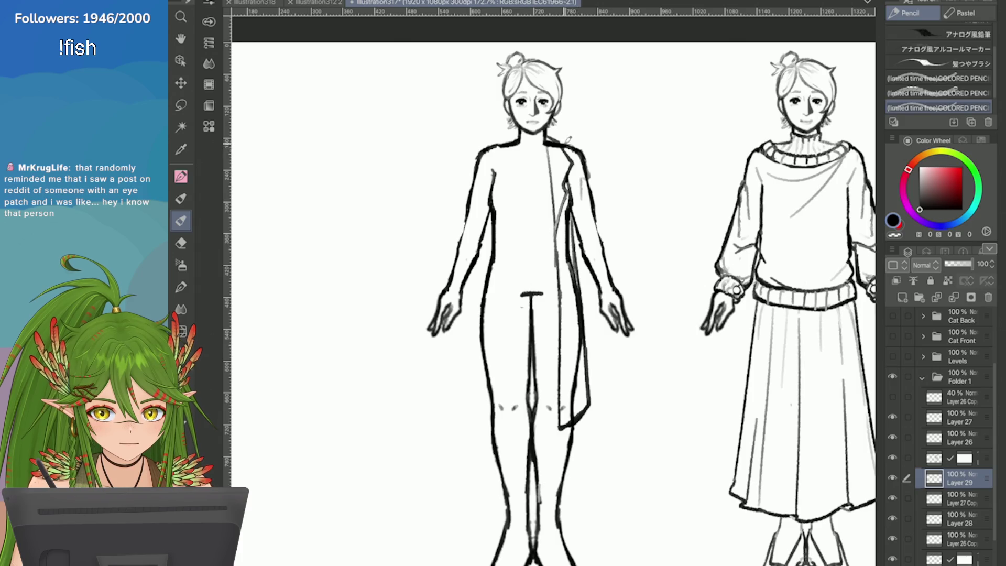
scroll(587, 147, "up", 2)
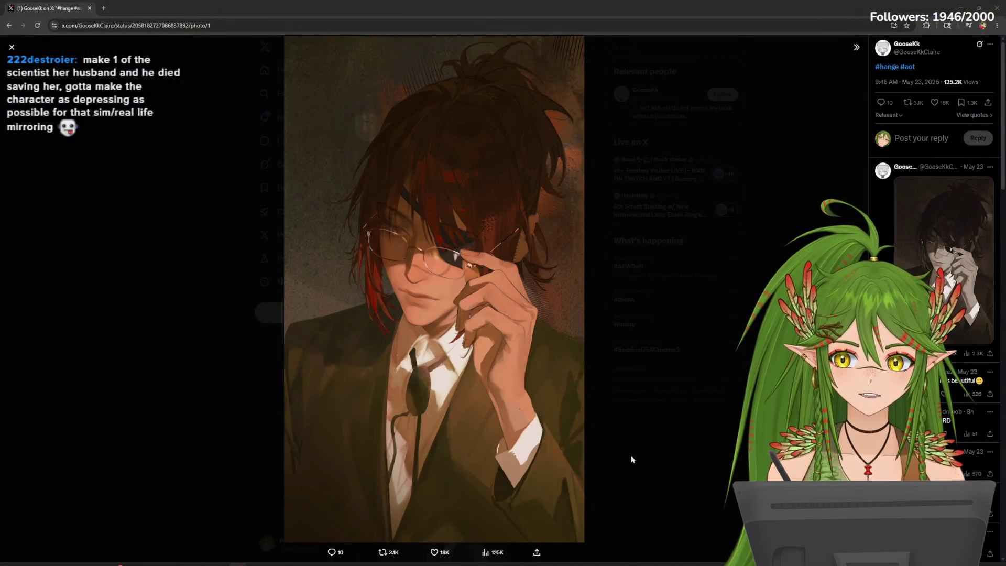
Like the artist's #hange #aot portrait post with the L shortcut
key("l")
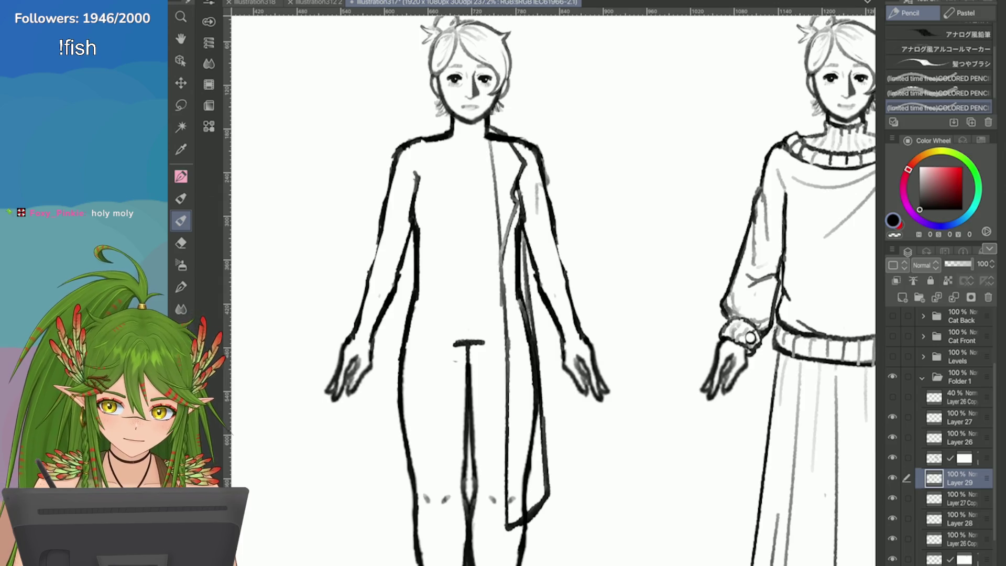
Add light strokes on the coat front, right shoulder and arm, saving the illustration
mouse_move(537, 204)
left_mouse_down()
mouse_move(540, 217)
mouse_move(529, 181)
mouse_move(522, 221)
left_mouse_up()
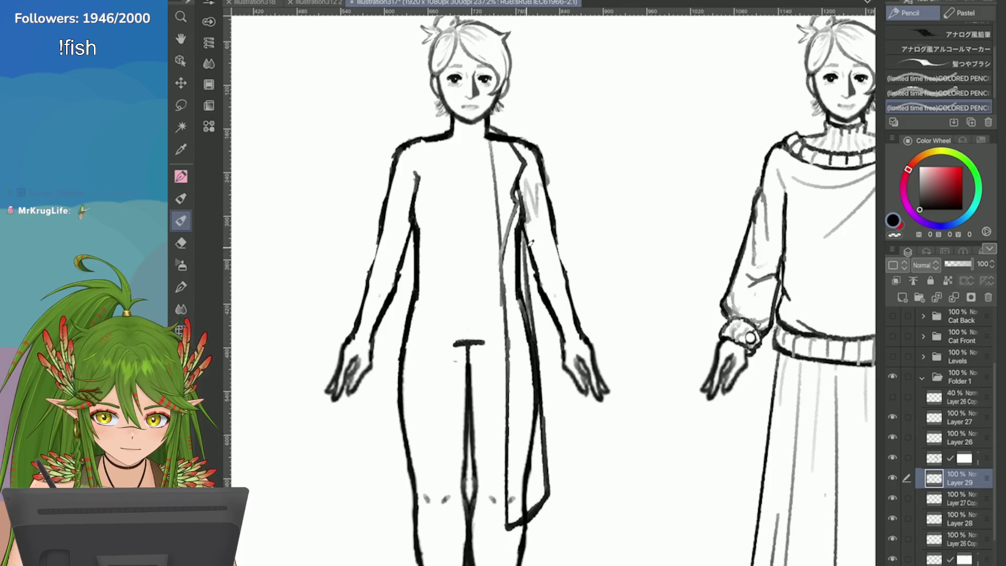
left_click_drag(553, 270, 558, 254)
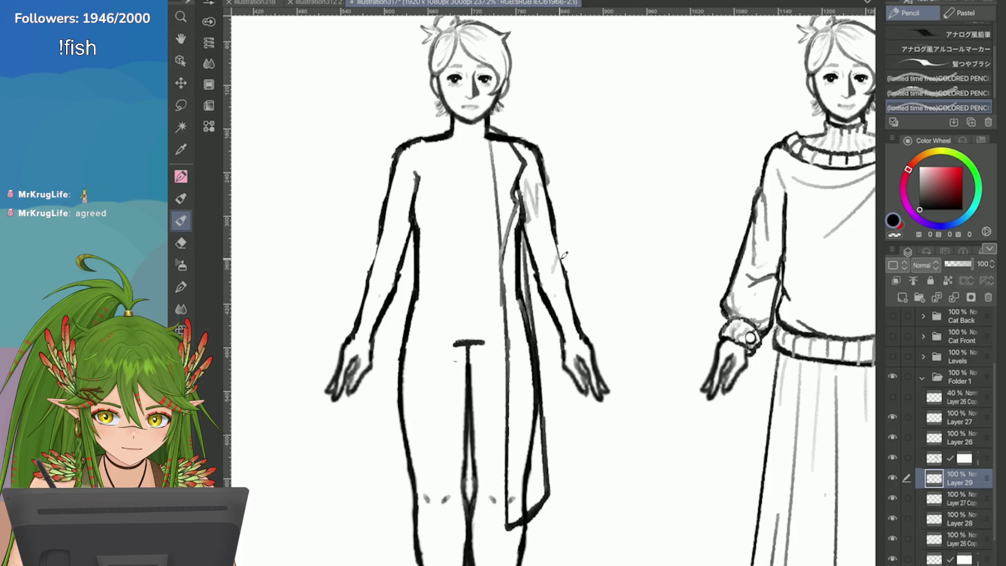
key("ctrl+s")
left_click_drag(547, 180, 559, 195)
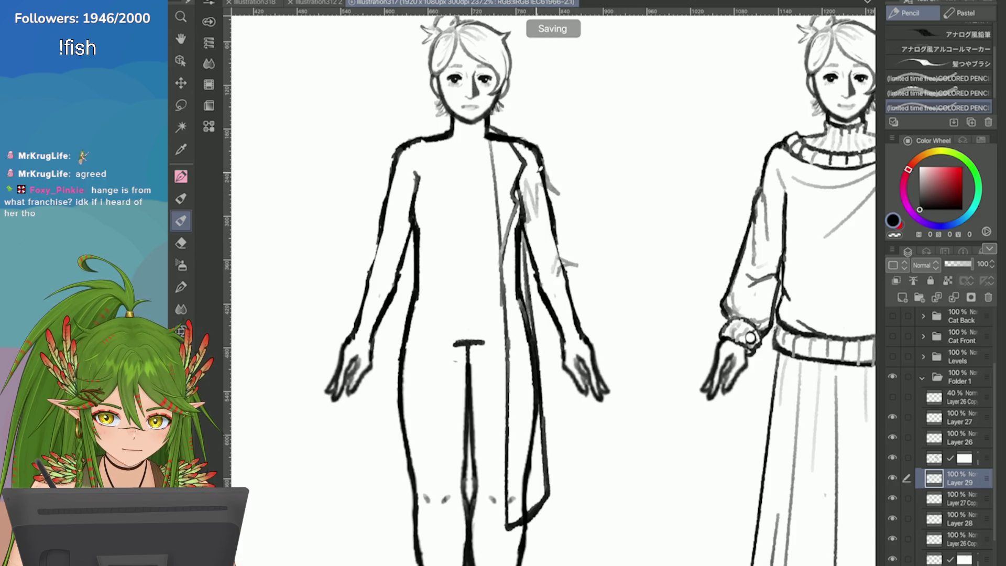
mouse_move(550, 250)
left_mouse_down()
mouse_move(559, 265)
mouse_move(545, 278)
mouse_move(532, 223)
mouse_move(530, 257)
mouse_move(543, 278)
left_mouse_up()
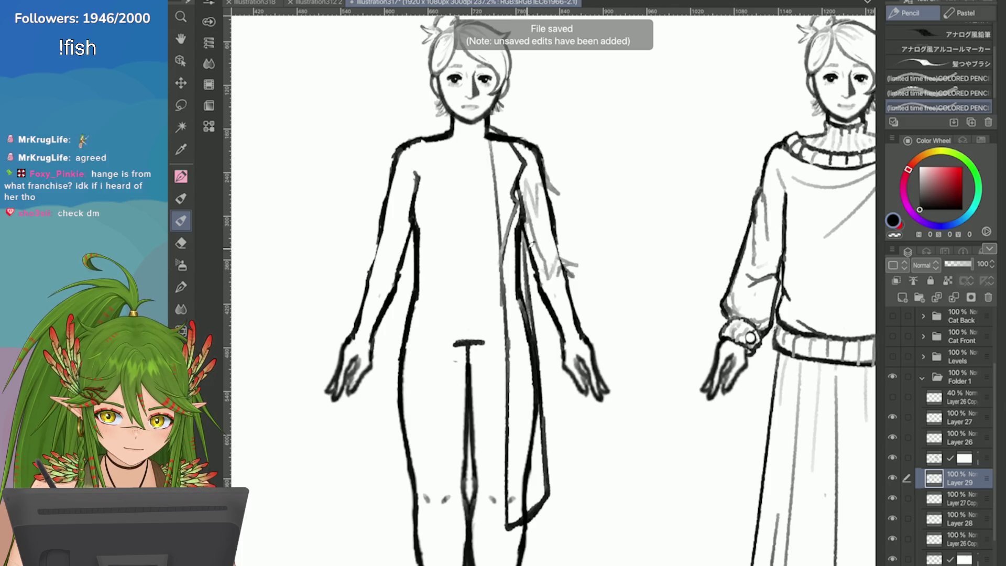
Redo the hatching on the right sleeve, then lasso the strokes near the elbow
key("ctrl+z")
key("ctrl+z")
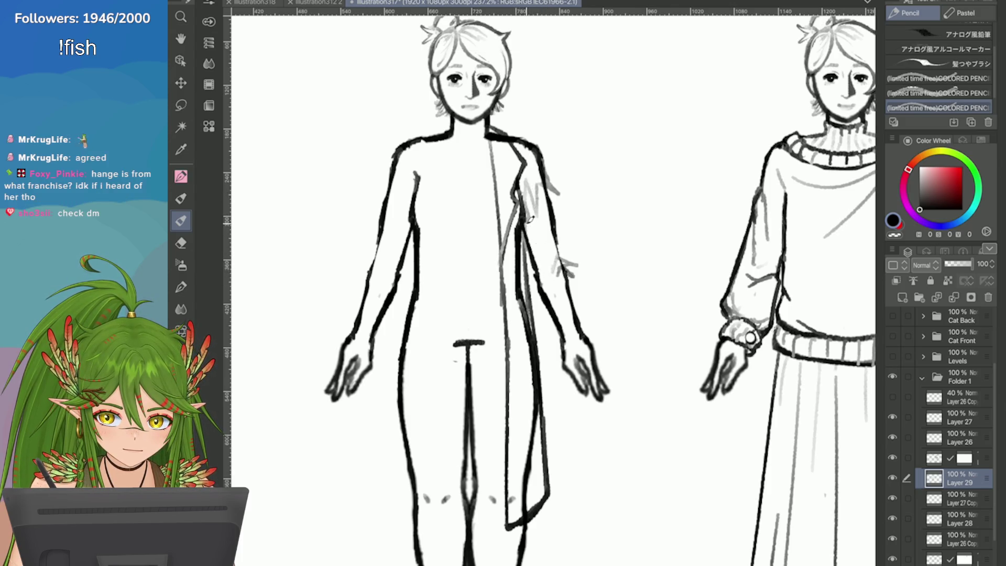
left_click_drag(528, 215, 552, 274)
key("ctrl+z")
left_click_drag(526, 216, 566, 306)
left_click_drag(554, 259, 561, 302)
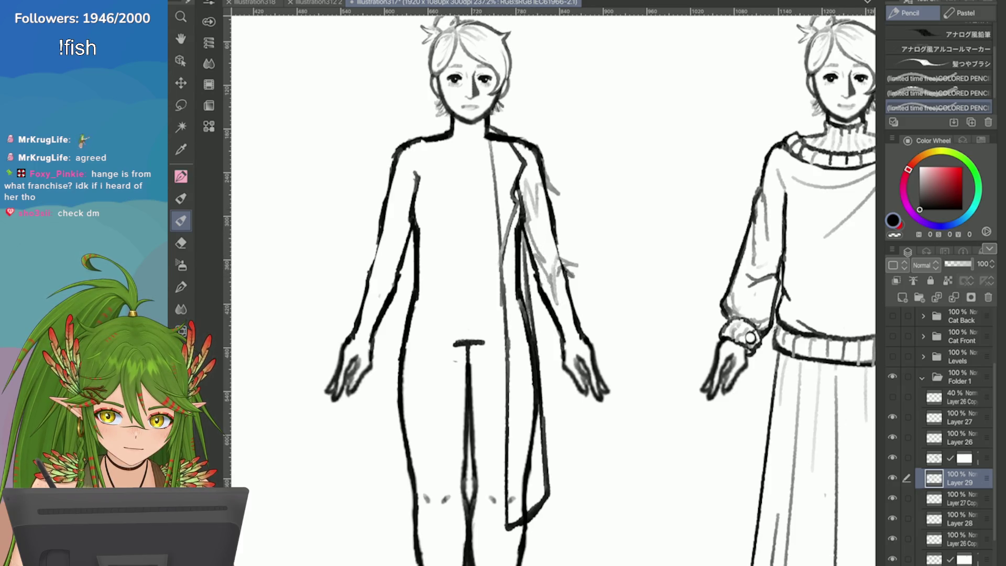
scroll(748, 326, "up", 2)
key("m")
left_click_drag(490, 209, 471, 223)
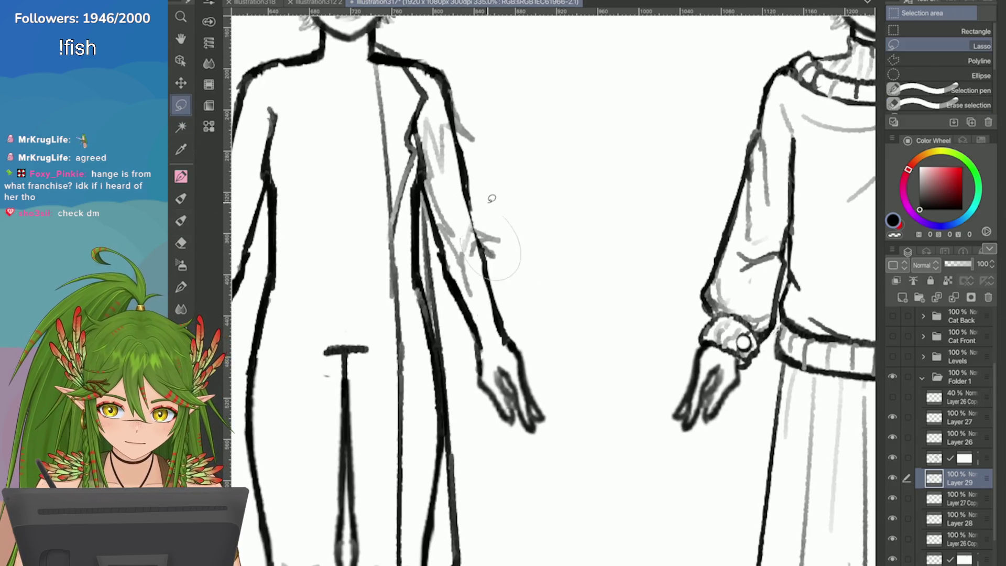
Rotate and shift the lassoed sleeve strokes onto the outer elbow, confirm, and deselect
left_click(537, 298)
mouse_move(492, 256)
left_mouse_down()
mouse_move(508, 280)
mouse_move(499, 285)
left_mouse_up()
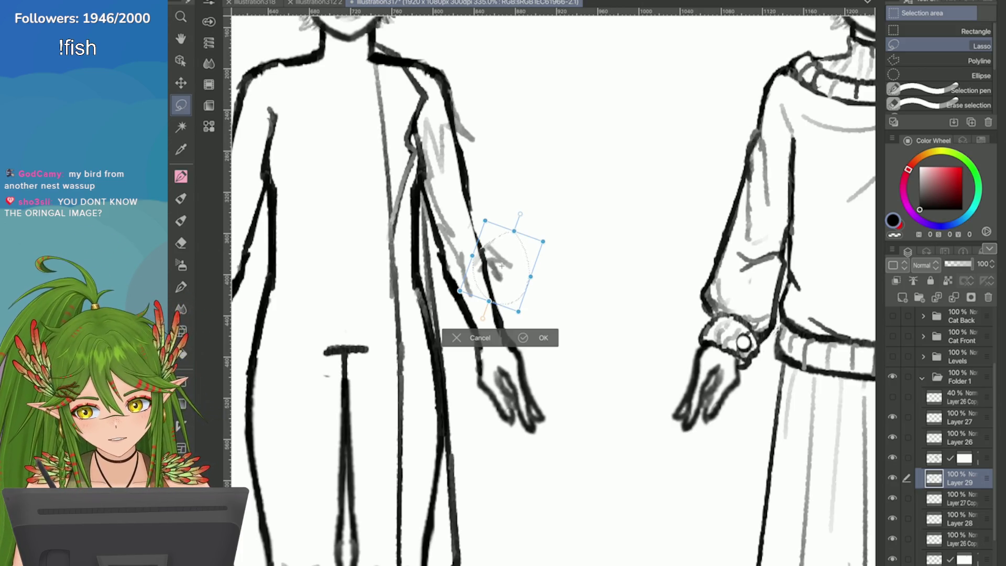
left_click(523, 337)
key("ctrl+d")
key("p")
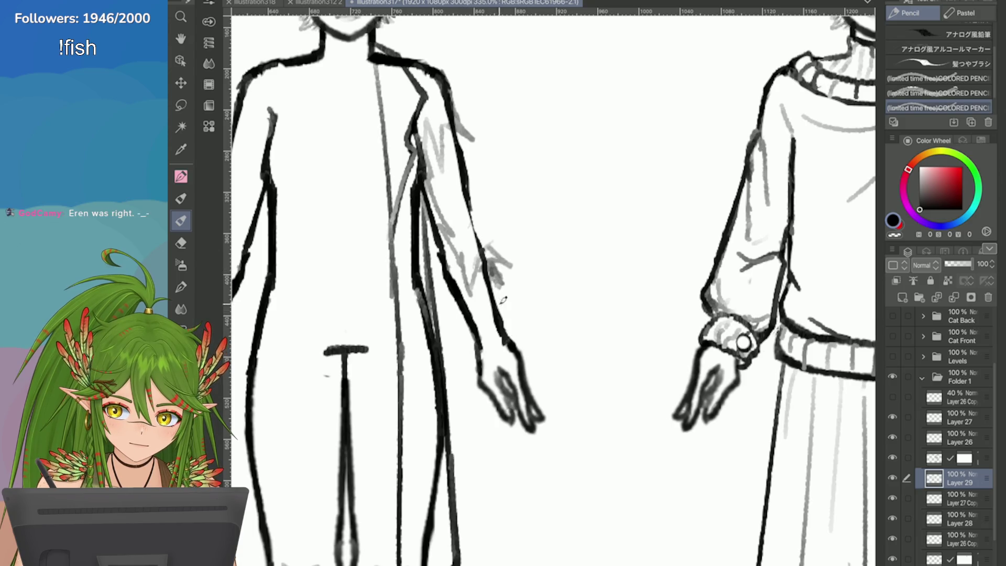
Redraw the right sleeve's outer contour, cuff line, and inner-arm line down to the cuff
scroll(477, 351, "down", 5)
scroll(443, 218, "up", 5)
key("ctrl+z")
mouse_move(449, 218)
left_mouse_down()
mouse_move(479, 278)
mouse_move(426, 313)
left_mouse_up()
key("ctrl+z")
mouse_move(469, 287)
left_mouse_down()
mouse_move(418, 303)
mouse_move(395, 233)
left_mouse_up()
key("ctrl+z")
mouse_move(422, 301)
left_mouse_down()
mouse_move(388, 188)
mouse_move(390, 197)
left_mouse_up()
key("ctrl+z")
key("ctrl+z")
key("ctrl+z")
left_click_drag(421, 303, 387, 196)
key("ctrl+z")
left_click_drag(408, 256, 425, 304)
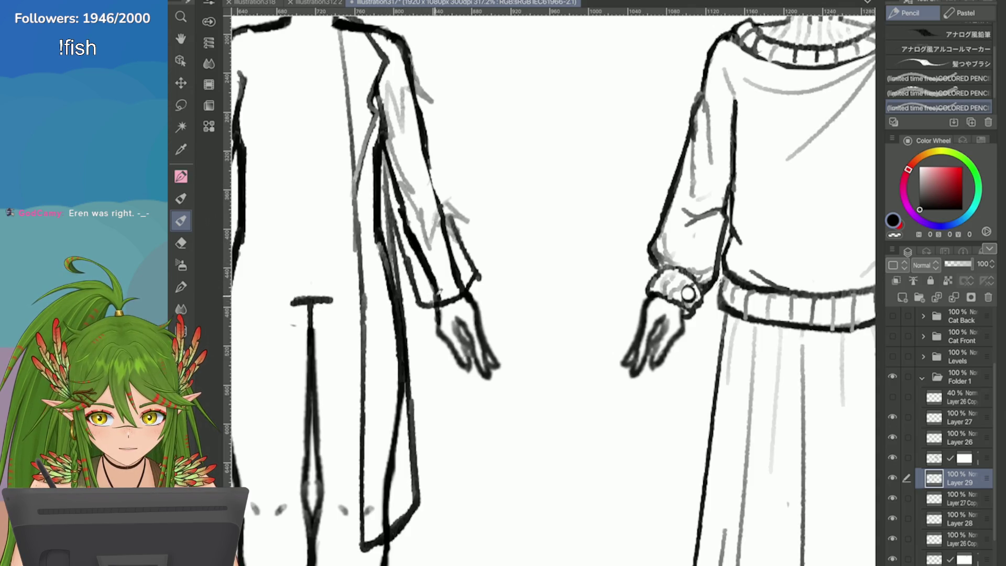
Sketch elbow creases and a zigzag fold, erasing stray grey sketch lines on the sleeve
left_click_drag(447, 199, 471, 241)
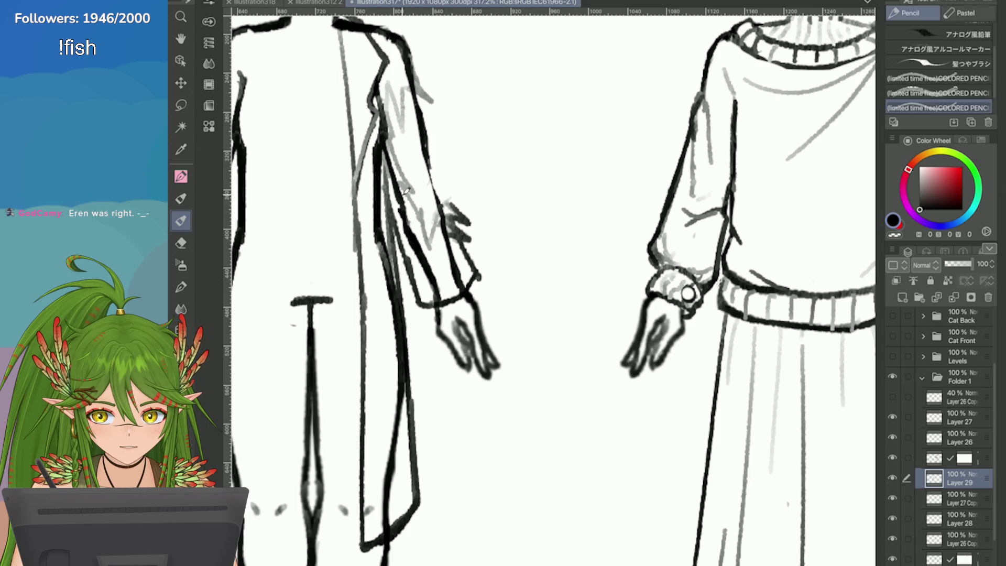
scroll(407, 191, "down", 2)
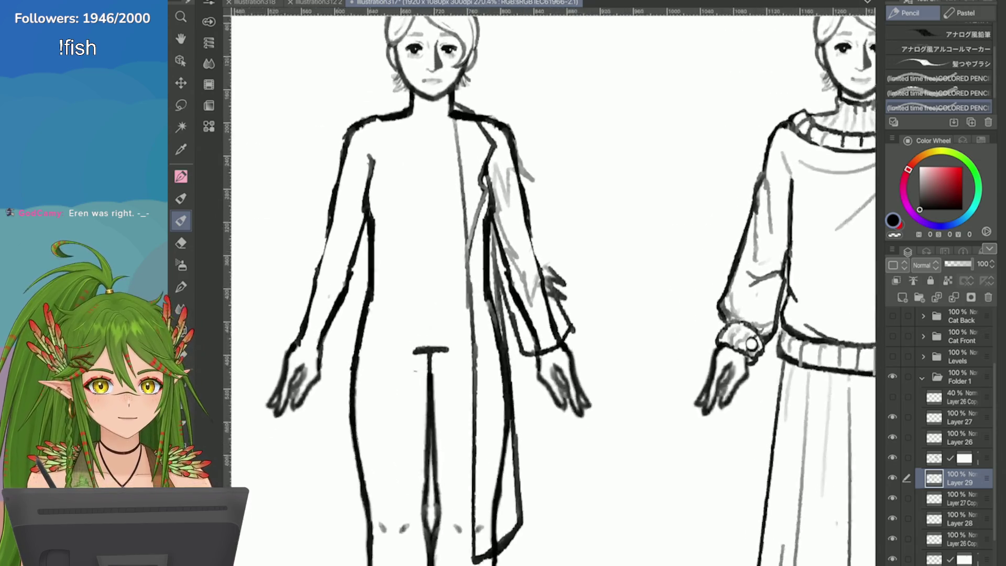
scroll(458, 125, "up", 1)
left_click_drag(514, 250, 533, 320)
mouse_move(511, 233)
left_mouse_down()
mouse_move(521, 270)
mouse_move(512, 293)
mouse_move(526, 314)
mouse_move(534, 304)
mouse_move(516, 294)
mouse_move(513, 275)
mouse_move(521, 320)
mouse_move(540, 313)
left_mouse_up()
mouse_move(510, 277)
left_mouse_down()
mouse_move(521, 309)
mouse_move(544, 315)
mouse_move(538, 343)
left_mouse_up()
key("e")
left_click_drag(535, 300, 533, 293)
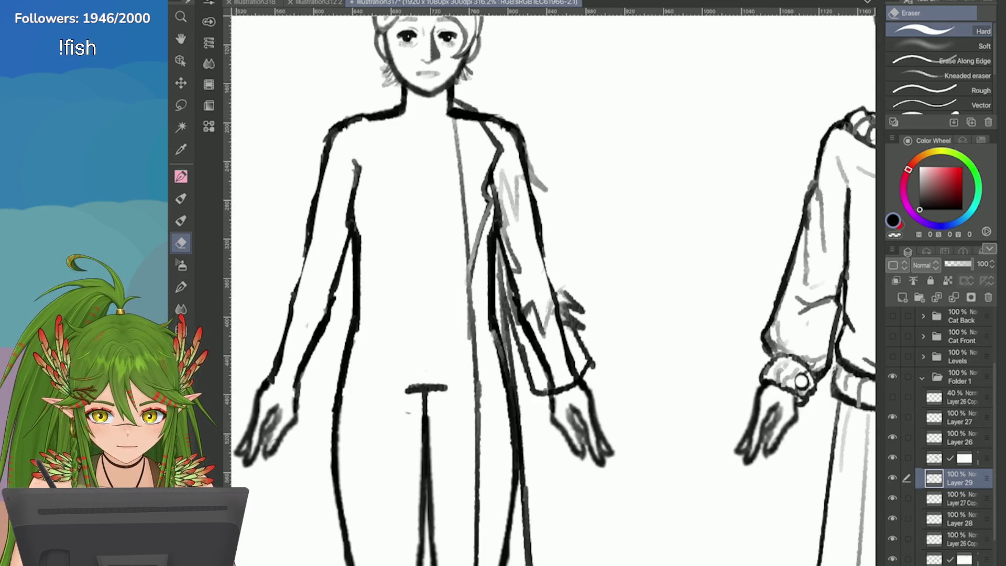
key("p")
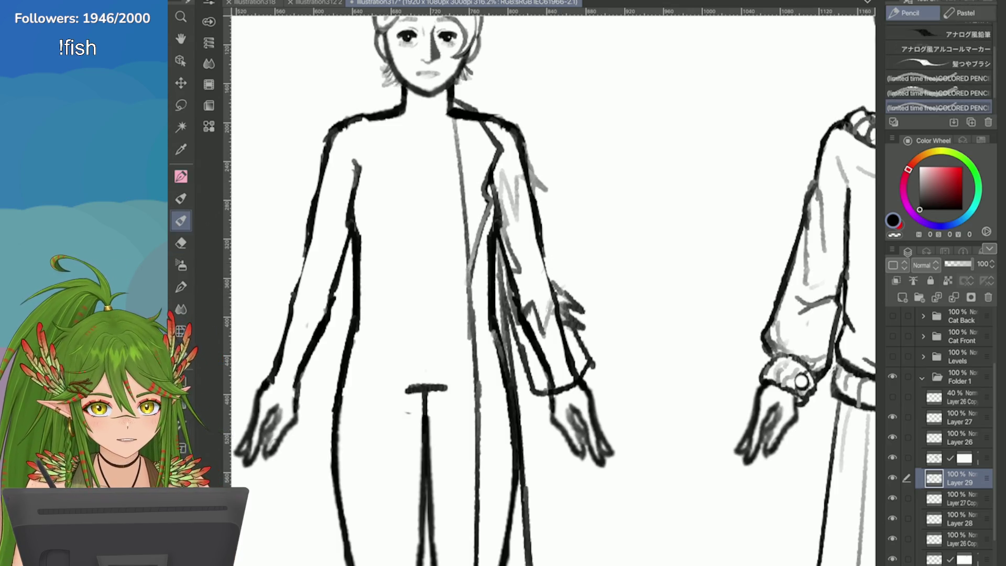
scroll(714, 425, "down", 2)
Place a horizontally flipped copy of the right cuff on the left wrist and sketch the left sleeve
key("m")
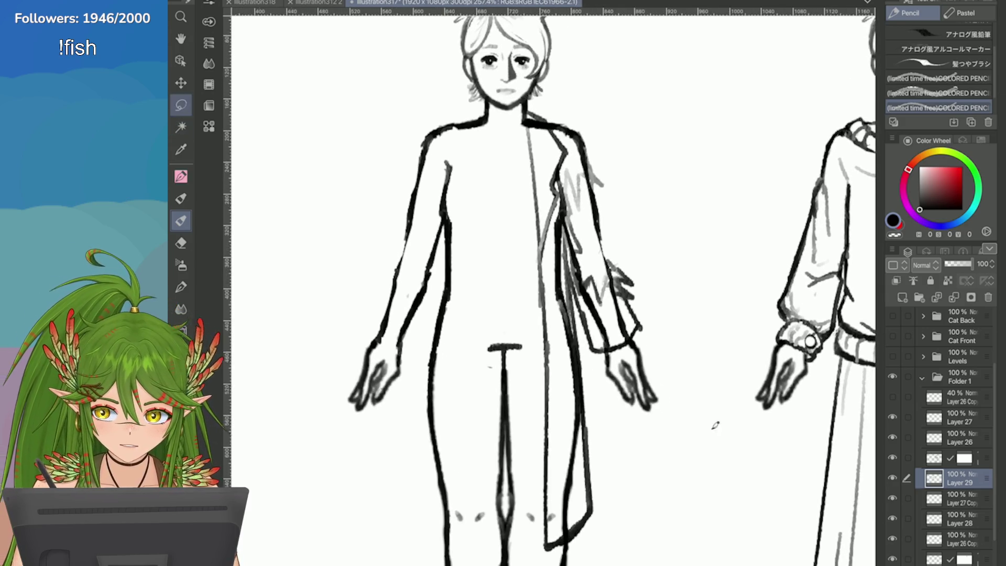
left_click_drag(620, 294, 597, 317)
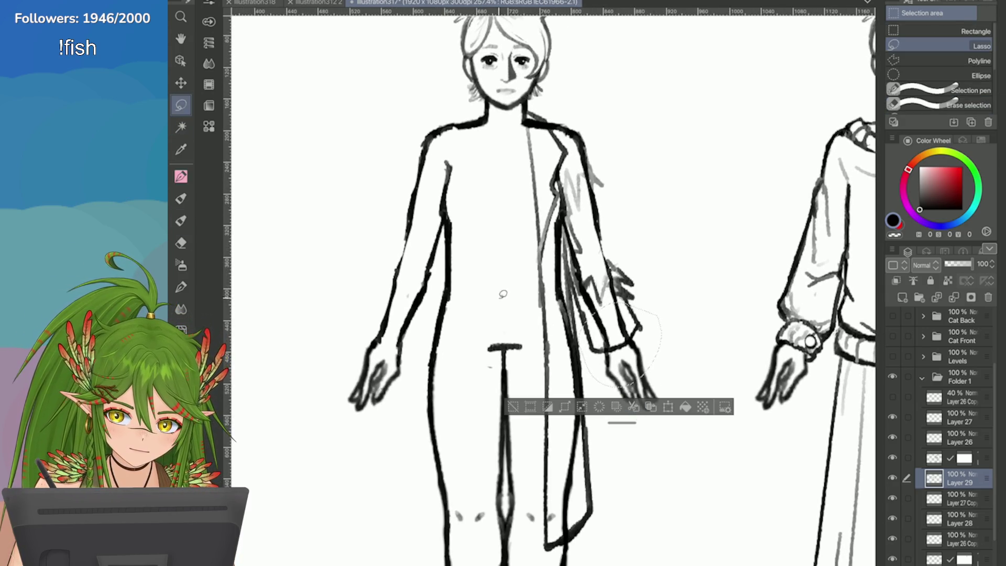
key("e")
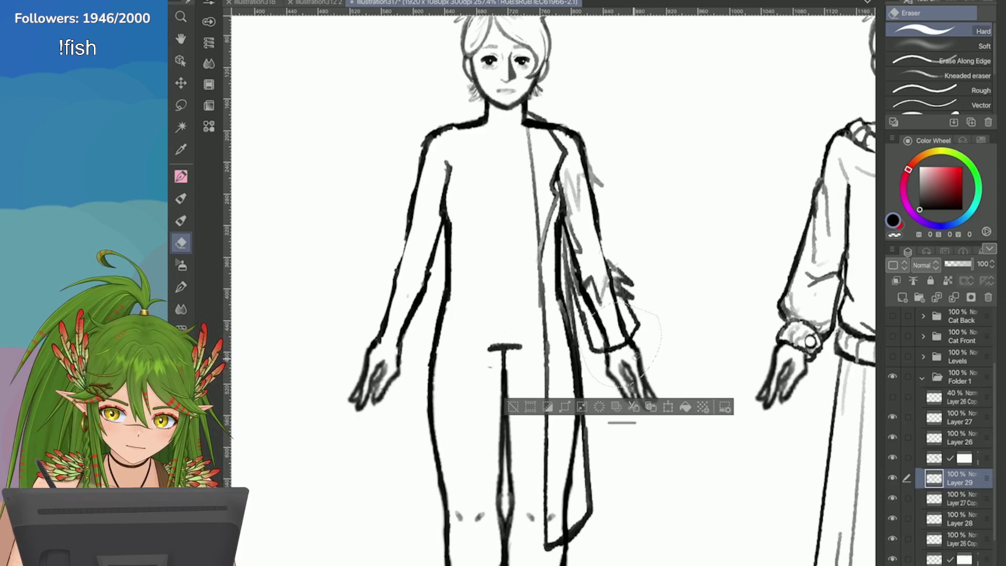
left_click(650, 406)
left_click(225, 1)
mouse_move(335, 238)
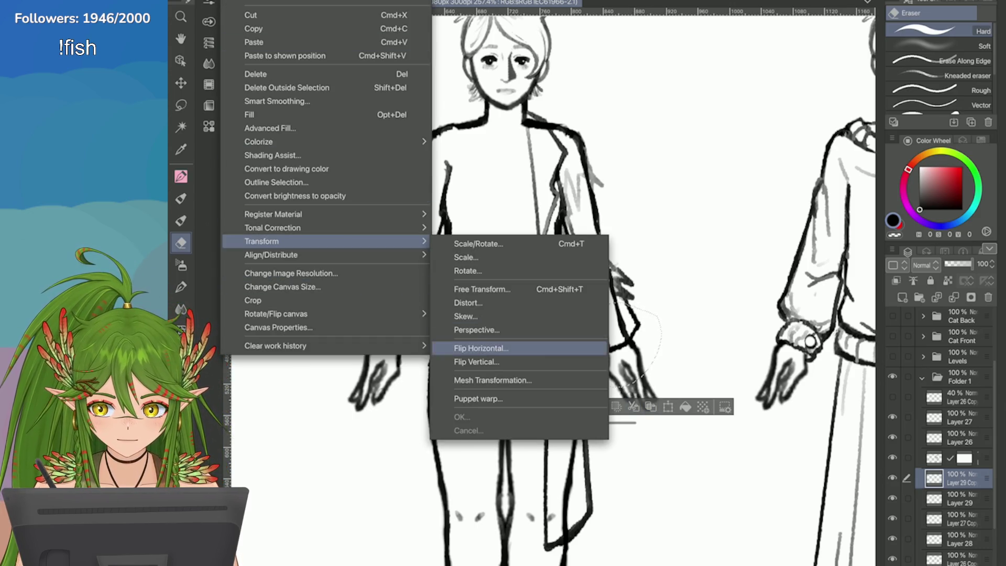
left_click(481, 346)
left_click_drag(614, 369, 381, 367)
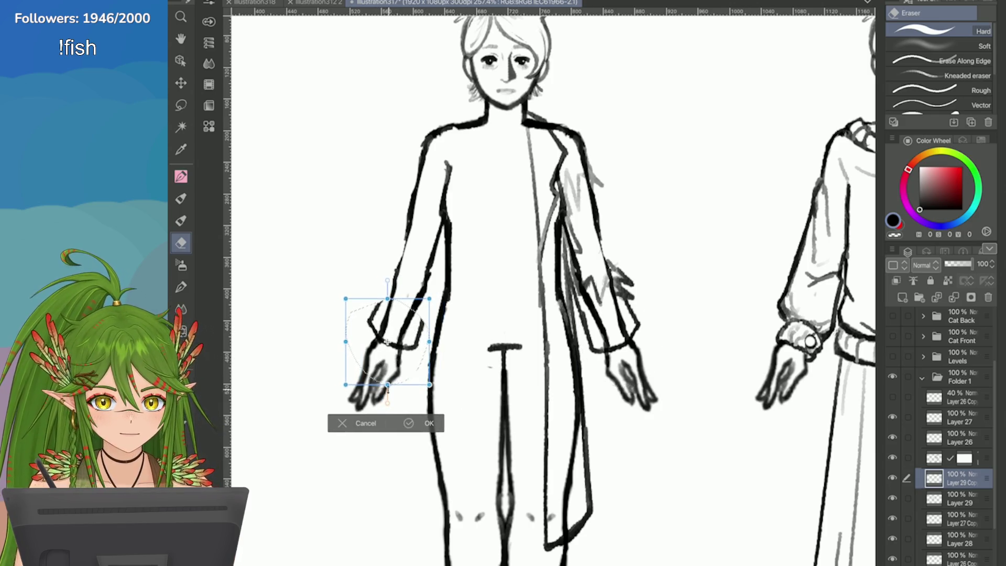
key("Return")
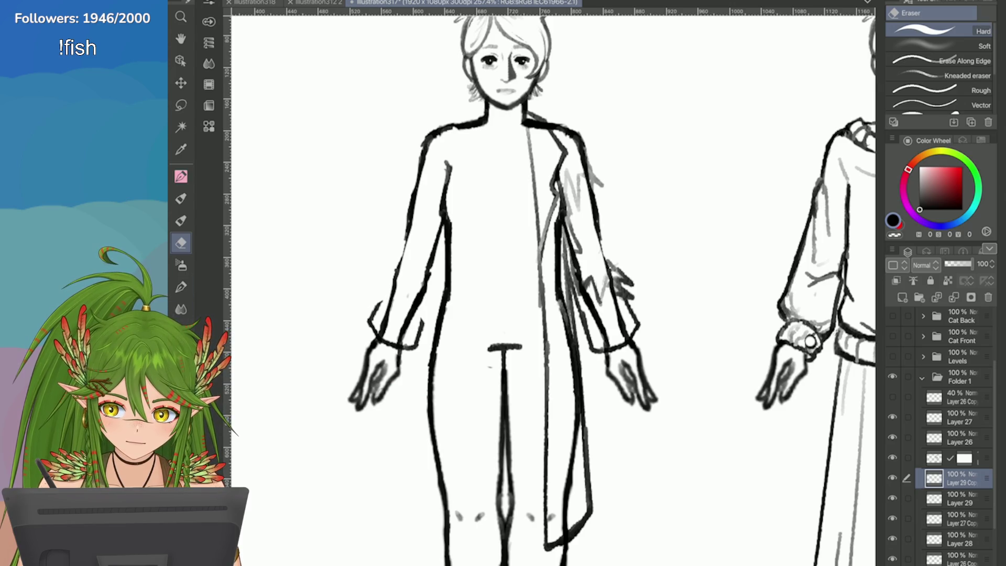
left_click(182, 220)
left_click_drag(448, 247, 418, 332)
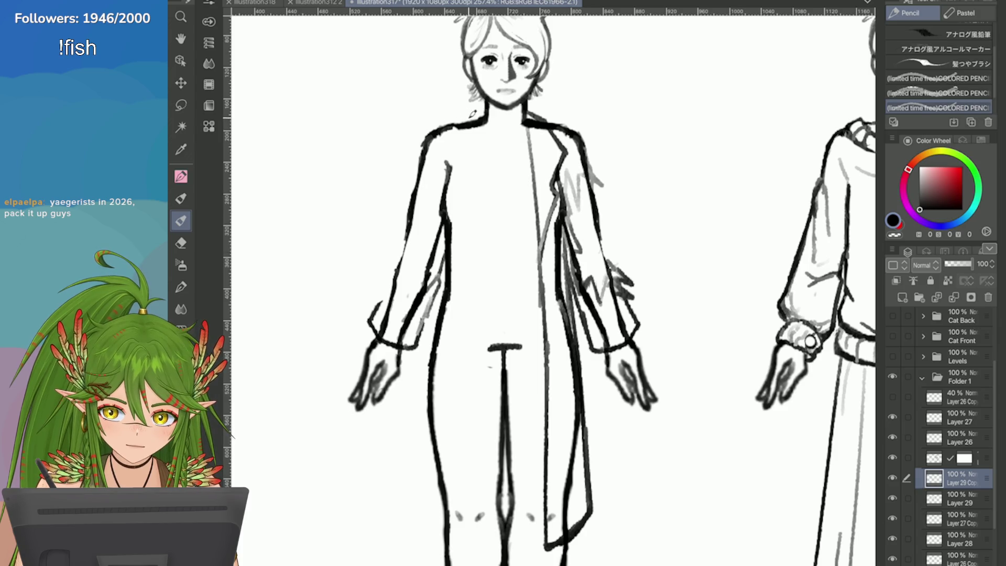
Copy the coat half to a new layer and flip it horizontally
left_click(180, 106)
mouse_move(504, 107)
left_mouse_down()
mouse_move(499, 398)
mouse_move(601, 361)
mouse_move(565, 246)
mouse_move(558, 91)
mouse_move(542, 87)
left_mouse_up()
left_click(586, 545)
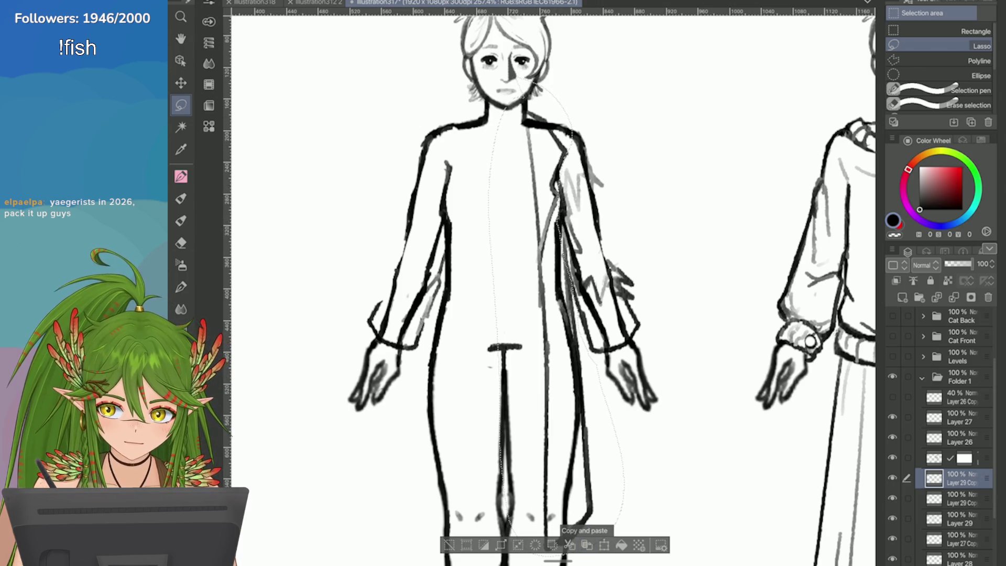
left_click(231, 1)
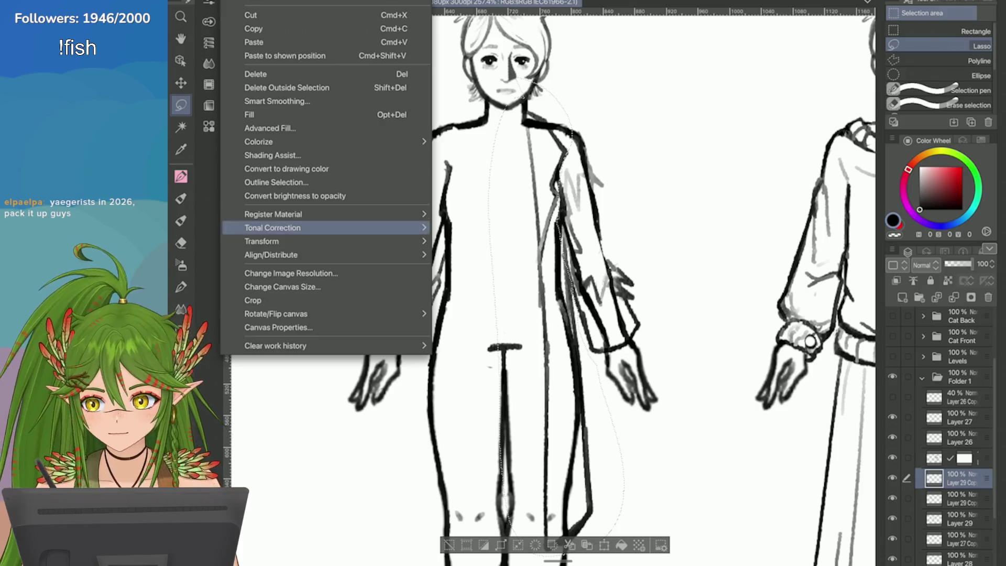
left_click(502, 348)
scroll(510, 323, "down", 2)
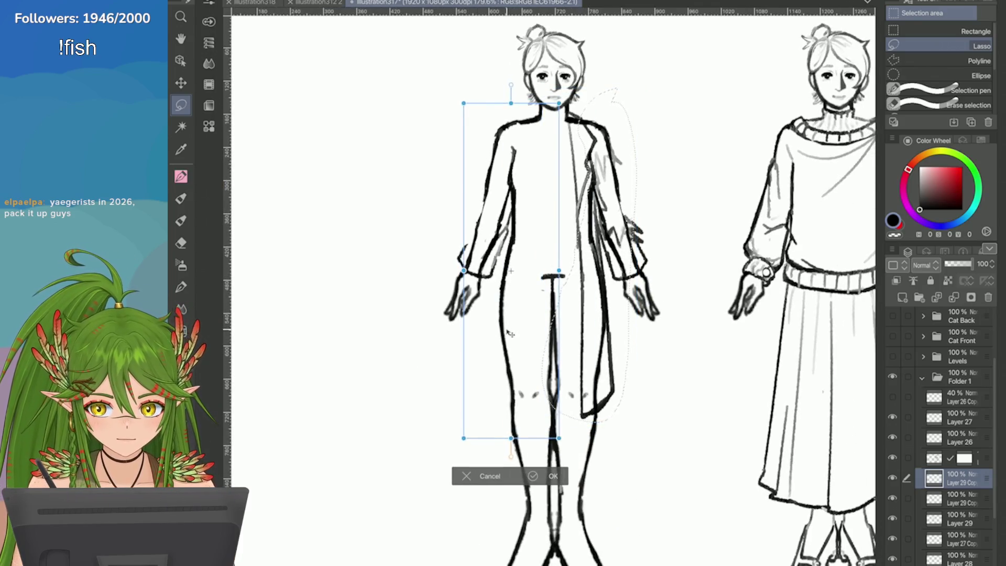
key("p")
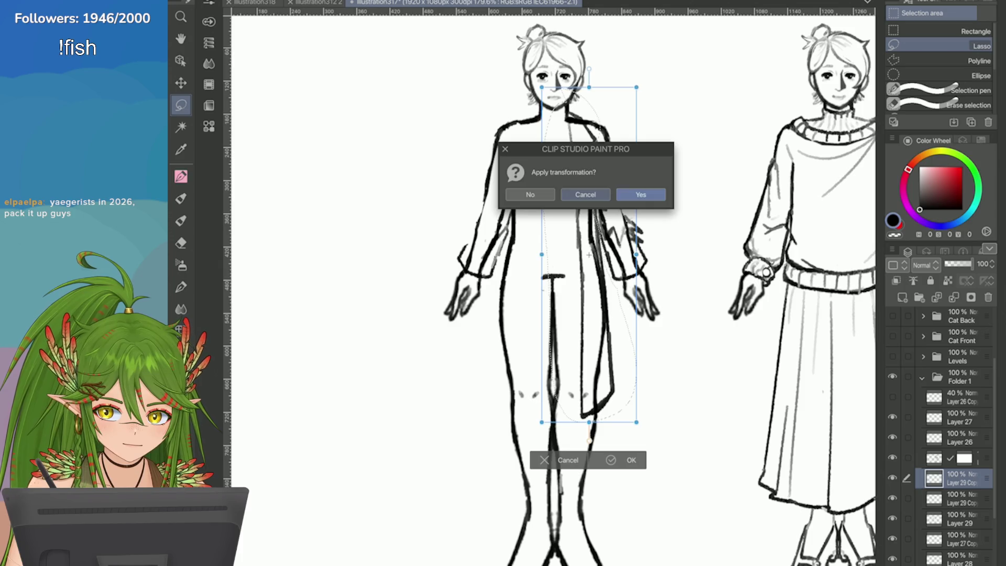
left_click(585, 194)
key("p")
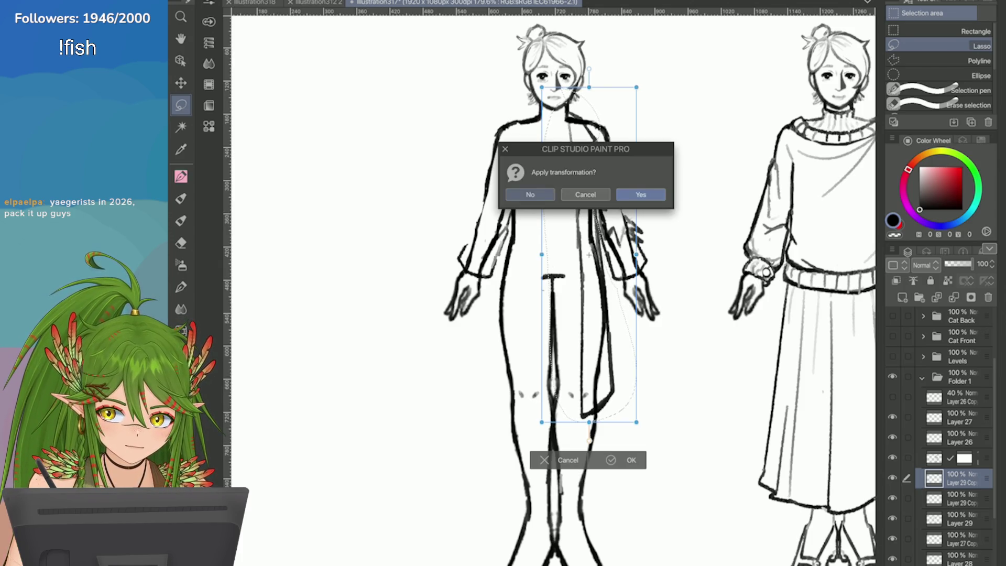
left_click(641, 194)
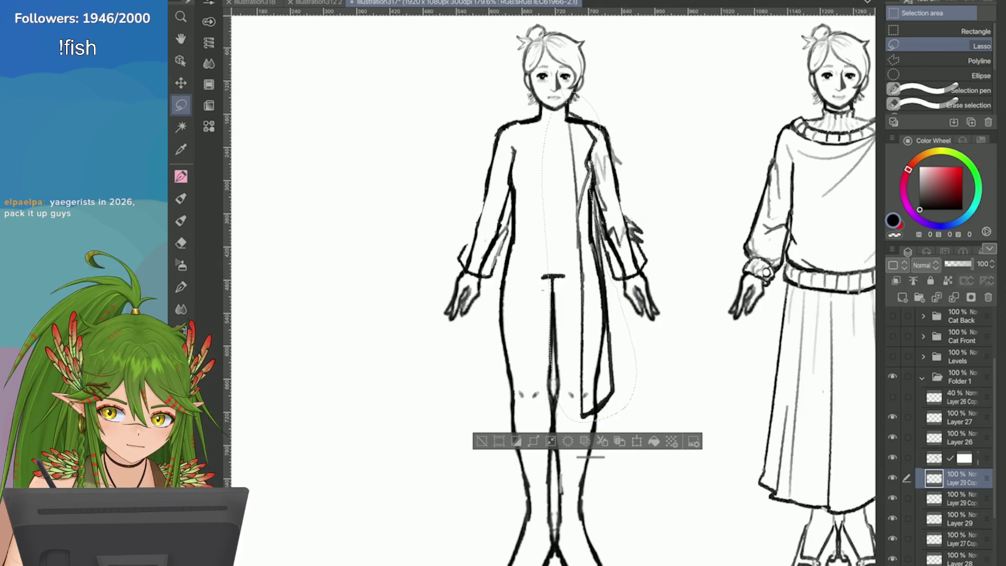
left_click(959, 518)
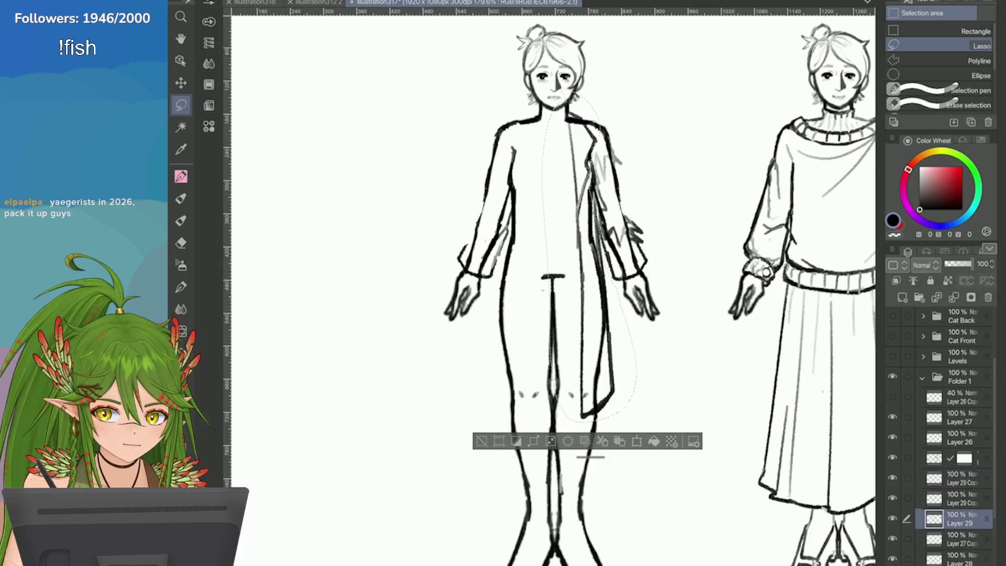
Copy the lapel, flip it horizontally and place it on the figure's left torso, then deselect
left_click(619, 441)
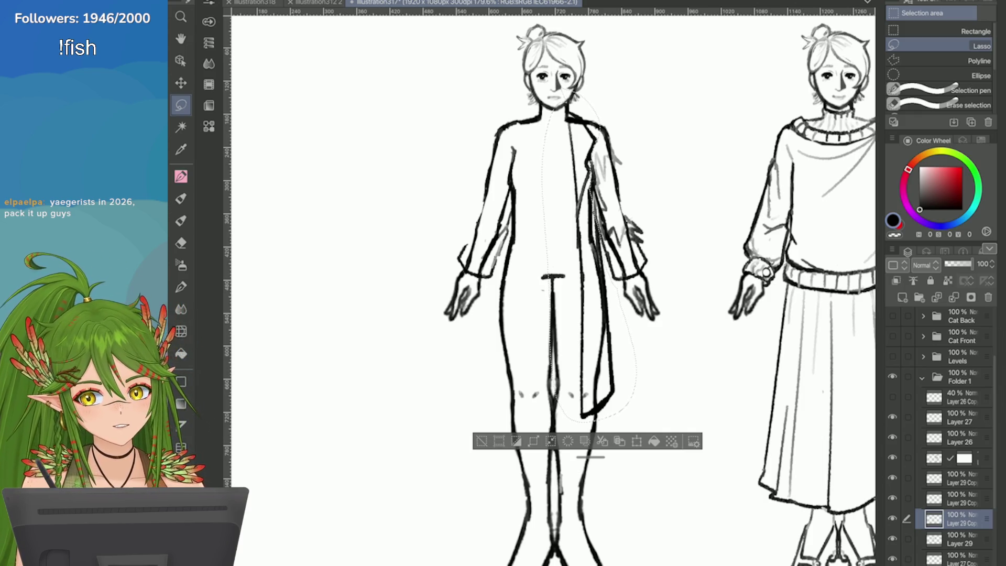
left_click(230, 1)
mouse_move(303, 241)
left_click(474, 348)
mouse_move(574, 306)
left_mouse_down()
mouse_move(501, 309)
mouse_move(504, 318)
left_mouse_up()
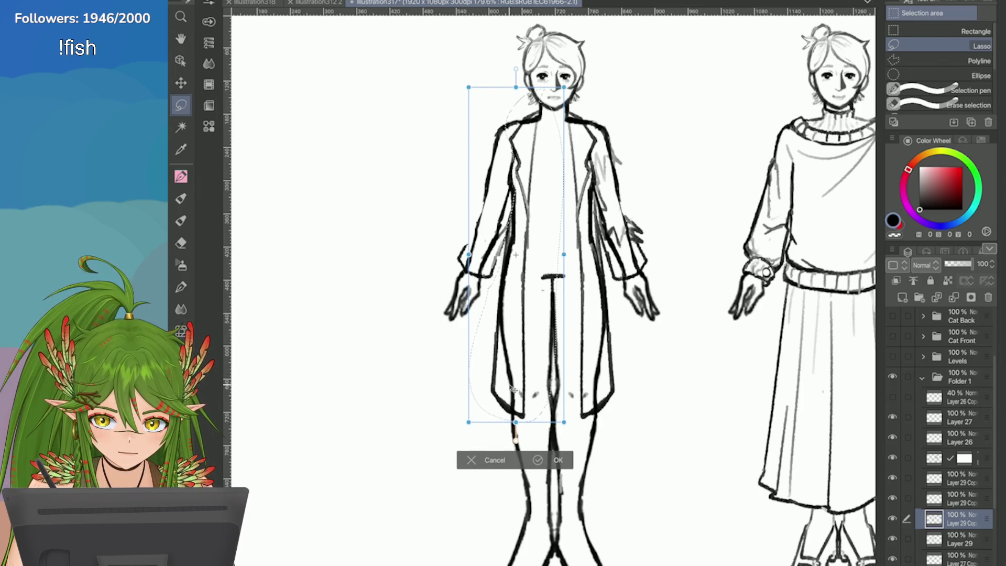
left_click_drag(512, 378, 513, 380)
left_click(556, 460)
left_click(413, 439)
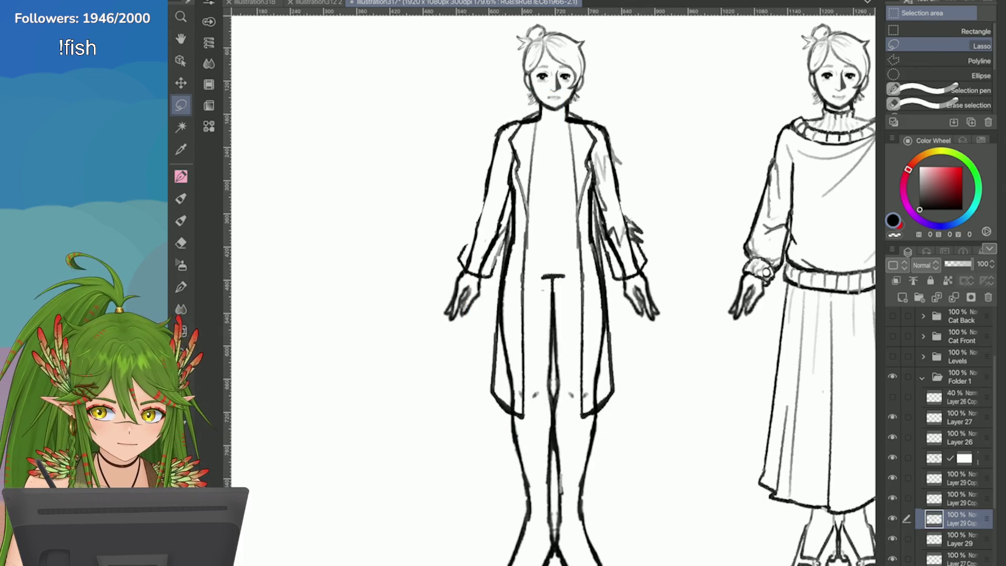
left_click(958, 499)
left_click(958, 478)
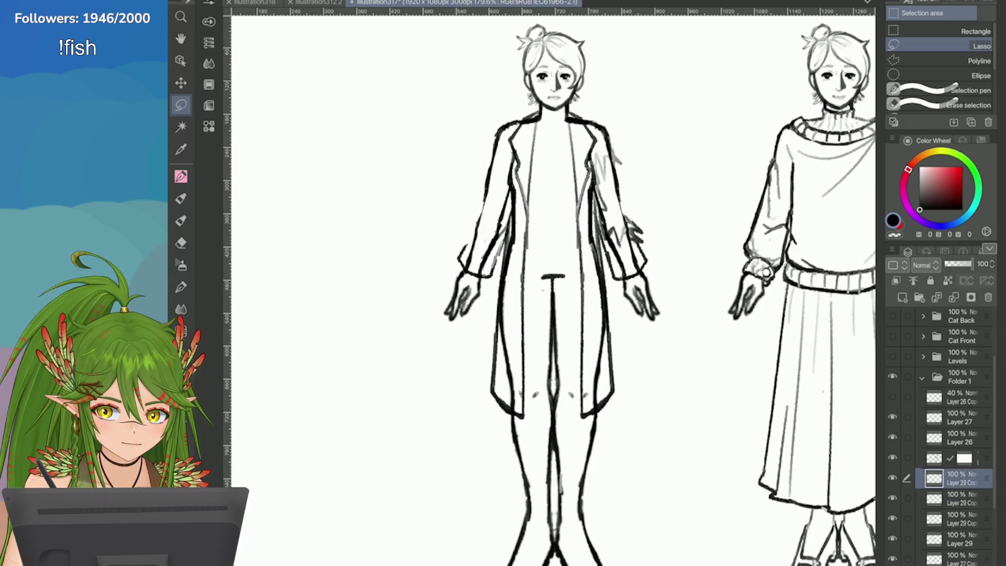
Nudge the selected line piece on the coat's right edge slightly right and commit the transform
key("ctrl+t")
scroll(633, 262, "up", 5)
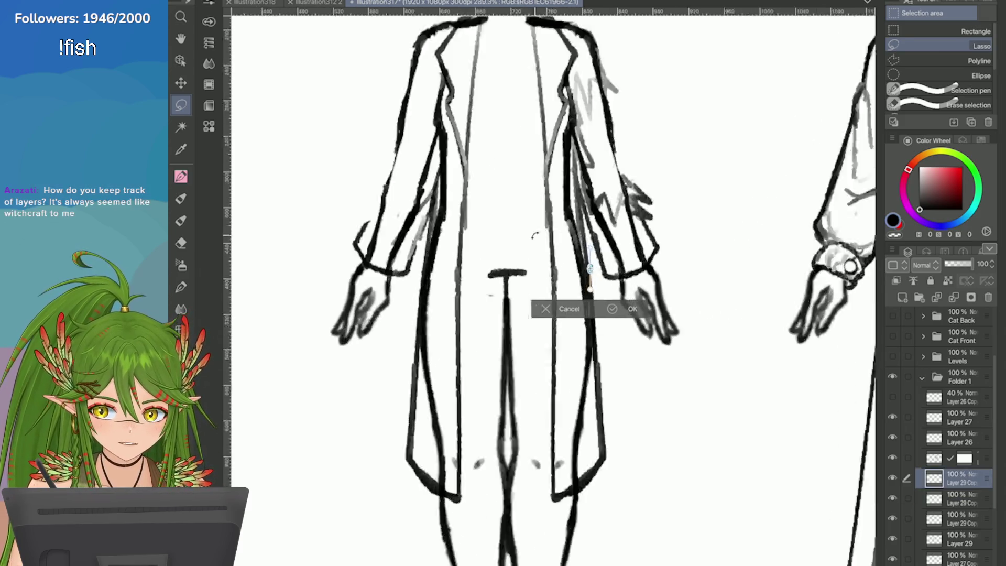
scroll(592, 288, "up", 6)
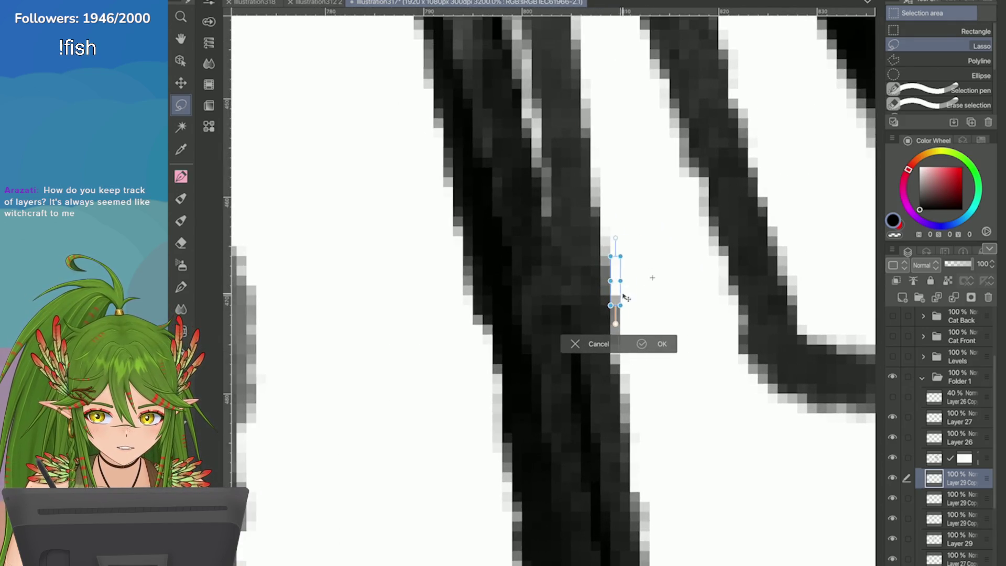
left_click_drag(649, 278, 690, 270)
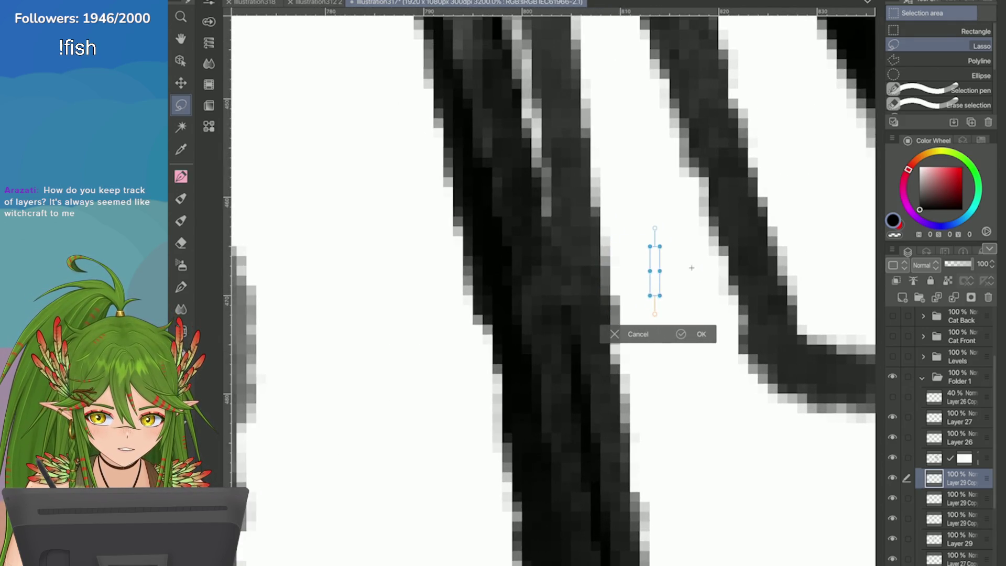
scroll(691, 268, "down", 5)
key("Return")
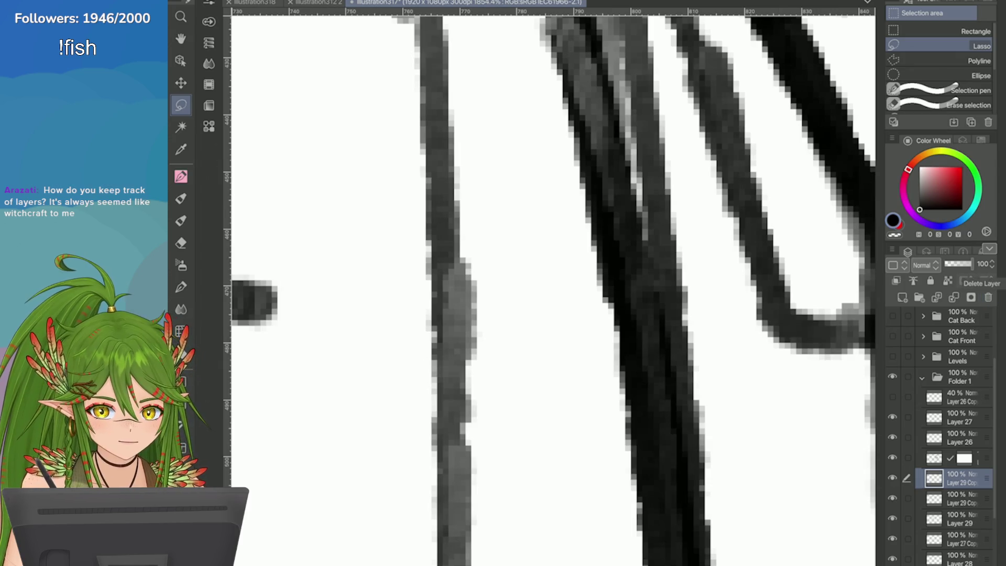
key("ctrl+plus")
scroll(550, 288, "down", 8)
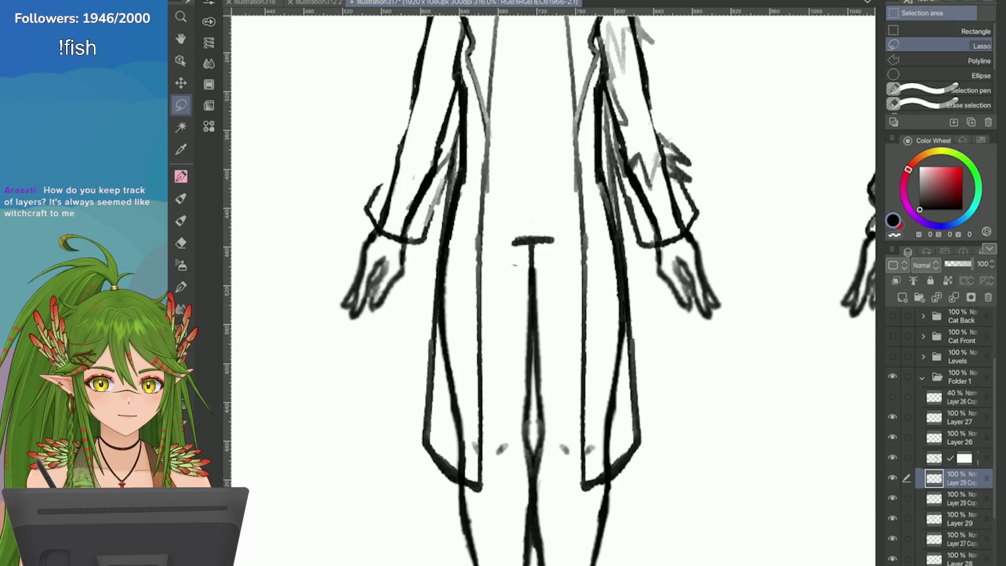
scroll(943, 434, "up", 5)
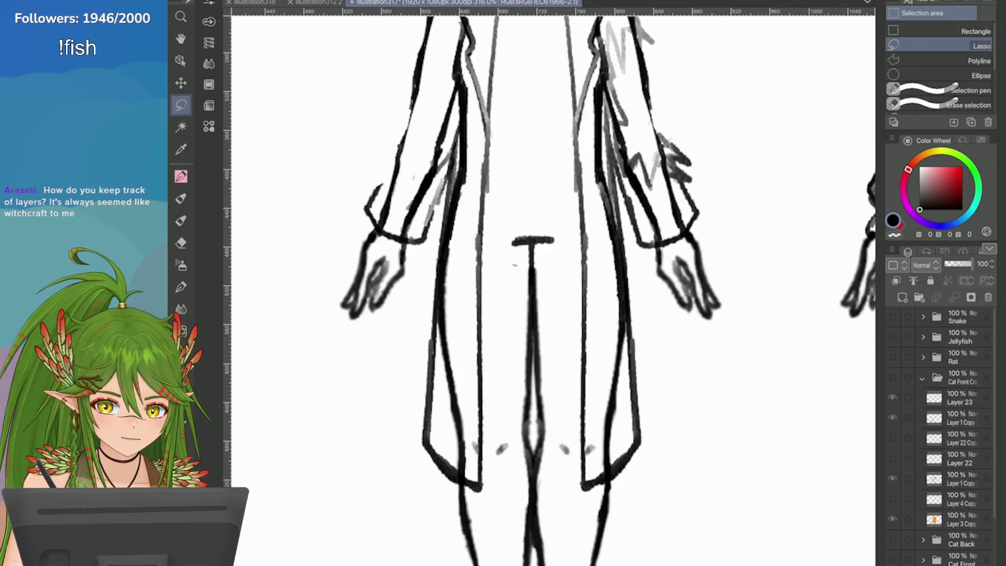
Collapse Cat Front Copy, expand Folder 1, and merge Layer 29 Copy down into Layer 29
left_click(921, 377)
left_click(922, 458)
scroll(943, 435, "down", 3)
scroll(942, 435, "down", 3)
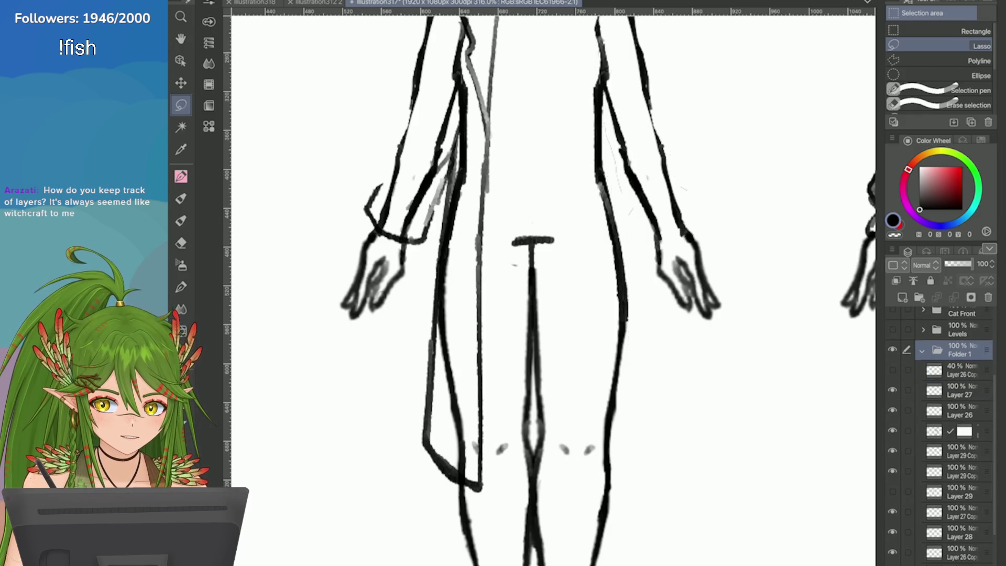
left_click(959, 451)
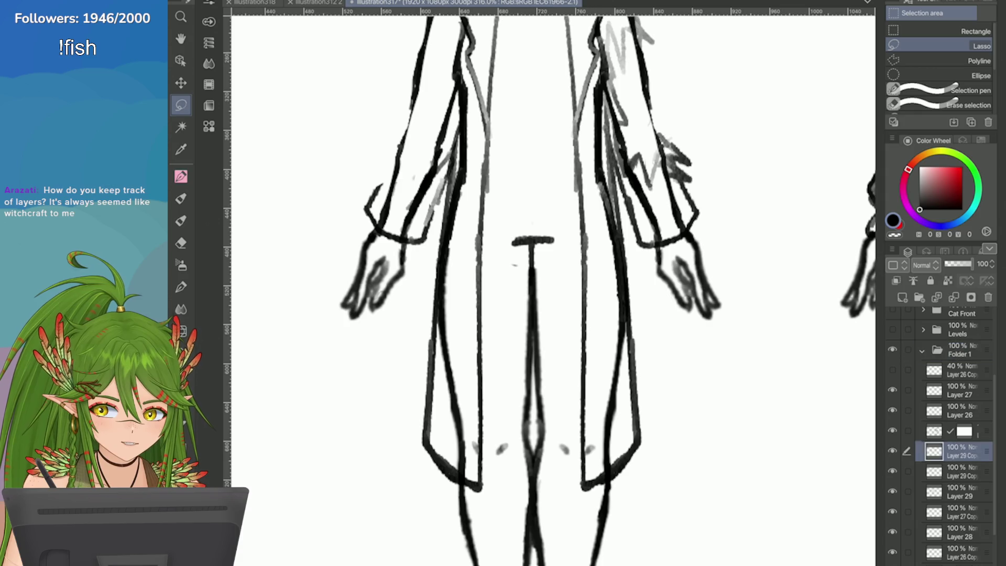
left_click(913, 280)
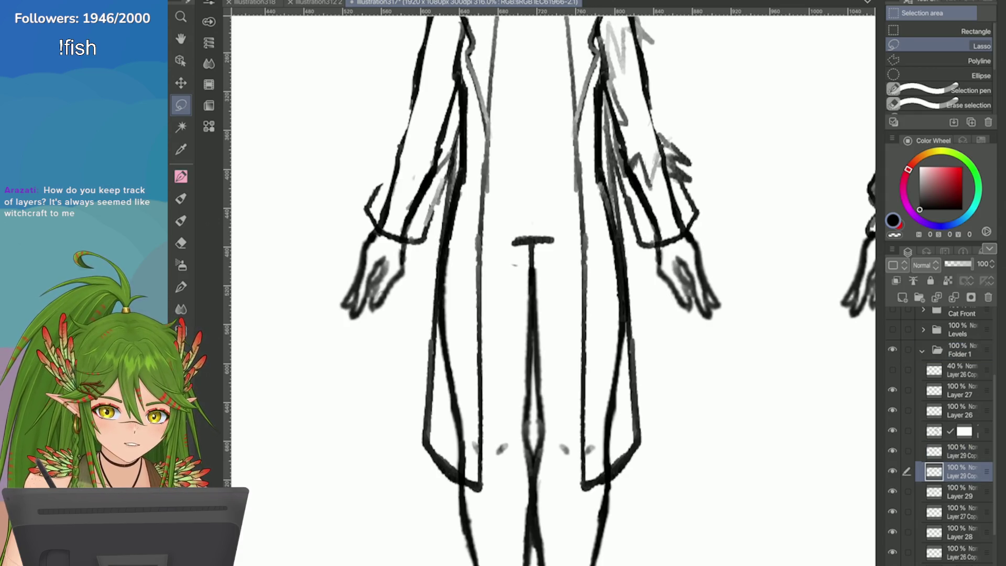
scroll(553, 288, "down", 3)
Erase the stray thin line beside the coat and thicken the coat's left inner line
key("e")
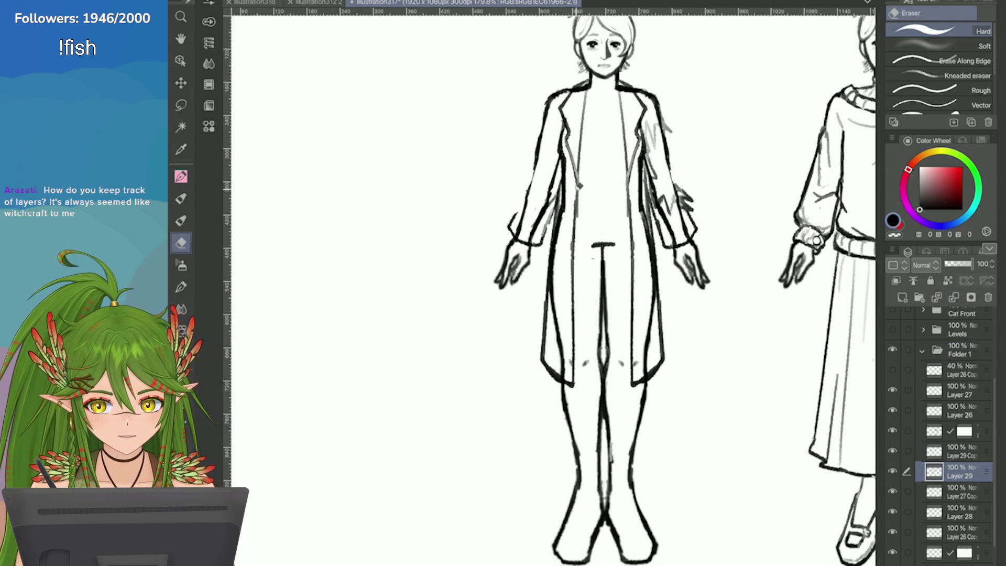
left_click_drag(571, 268, 572, 388)
scroll(525, 259, "up", 1)
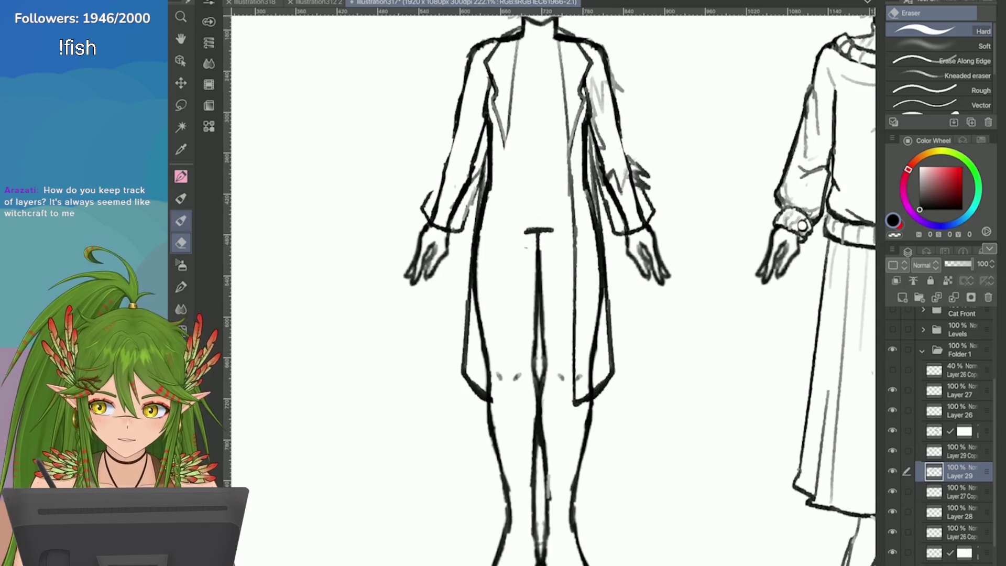
key("p")
left_click_drag(508, 148, 488, 275)
left_click_drag(498, 188, 478, 343)
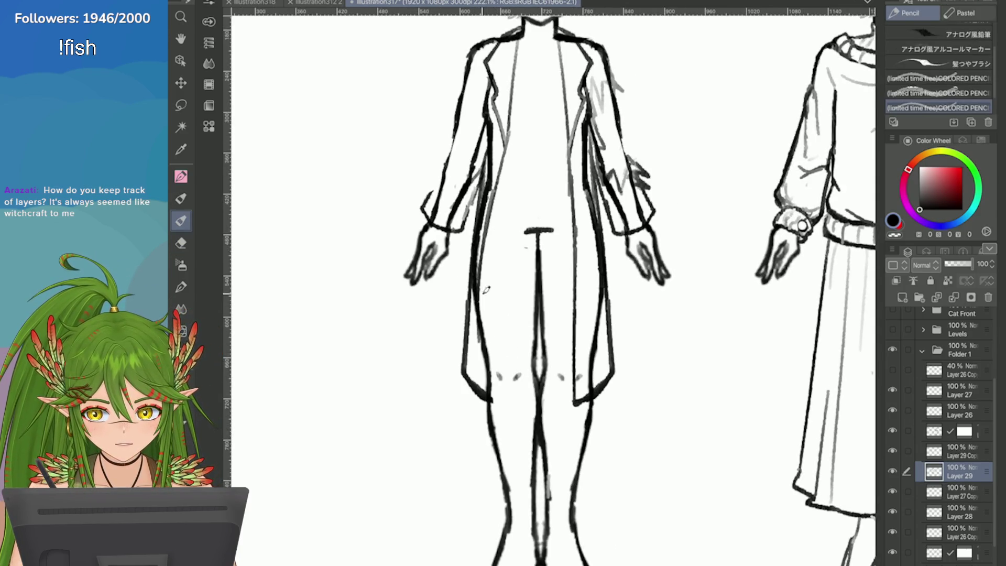
scroll(487, 288, "down", 2)
scroll(725, 303, "up", 2)
Erase the faint line and old outer edge on the coat's left, then redraw that edge
key("e")
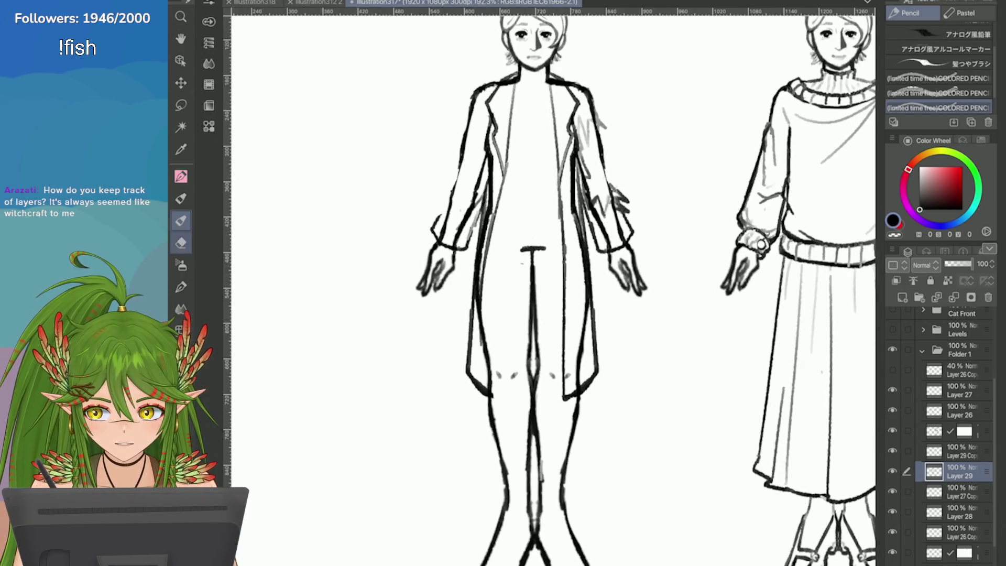
left_click_drag(484, 207, 471, 359)
left_click_drag(473, 298, 470, 388)
left_click_drag(473, 340, 477, 401)
key("p")
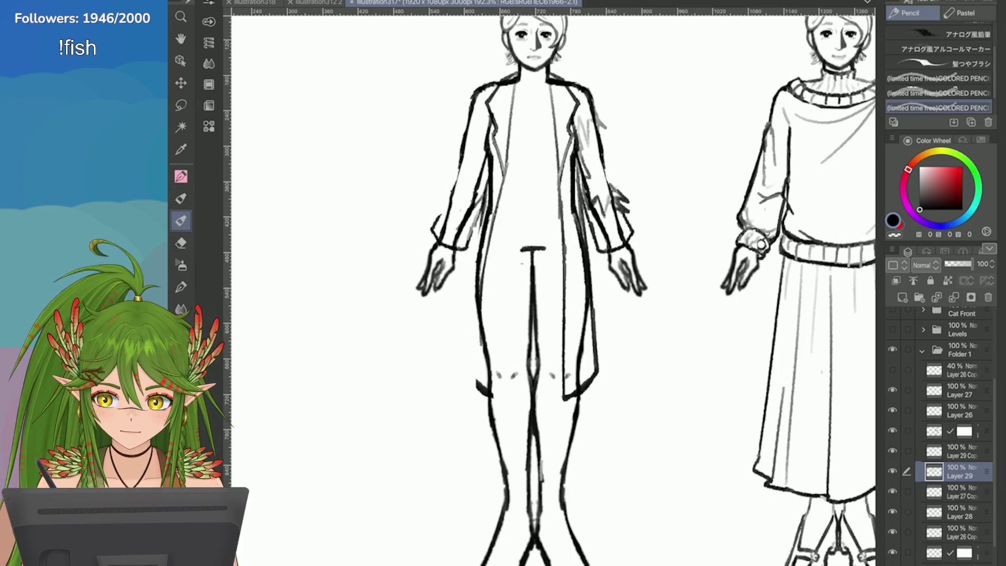
left_click_drag(493, 194, 467, 314)
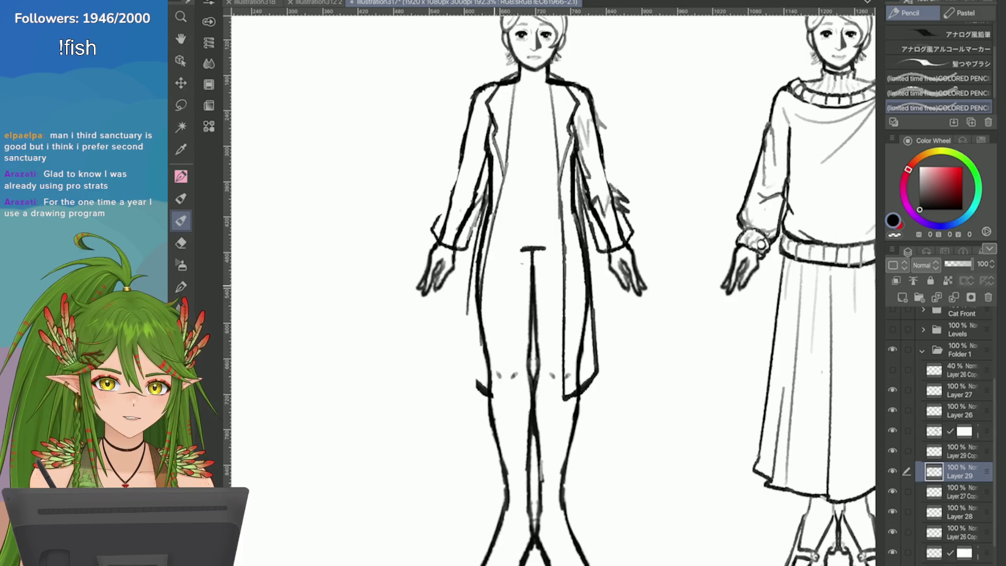
Extend the redrawn left coat edge down toward the hem and show the cat drawing's folder
scroll(681, 326, "up", 2)
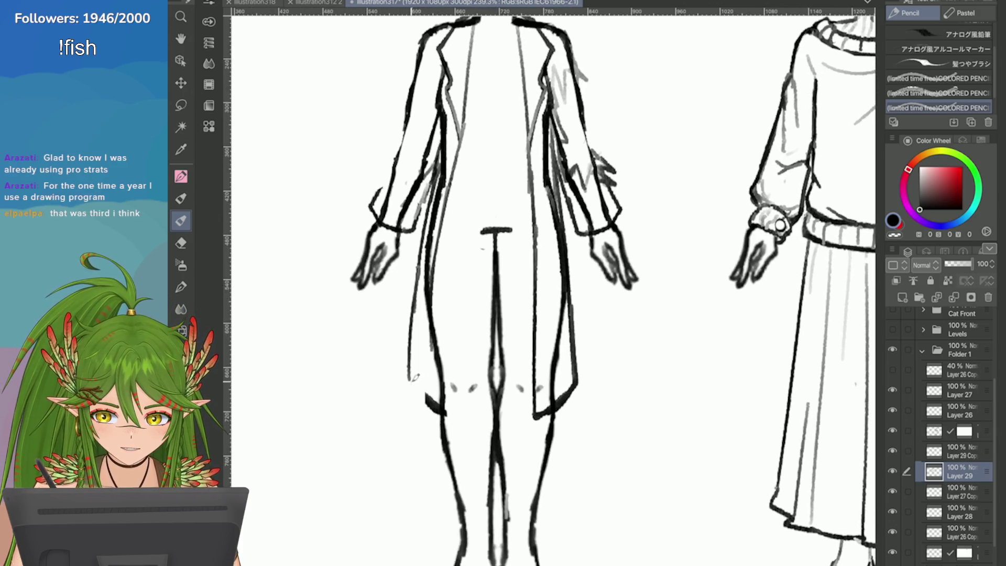
left_click_drag(418, 291, 412, 377)
key("ctrl+z")
left_click_drag(421, 247, 413, 377)
left_click_drag(419, 267, 412, 384)
scroll(943, 435, "up", 4)
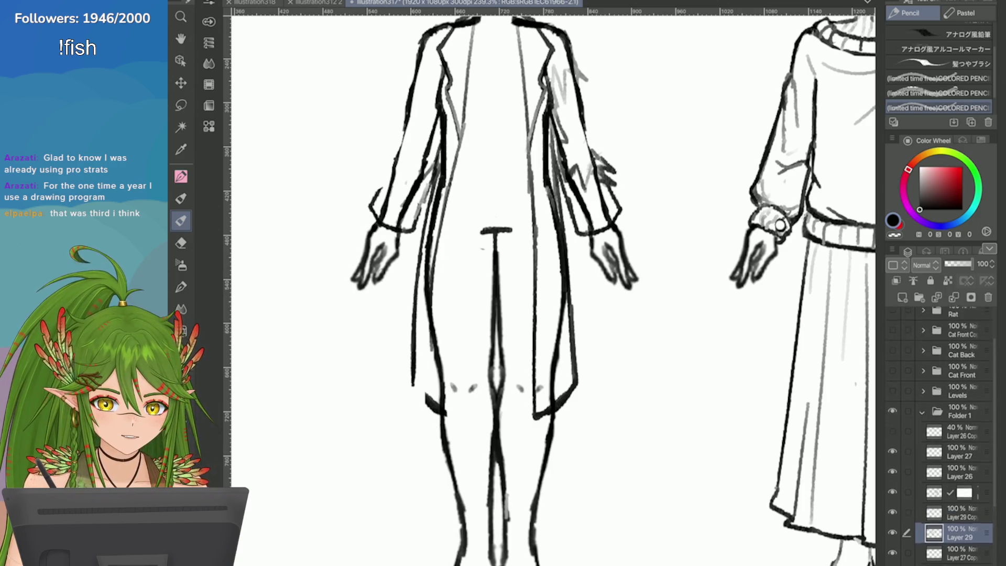
left_click(892, 377)
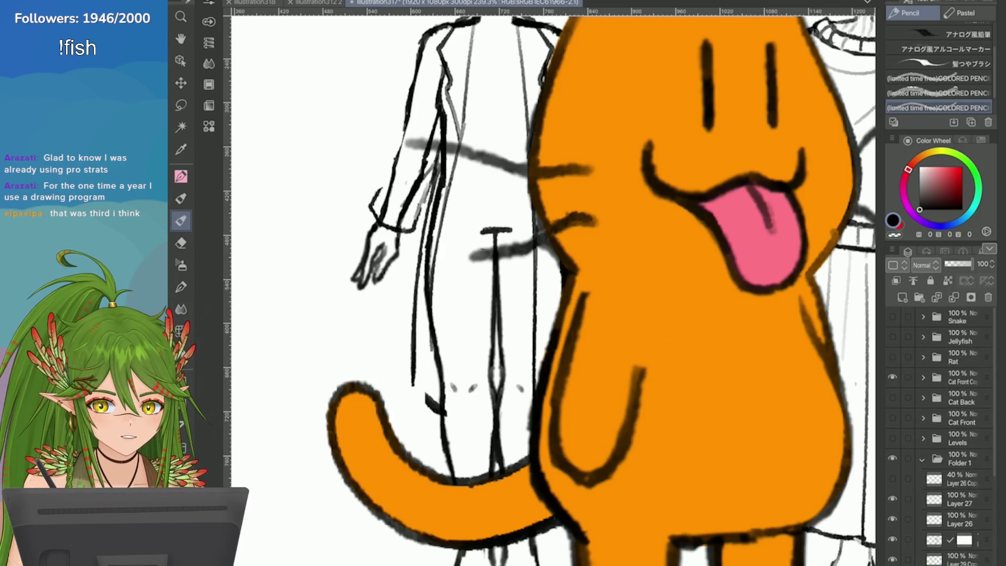
Hide the cat and Rat folders, then join the bottom of the left coat edge to the hem on Layer 29
left_click(892, 377)
left_click(892, 356)
left_click(892, 356)
scroll(943, 435, "down", 4)
left_click(958, 479)
mouse_move(412, 377)
left_mouse_down()
mouse_move(422, 400)
mouse_move(444, 411)
left_mouse_up()
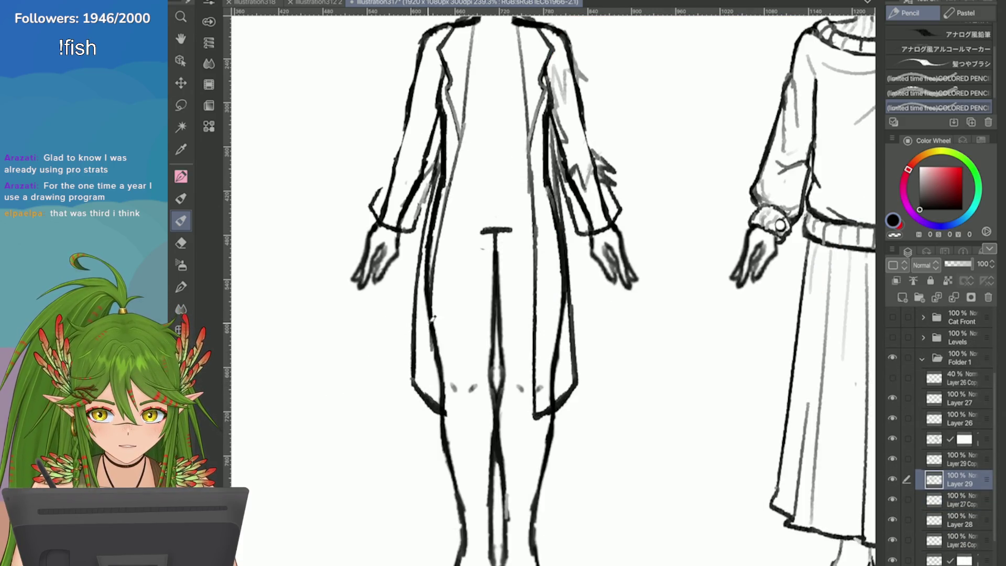
In illustration312 2, collapse the Wires Copy, Tail Copy, Hair Copy, Back and Front folders
left_click(319, 3)
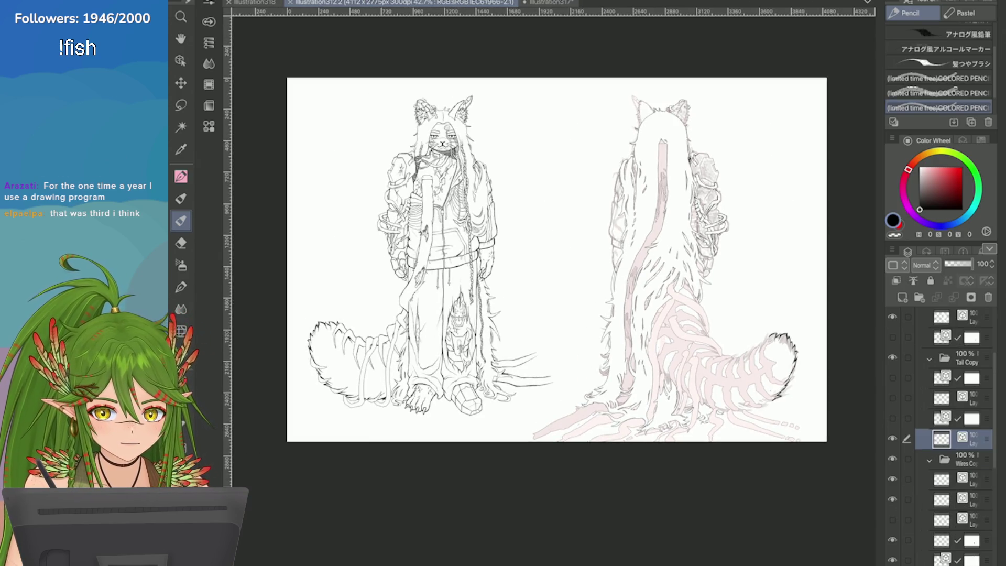
left_click(929, 460)
left_click(929, 358)
scroll(942, 419, "up", 3)
left_click(930, 333)
scroll(941, 435, "up", 1)
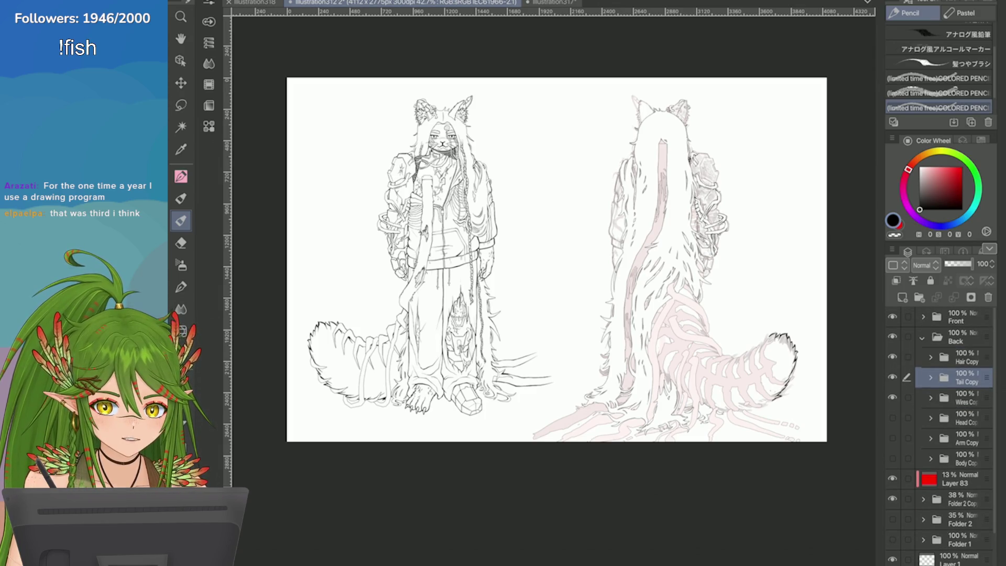
left_click(922, 338)
left_click(923, 316)
scroll(942, 419, "down", 1)
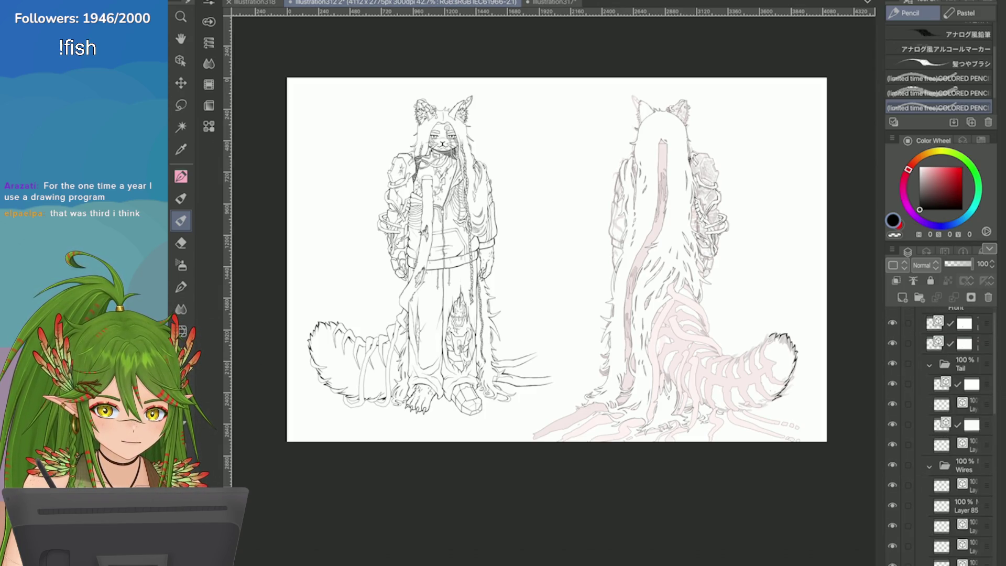
left_click(958, 384)
left_click(929, 385)
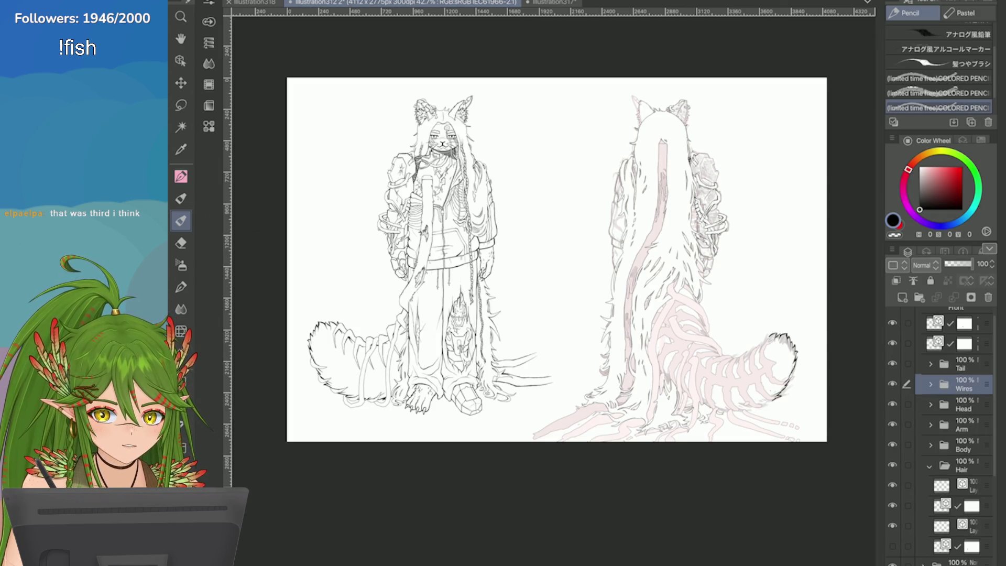
left_click(929, 465)
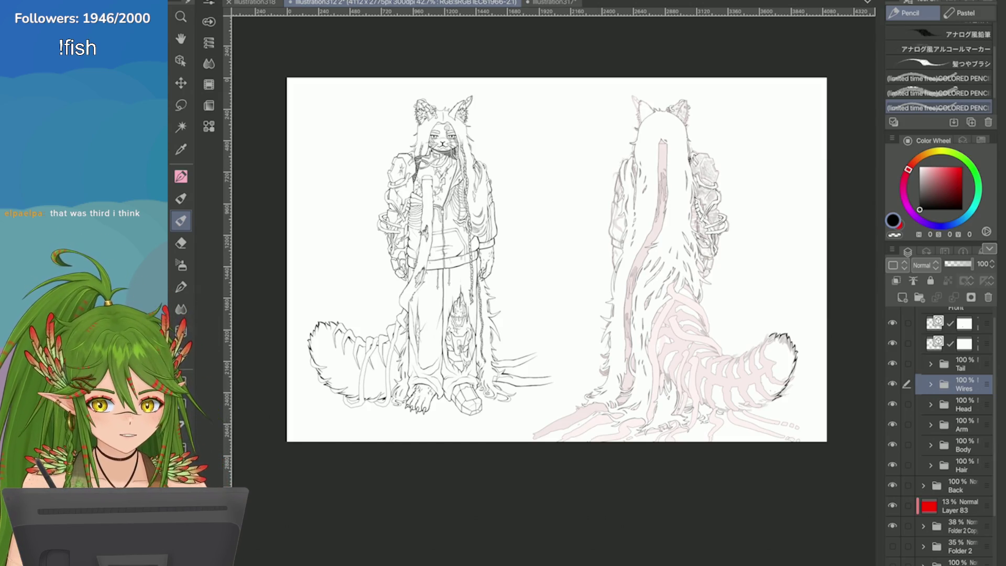
scroll(939, 435, "up", 1)
left_click(922, 317)
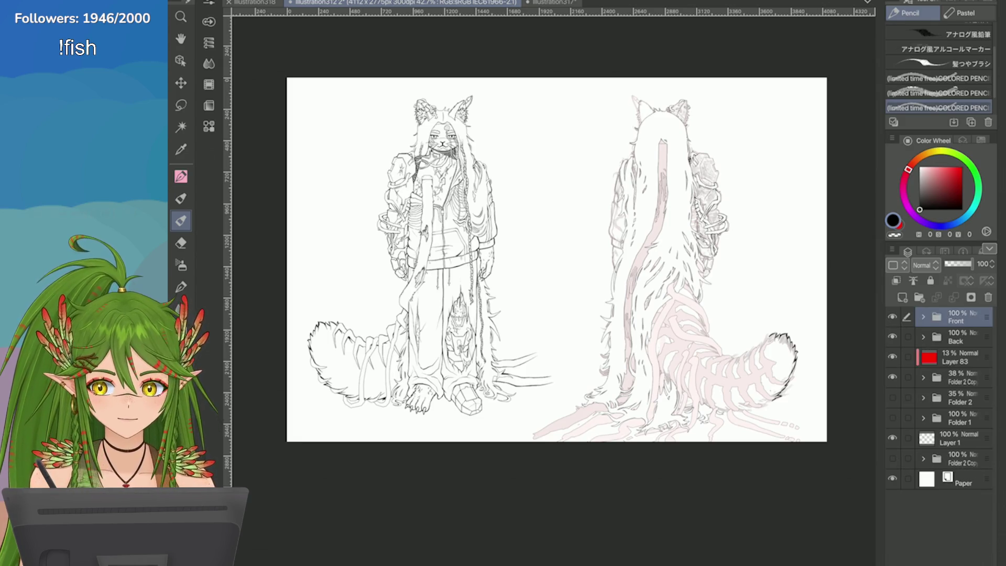
Return to illustration317 and save the coat sketch
left_click(552, 2)
key("ctrl+s")
scroll(553, 288, "down", 4)
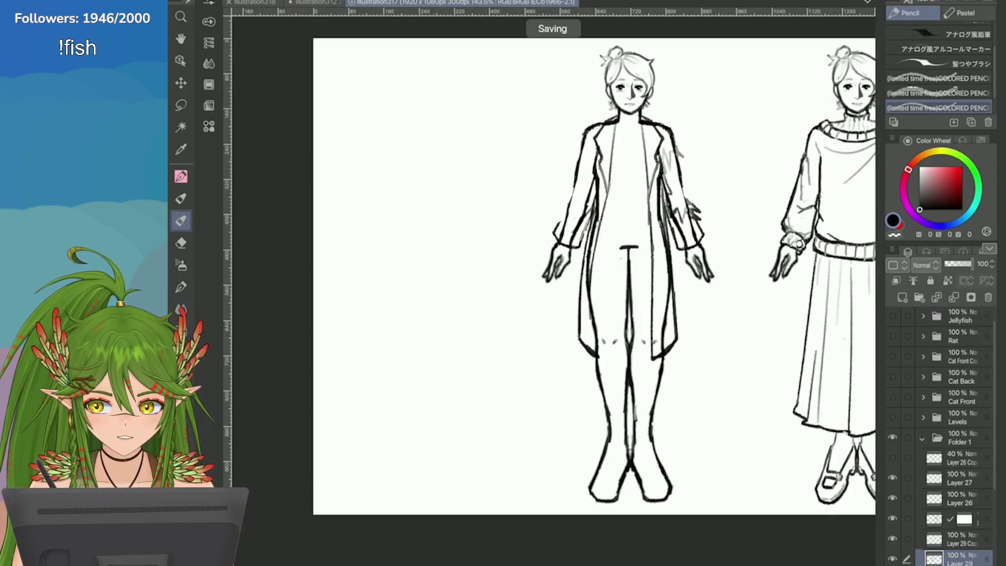
scroll(553, 288, "up", 3)
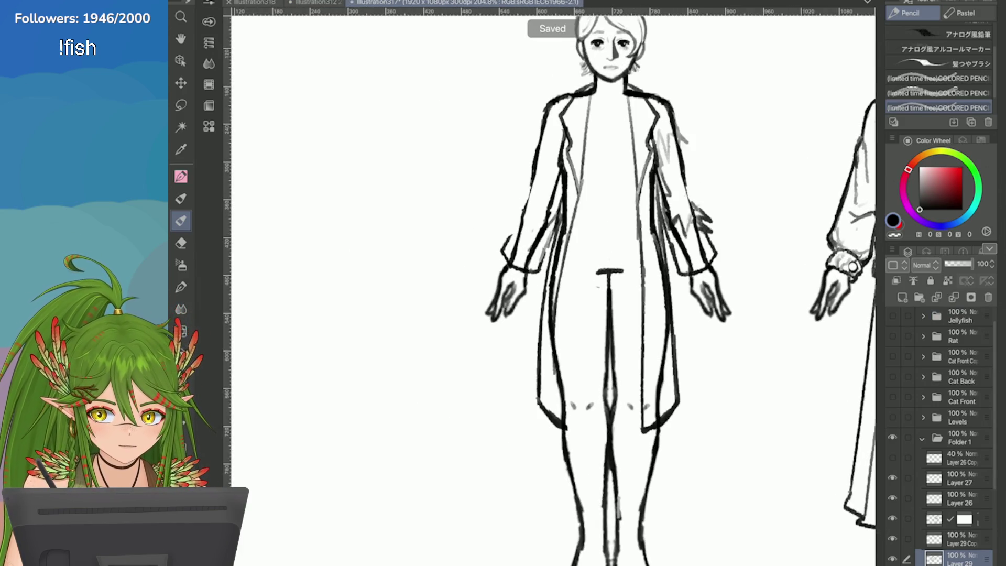
left_click(181, 60)
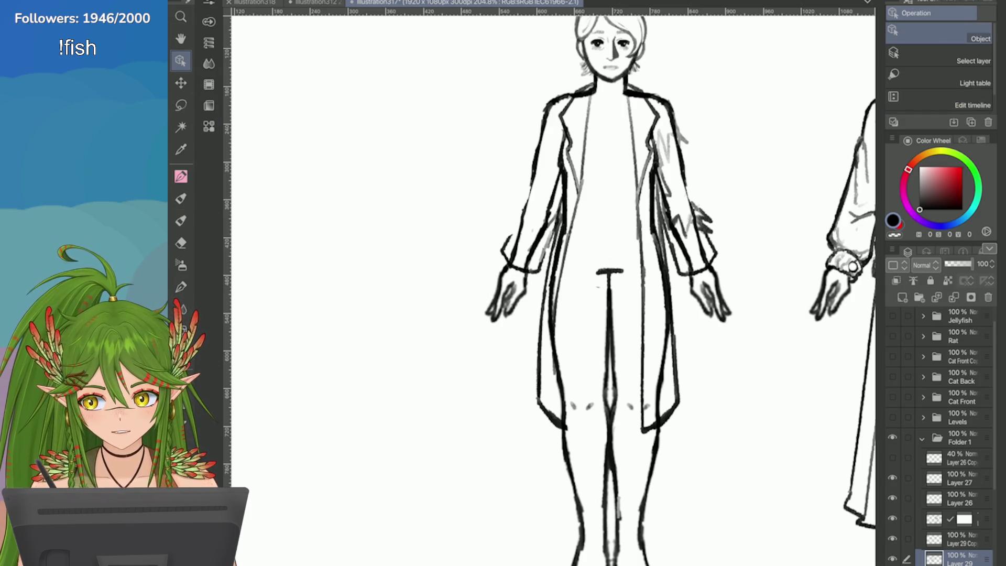
scroll(594, 143, "up", 3)
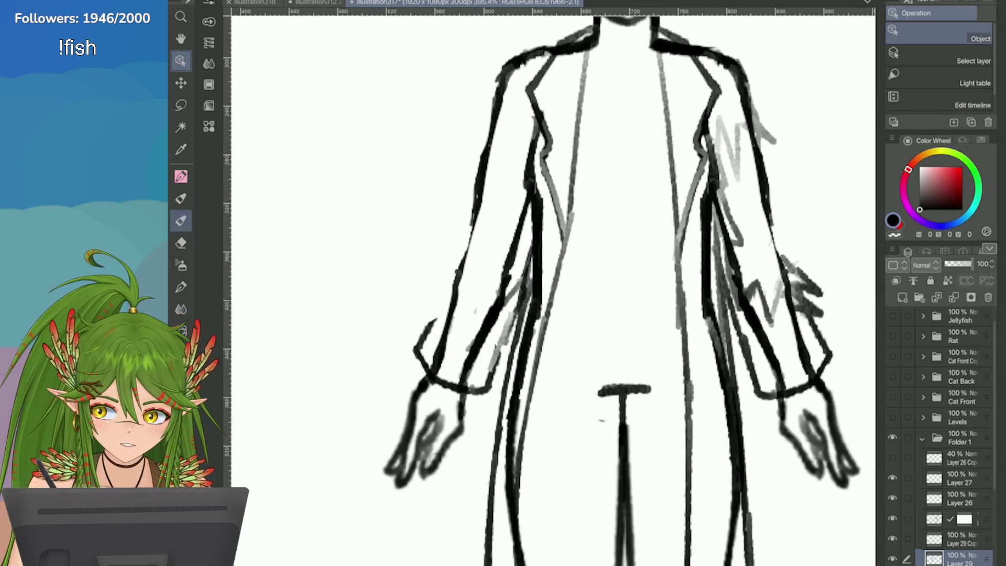
key("p")
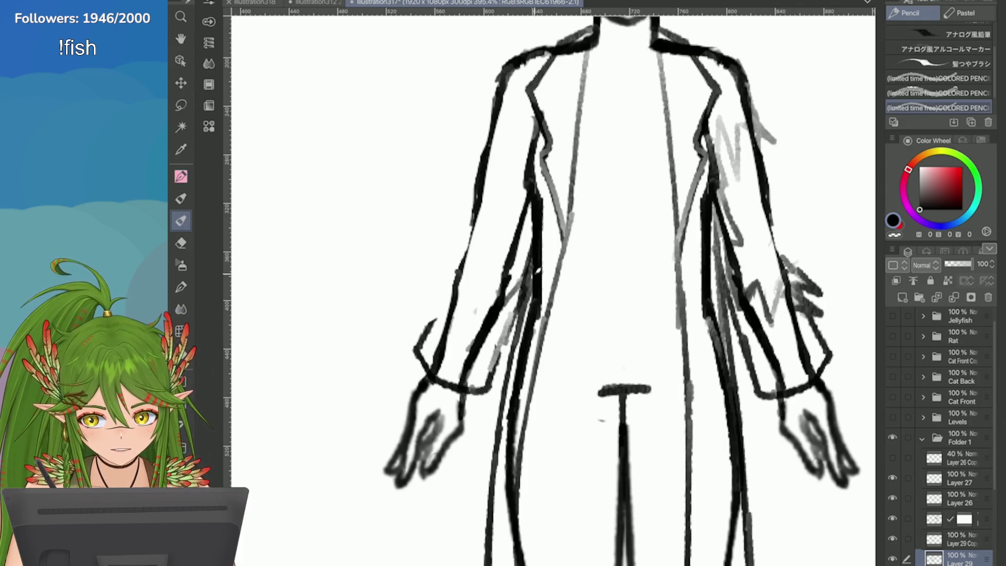
scroll(621, 283, "down", 2)
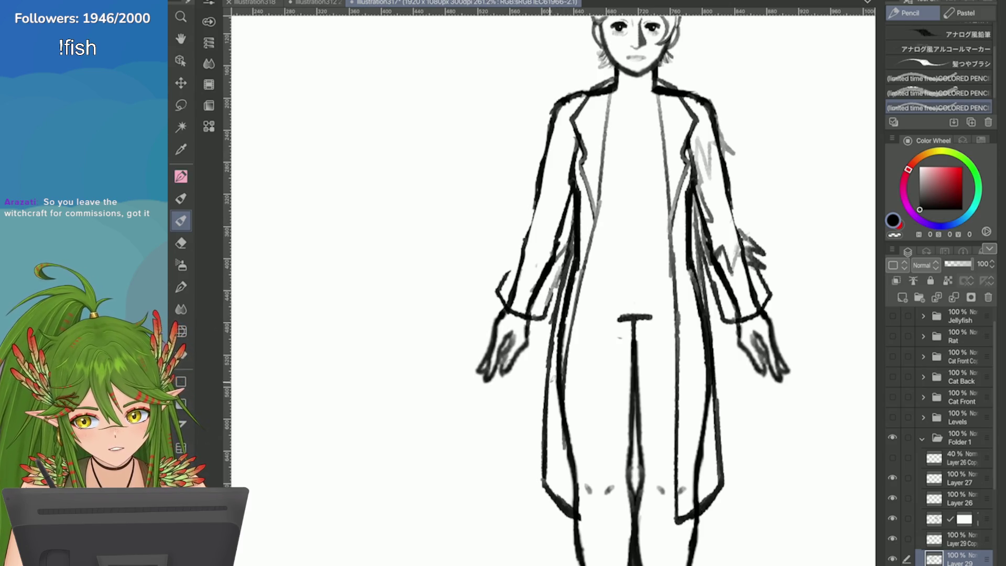
scroll(576, 283, "down", 3)
scroll(576, 283, "up", 1)
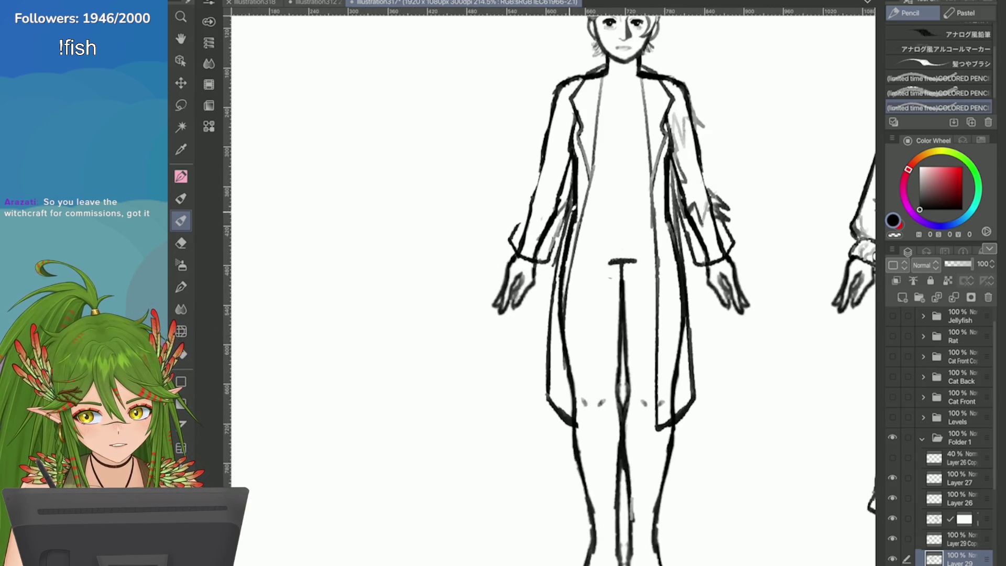